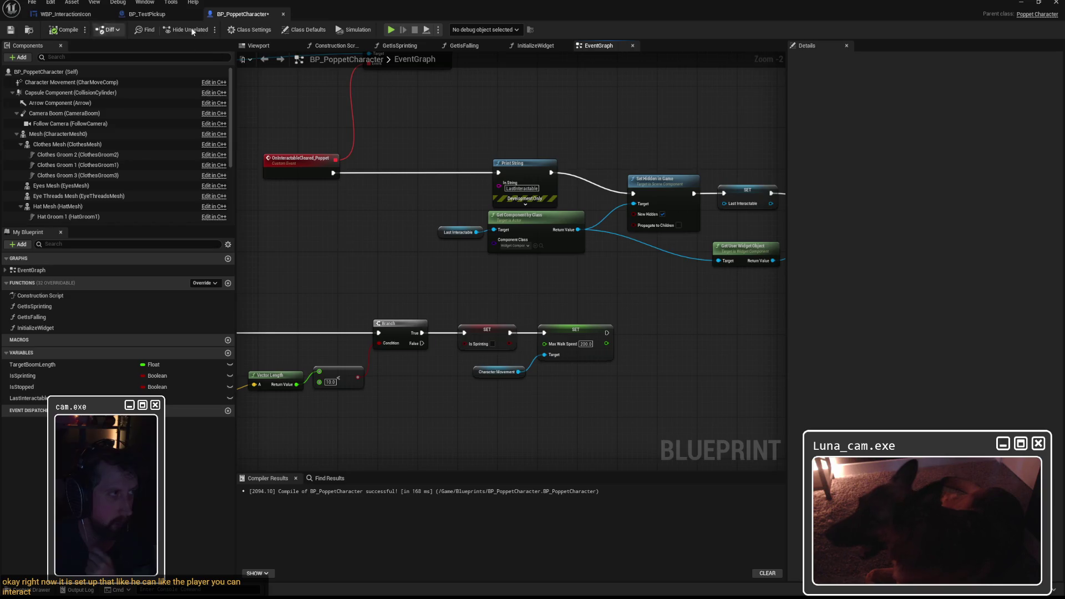
Step: Return to the level editor, close the Message Log and start Play In Editor
{"action": "key", "text": "alt+Tab"}
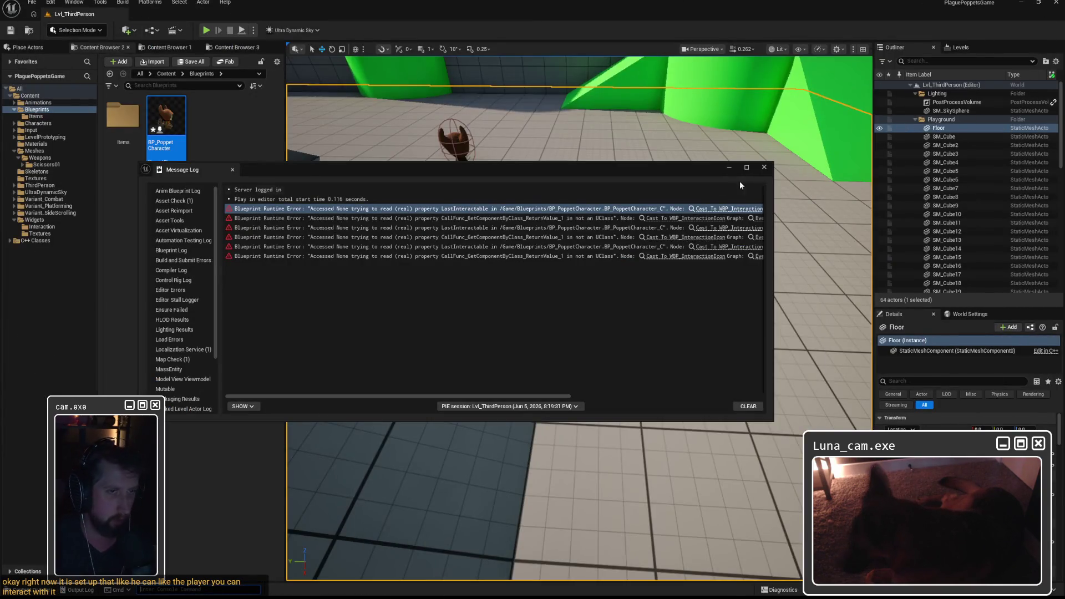
{"action": "left_click", "coordinate": [730, 167]}
{"action": "key", "text": "alt+p"}
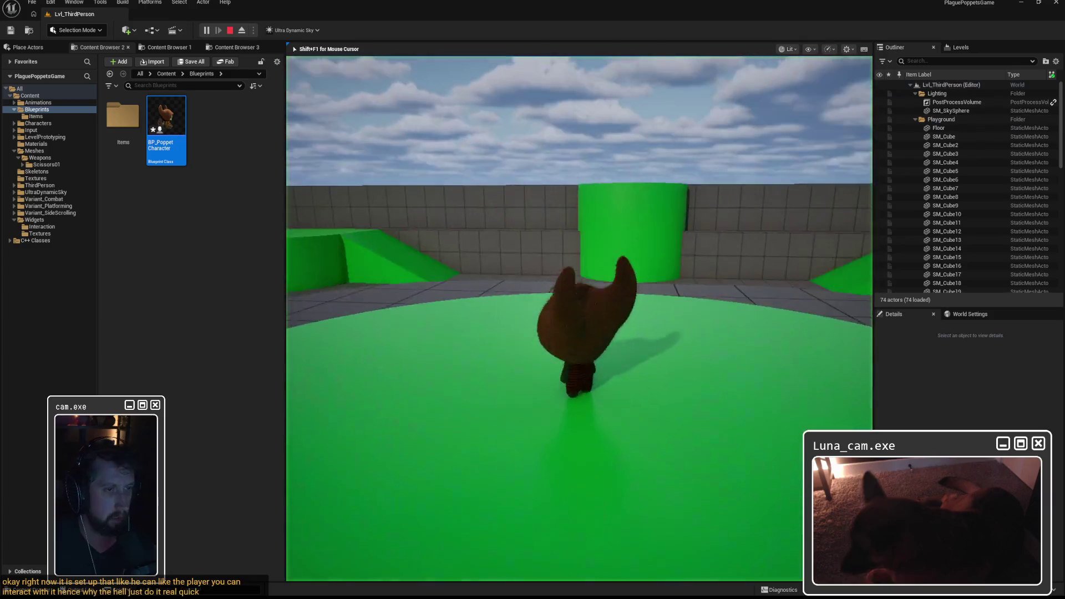
Step: Walk to the white cubes, trigger the E interaction, stop PIE and open the LastInteractable error
{"action": "key", "text": "w"}
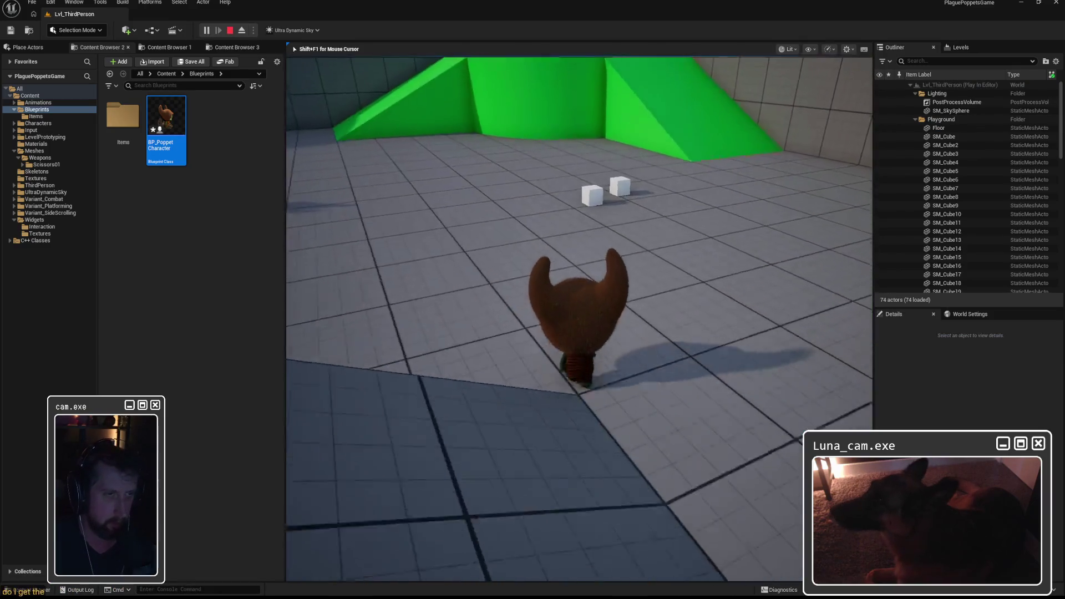
{"action": "key", "text": "e"}
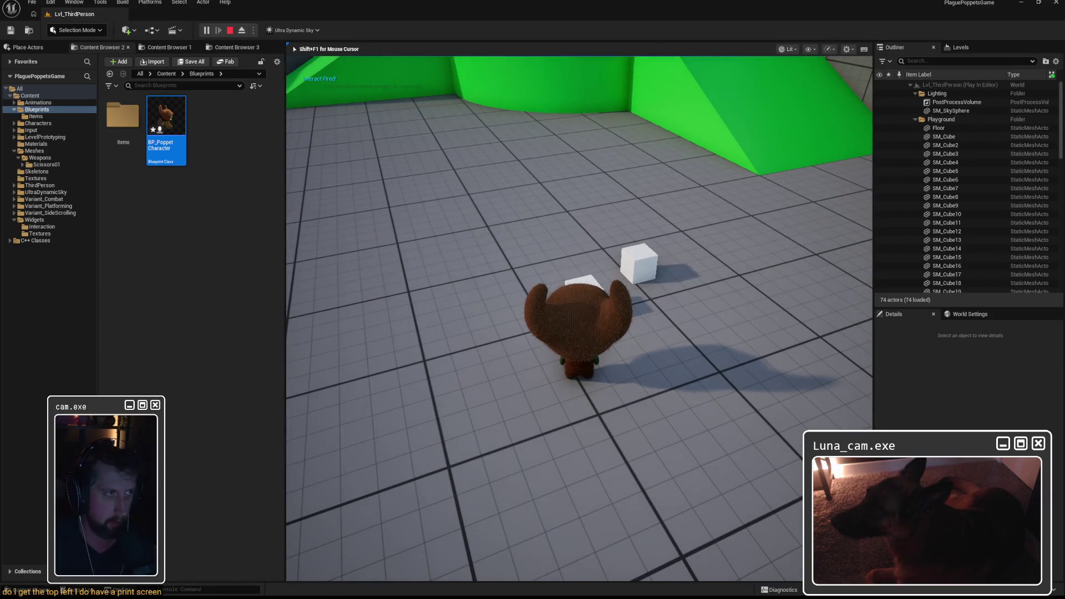
{"action": "key", "text": "w"}
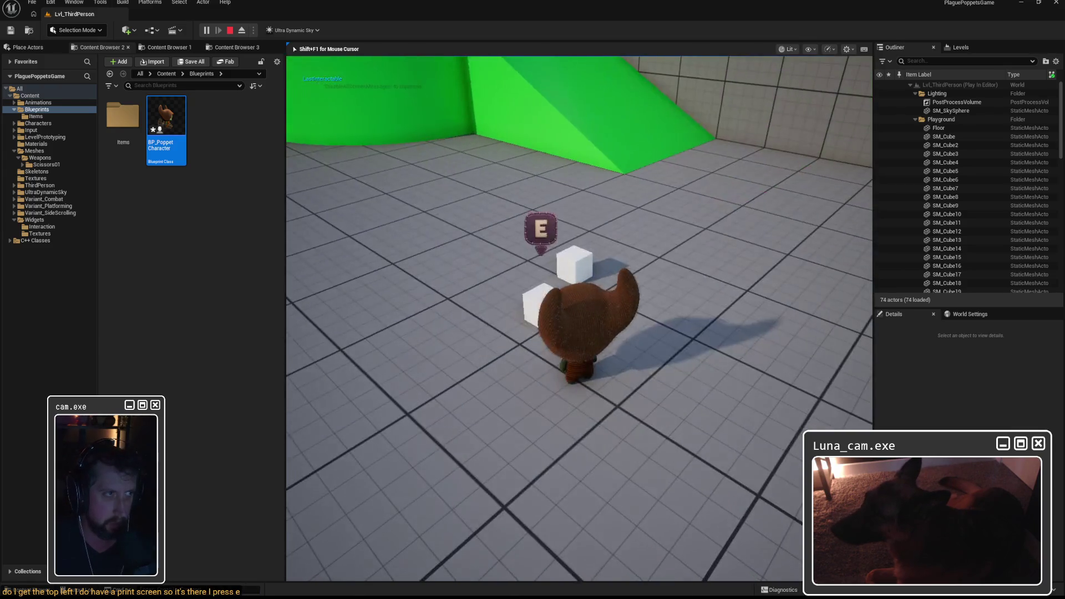
{"action": "key", "text": "w"}
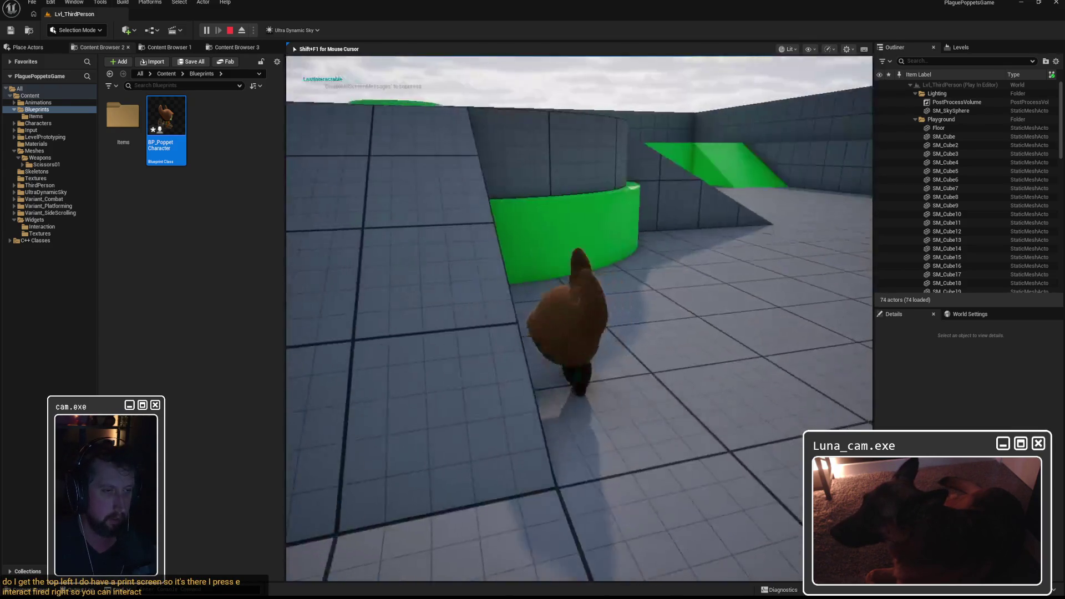
{"action": "key", "text": "shift+F1"}
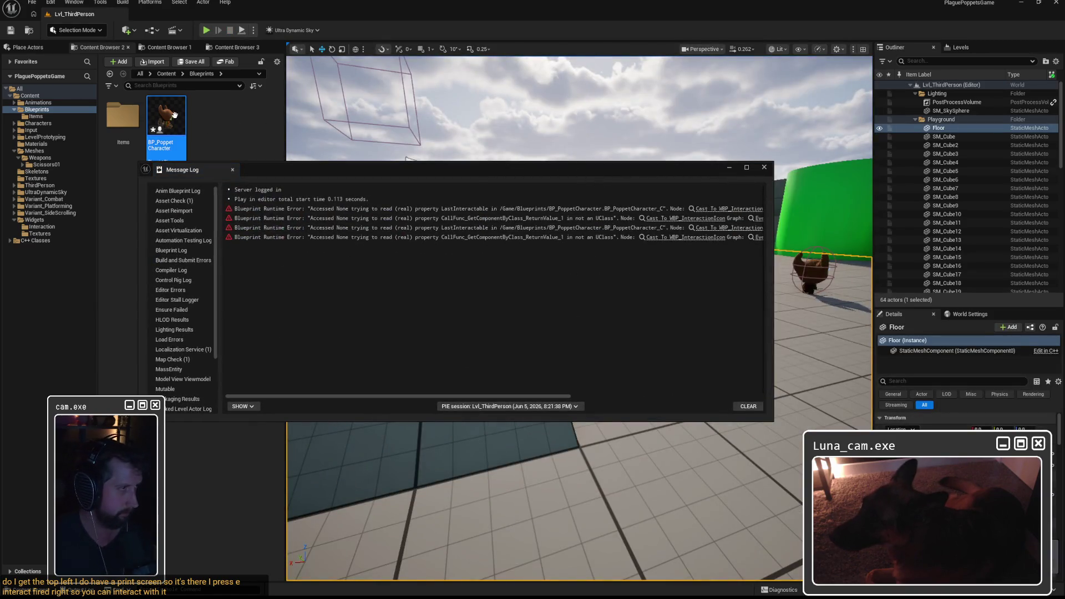
{"action": "left_click", "coordinate": [694, 211]}
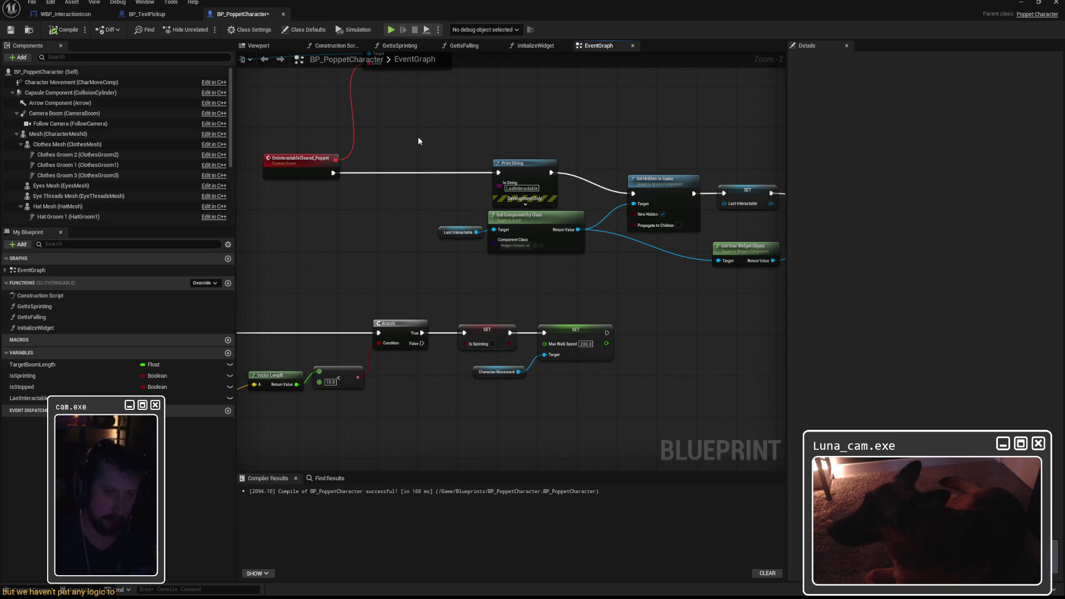
Step: Minimize the BP_PoppetCharacter editor and close the Message Log to reveal the level
{"action": "left_click", "coordinate": [1050, 4]}
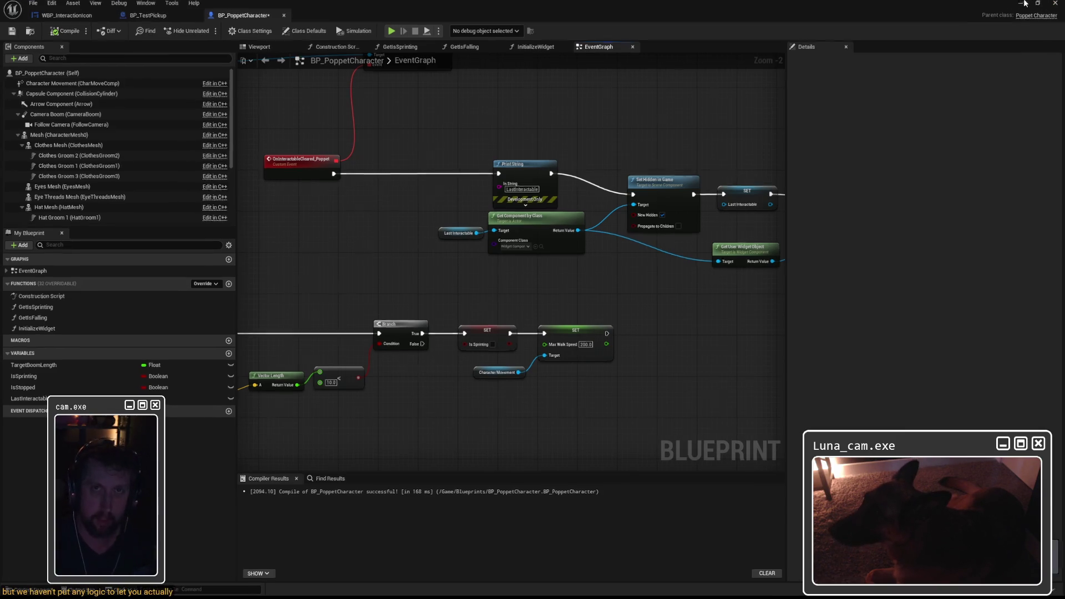
{"action": "left_click", "coordinate": [728, 167]}
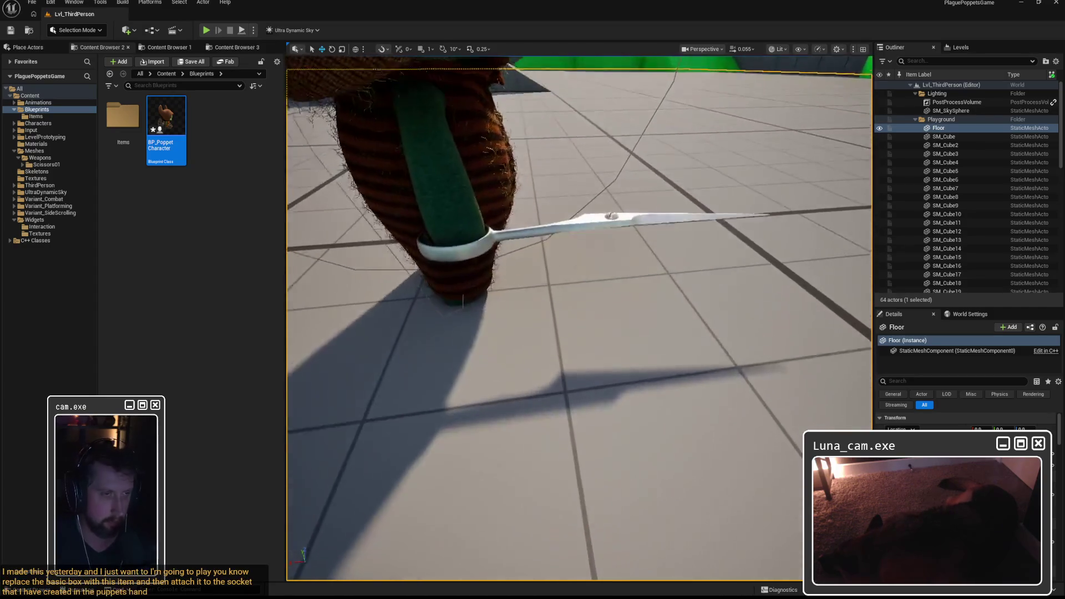
Step: Select the SM_Scissors01 mesh and orbit the view around it
{"action": "left_click", "coordinate": [613, 227]}
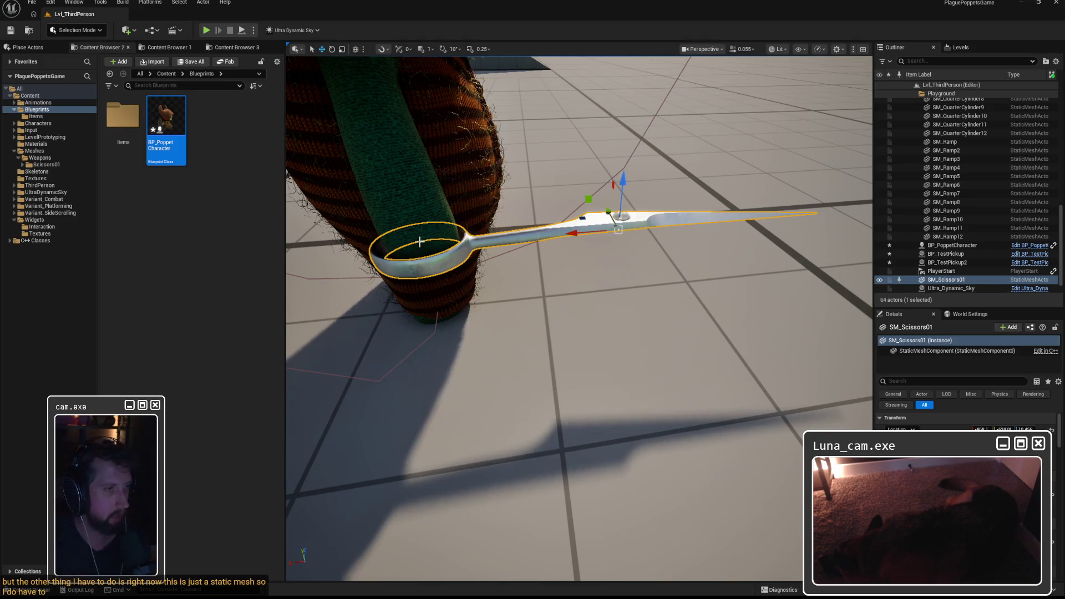
{"action": "mouse_move", "coordinate": [419, 244]}
{"action": "left_mouse_down"}
{"action": "mouse_move", "coordinate": [421, 278]}
{"action": "mouse_move", "coordinate": [426, 250]}
{"action": "left_mouse_up"}
{"action": "mouse_move", "coordinate": [620, 251]}
{"action": "left_mouse_down"}
{"action": "mouse_move", "coordinate": [612, 258]}
{"action": "mouse_move", "coordinate": [620, 250]}
{"action": "left_mouse_up"}
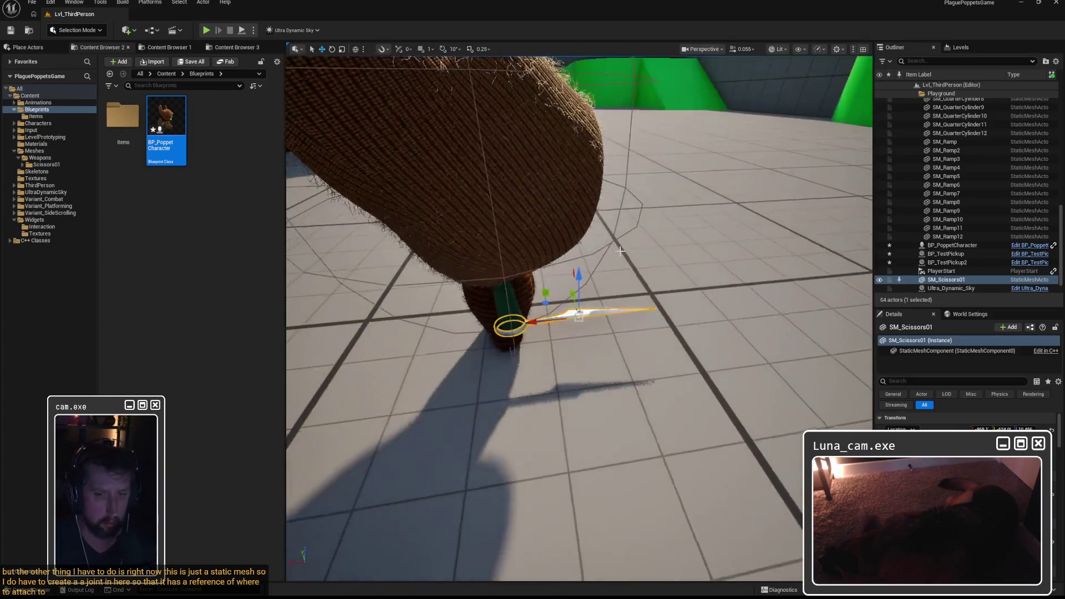
Step: Bring BP_PoppetCharacter back up and pan to the interactable-cleared event
{"action": "left_click", "coordinate": [212, 198]}
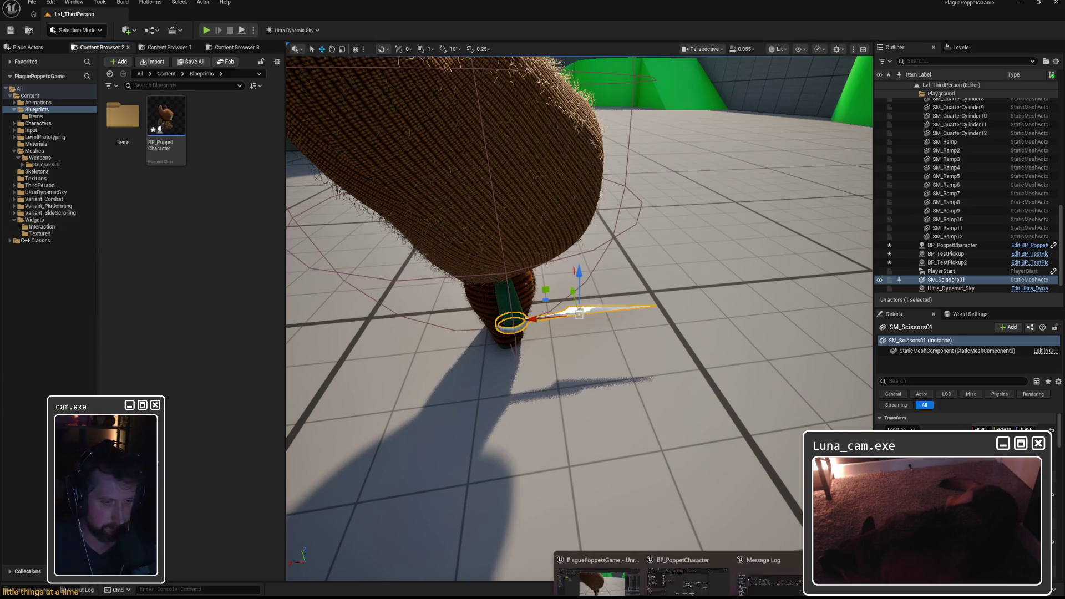
{"action": "left_click", "coordinate": [722, 558]}
{"action": "mouse_move", "coordinate": [604, 320]}
{"action": "left_mouse_down"}
{"action": "mouse_move", "coordinate": [577, 295]}
{"action": "mouse_move", "coordinate": [704, 302]}
{"action": "left_mouse_up"}
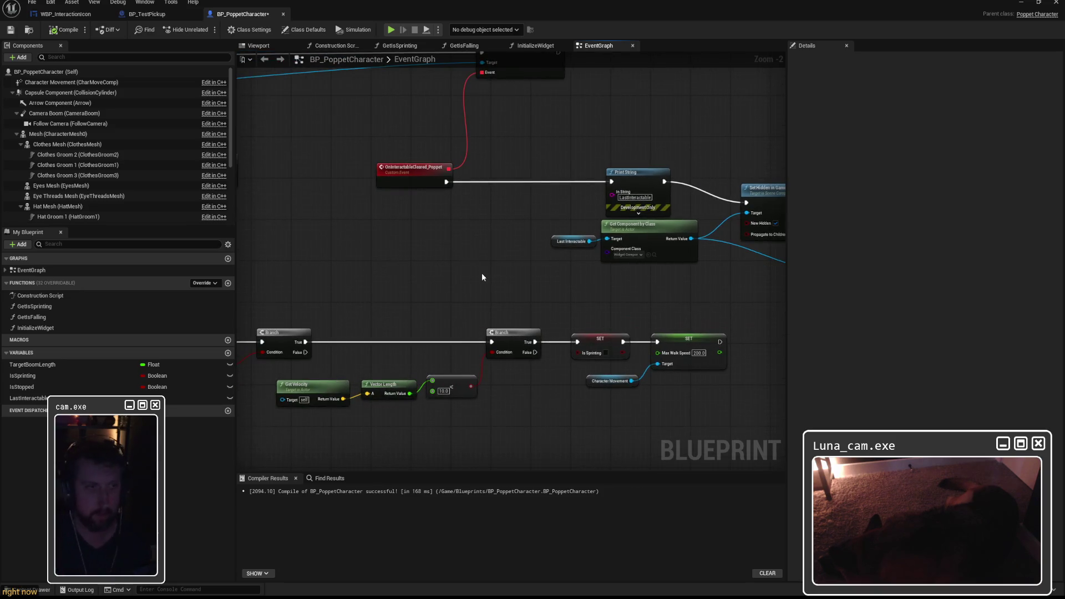
Step: Add trial Is Valid function and macro nodes after the OnInteractableCleared_Poppet event
{"action": "mouse_move", "coordinate": [410, 166]}
{"action": "left_mouse_down"}
{"action": "mouse_move", "coordinate": [344, 160]}
{"action": "mouse_move", "coordinate": [443, 204]}
{"action": "left_mouse_up"}
{"action": "type", "text": "is valid"}
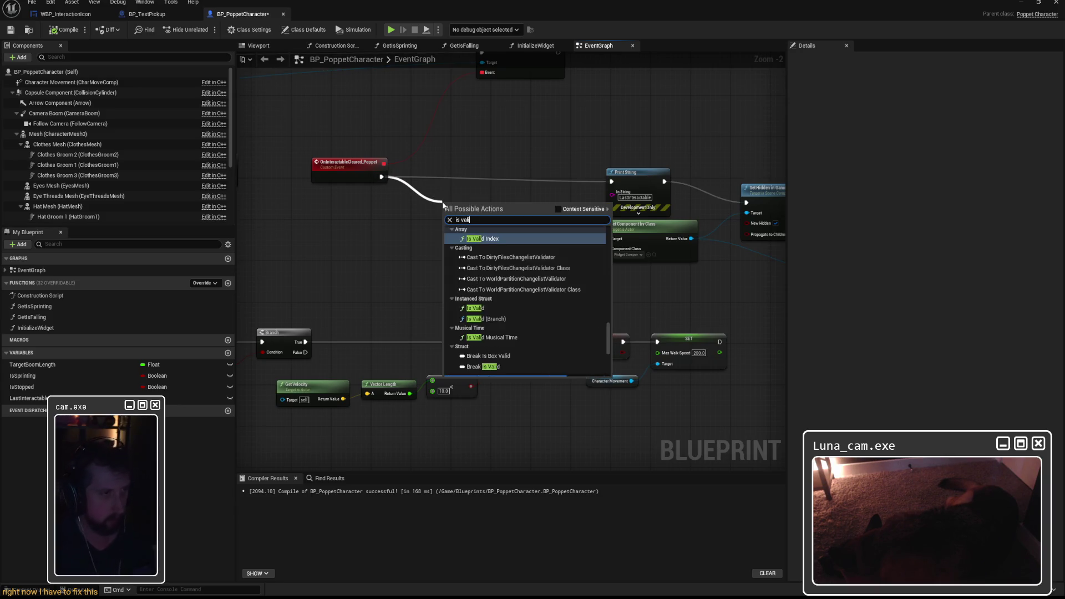
{"action": "left_click", "coordinate": [558, 209]}
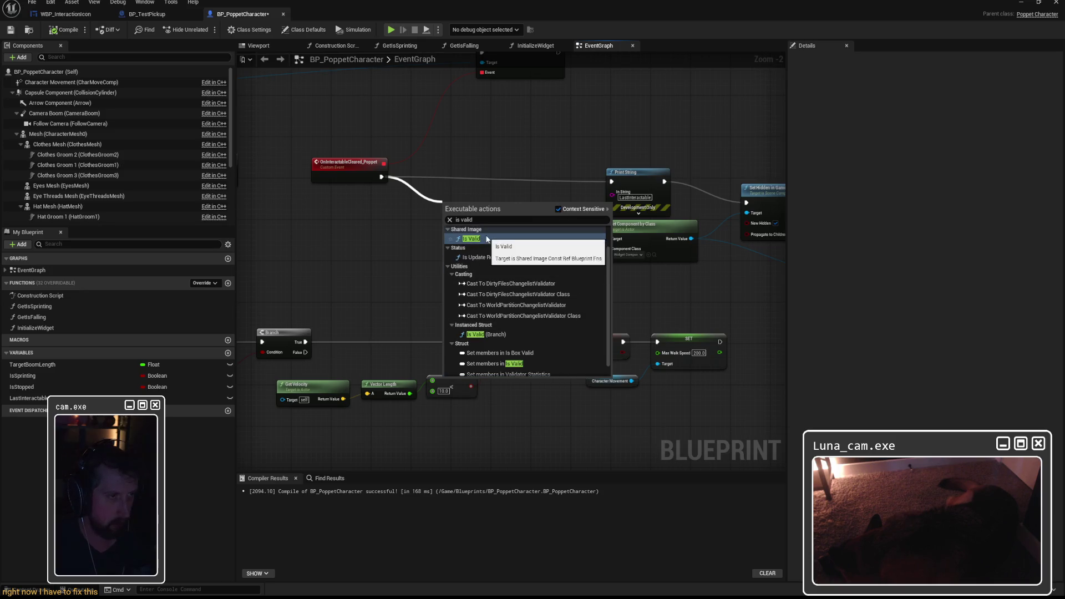
{"action": "scroll", "coordinate": [508, 279], "scroll_direction": "up", "scroll_amount": 1}
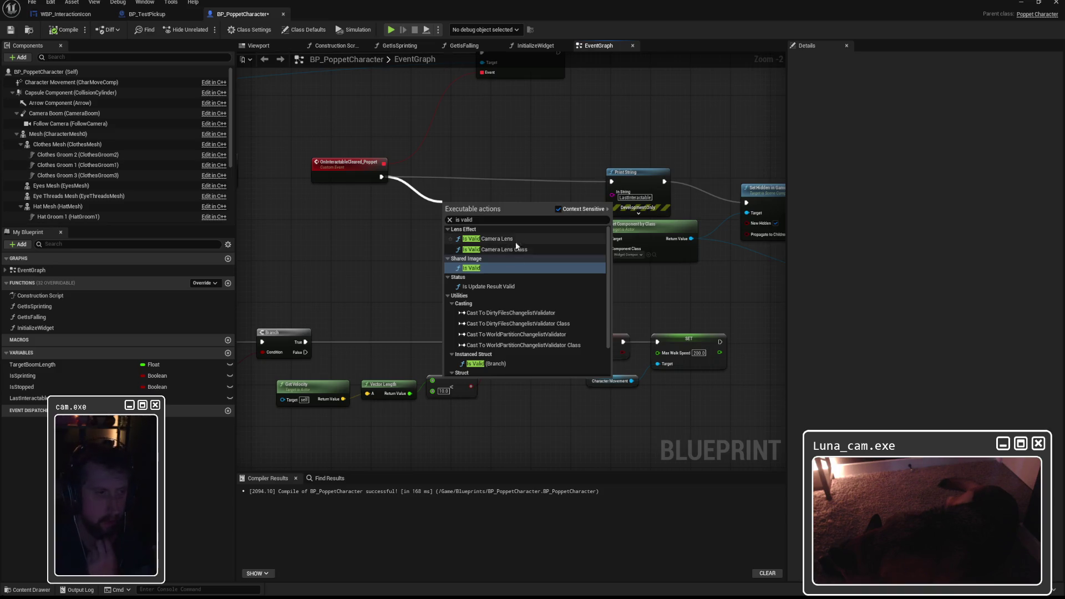
{"action": "left_click", "coordinate": [477, 269]}
{"action": "mouse_move", "coordinate": [469, 208]}
{"action": "left_mouse_down"}
{"action": "mouse_move", "coordinate": [446, 171]}
{"action": "mouse_move", "coordinate": [415, 172]}
{"action": "left_mouse_up"}
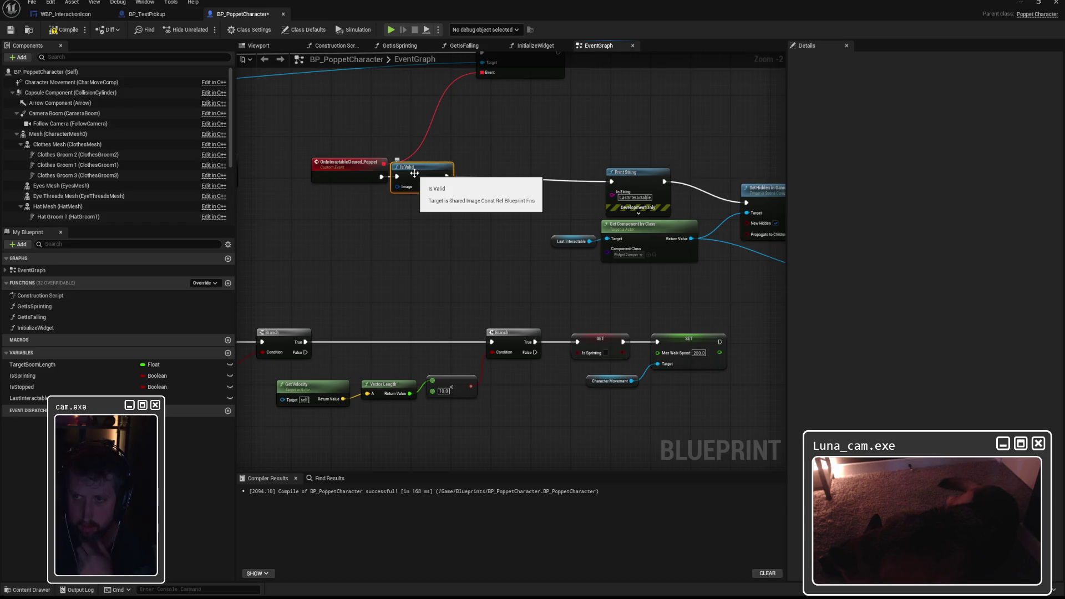
{"action": "mouse_move", "coordinate": [414, 173]}
{"action": "left_mouse_down"}
{"action": "mouse_move", "coordinate": [440, 173]}
{"action": "mouse_move", "coordinate": [432, 243]}
{"action": "left_mouse_up"}
{"action": "type", "text": "is valid"}
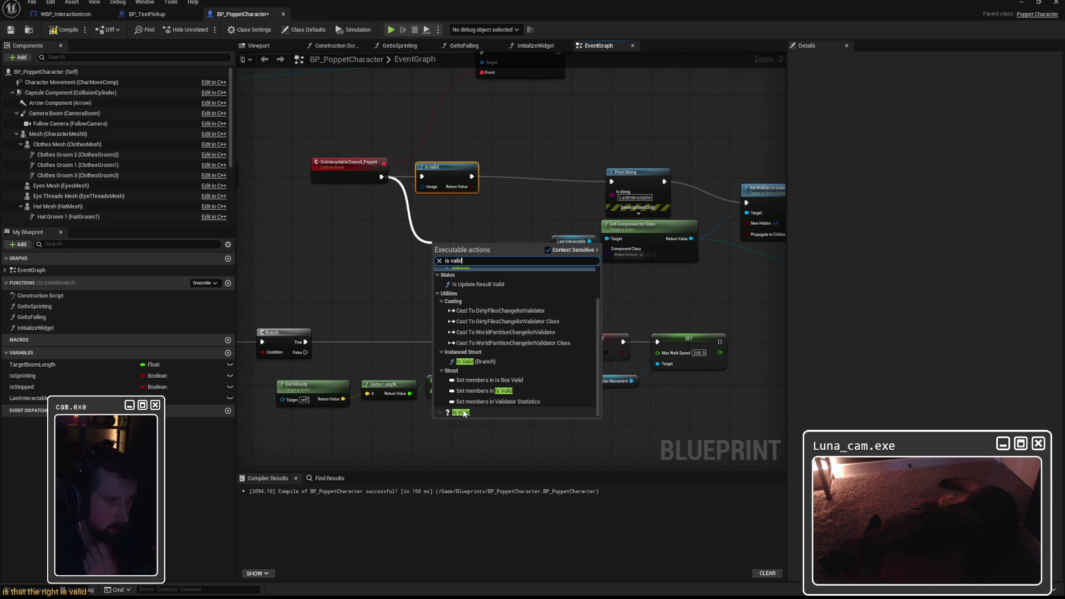
{"action": "left_click", "coordinate": [469, 411]}
{"action": "left_click_drag", "start_coordinate": [467, 163], "coordinate": [531, 153]}
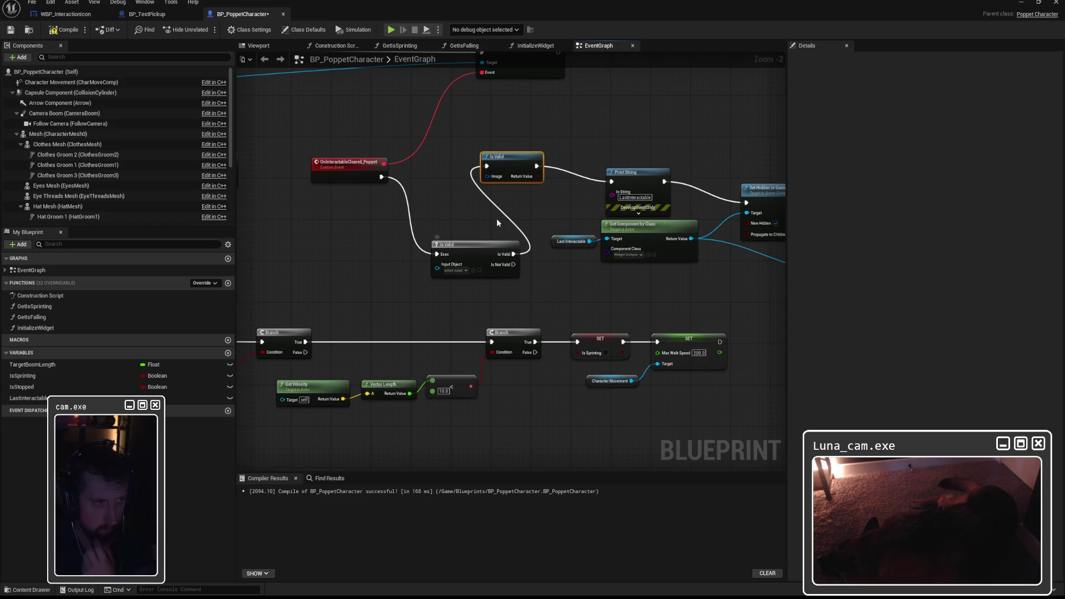
Step: Delete both Is Valid nodes, leaving the event's exec output unconnected
{"action": "left_click", "coordinate": [452, 210]}
{"action": "left_click", "coordinate": [461, 256]}
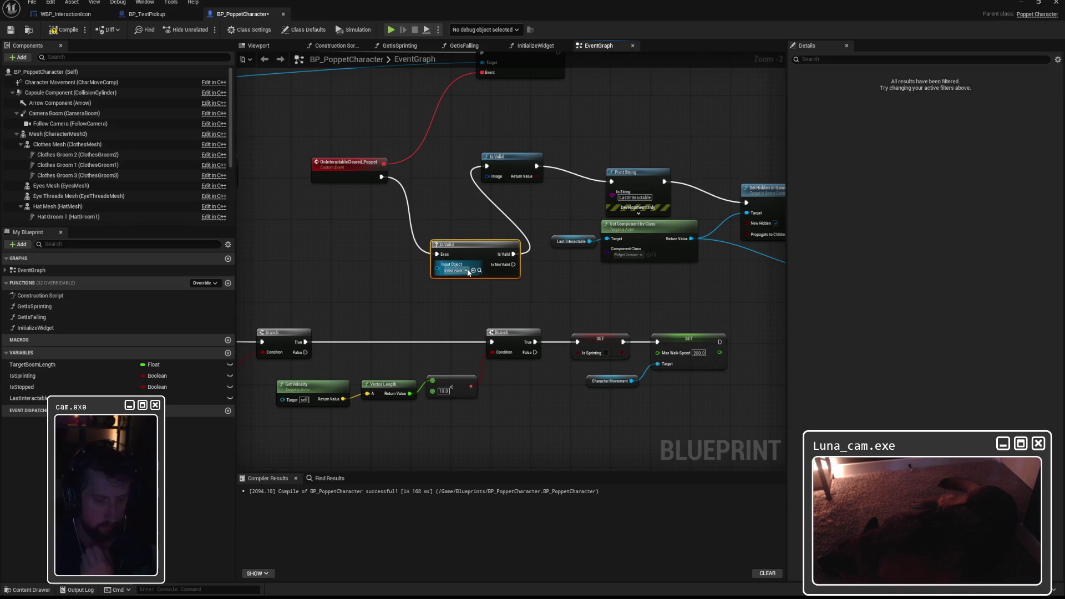
{"action": "key", "text": "Delete"}
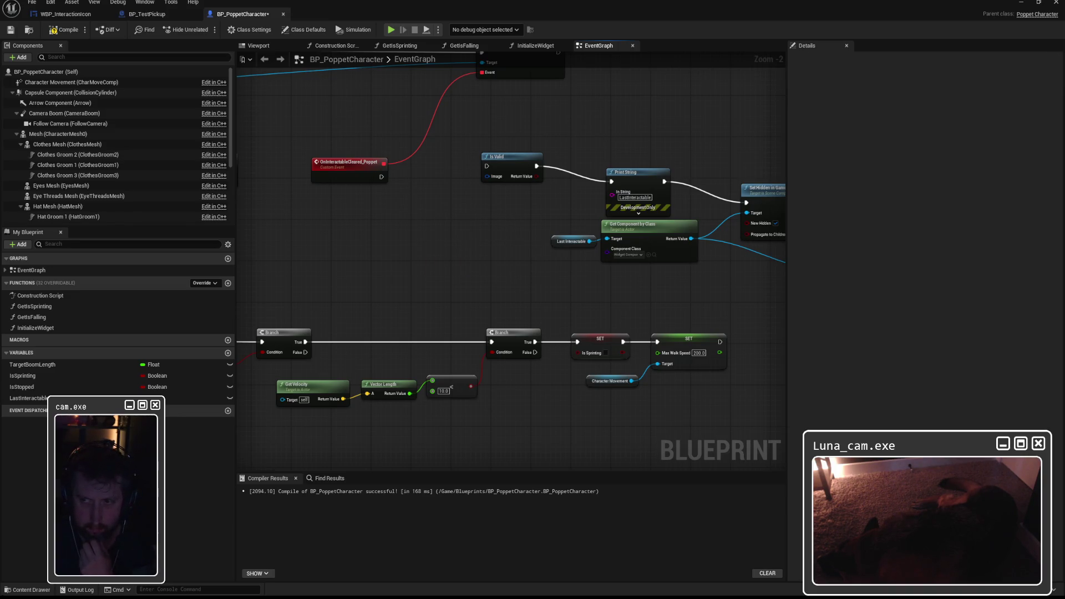
{"action": "left_click_drag", "start_coordinate": [497, 162], "coordinate": [421, 182]}
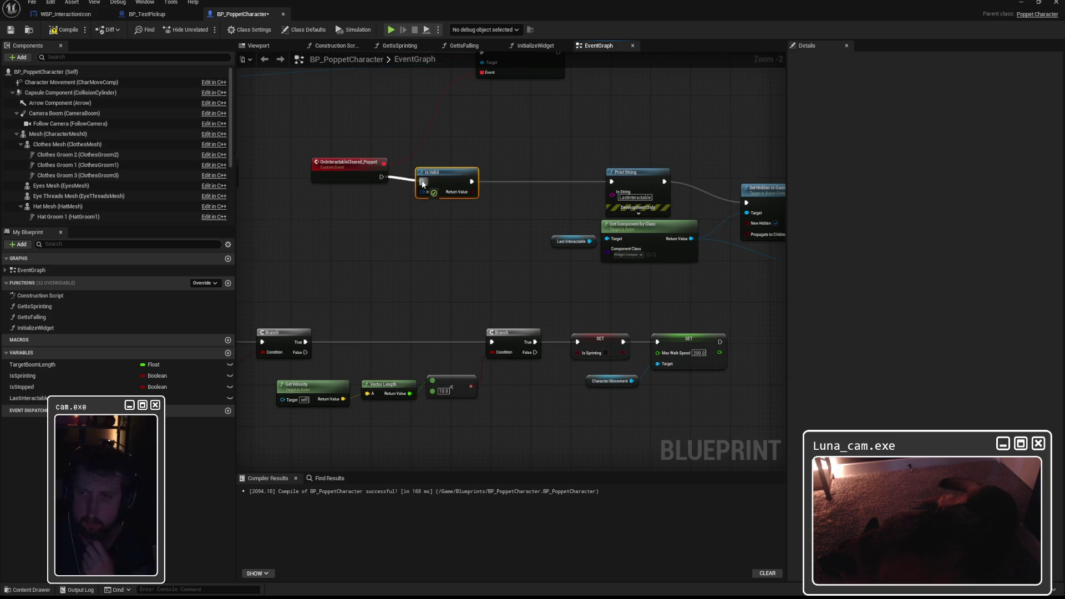
{"action": "left_click", "coordinate": [718, 164]}
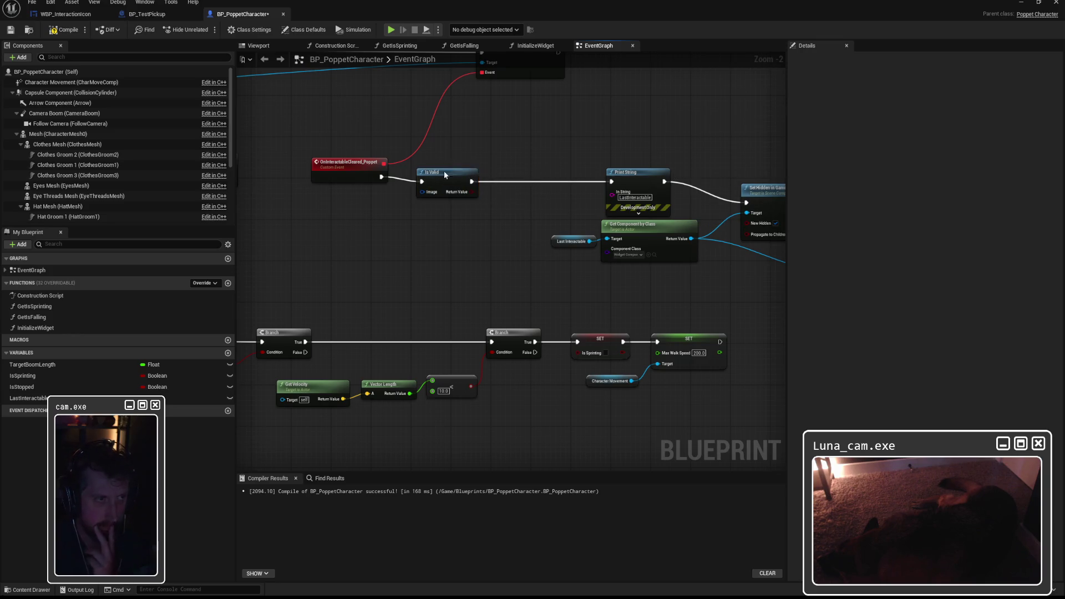
{"action": "mouse_move", "coordinate": [424, 197]}
{"action": "left_mouse_down"}
{"action": "mouse_move", "coordinate": [494, 155]}
{"action": "mouse_move", "coordinate": [594, 183]}
{"action": "mouse_move", "coordinate": [511, 183]}
{"action": "left_mouse_up"}
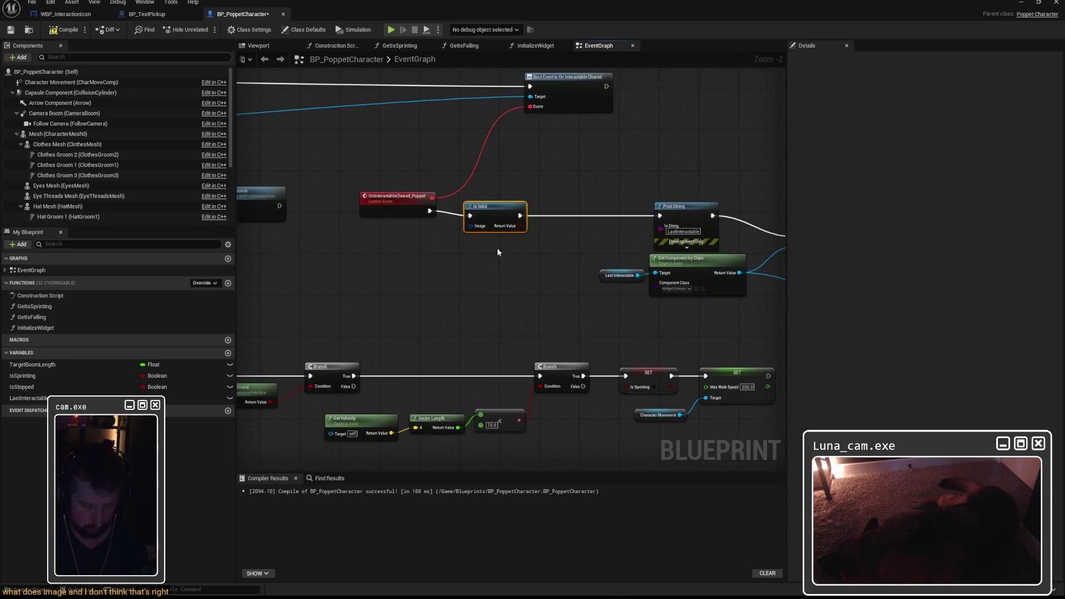
{"action": "key", "text": "Delete"}
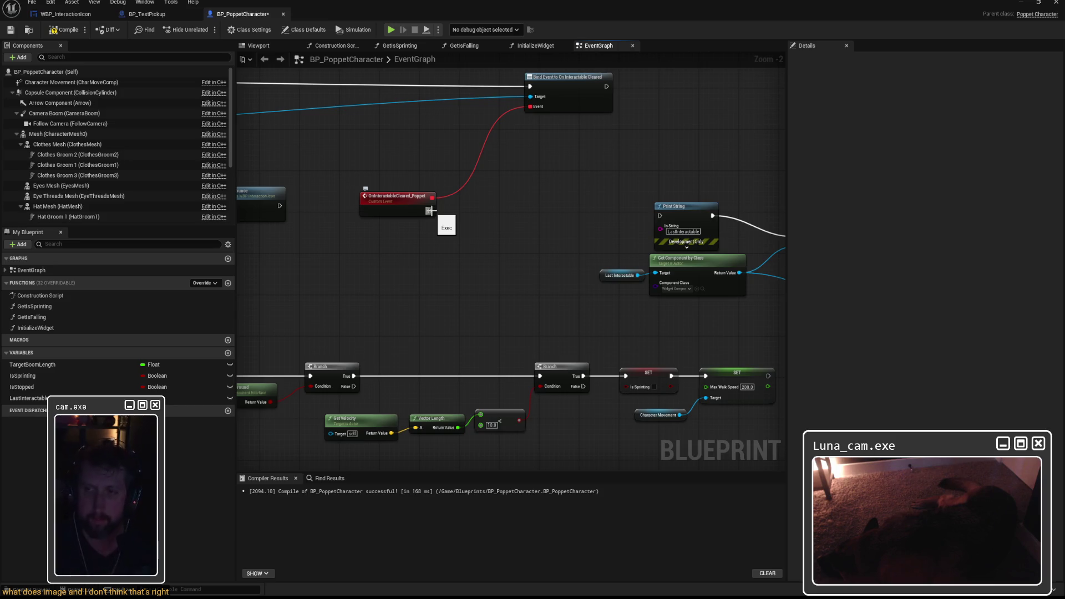
{"action": "mouse_move", "coordinate": [430, 211]}
{"action": "left_mouse_down"}
{"action": "mouse_move", "coordinate": [502, 225]}
{"action": "mouse_move", "coordinate": [487, 213]}
{"action": "left_mouse_up"}
{"action": "left_click", "coordinate": [393, 254]}
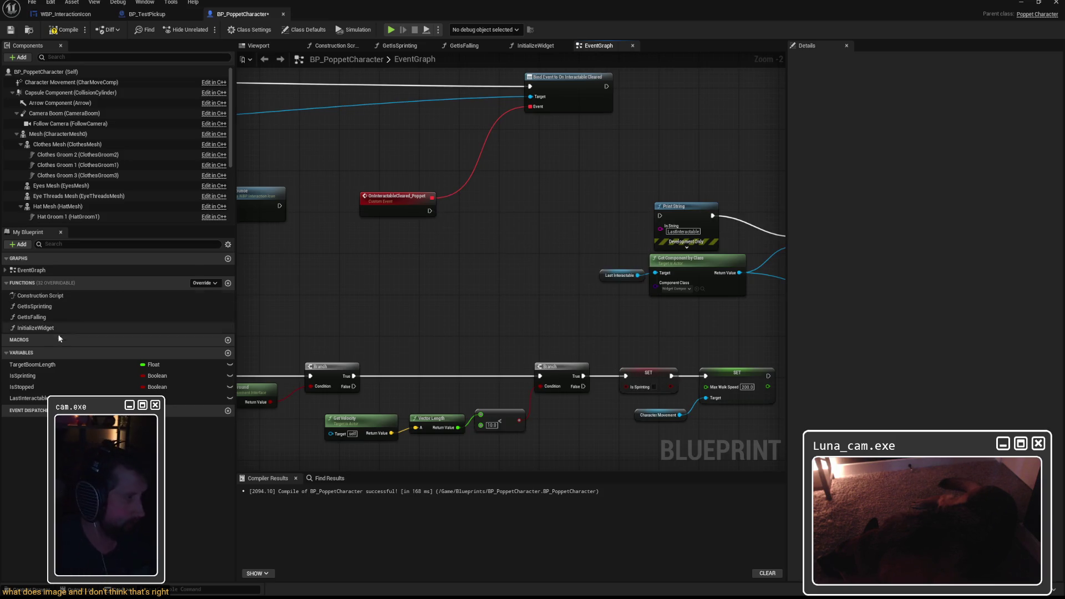
Step: Get the Last Interactable variable and feed it into an Is Valid node
{"action": "mouse_move", "coordinate": [28, 398]}
{"action": "left_mouse_down"}
{"action": "mouse_move", "coordinate": [261, 330]}
{"action": "mouse_move", "coordinate": [402, 237]}
{"action": "mouse_move", "coordinate": [488, 217]}
{"action": "left_mouse_up"}
{"action": "left_click", "coordinate": [436, 239]}
{"action": "type", "text": "is valid"}
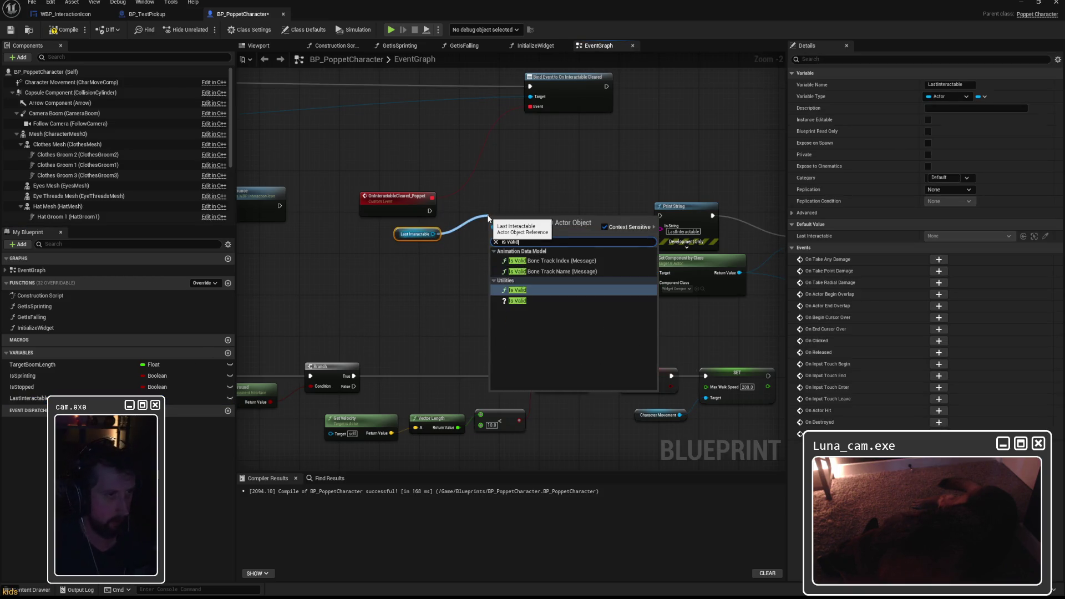
{"action": "left_click", "coordinate": [519, 291]}
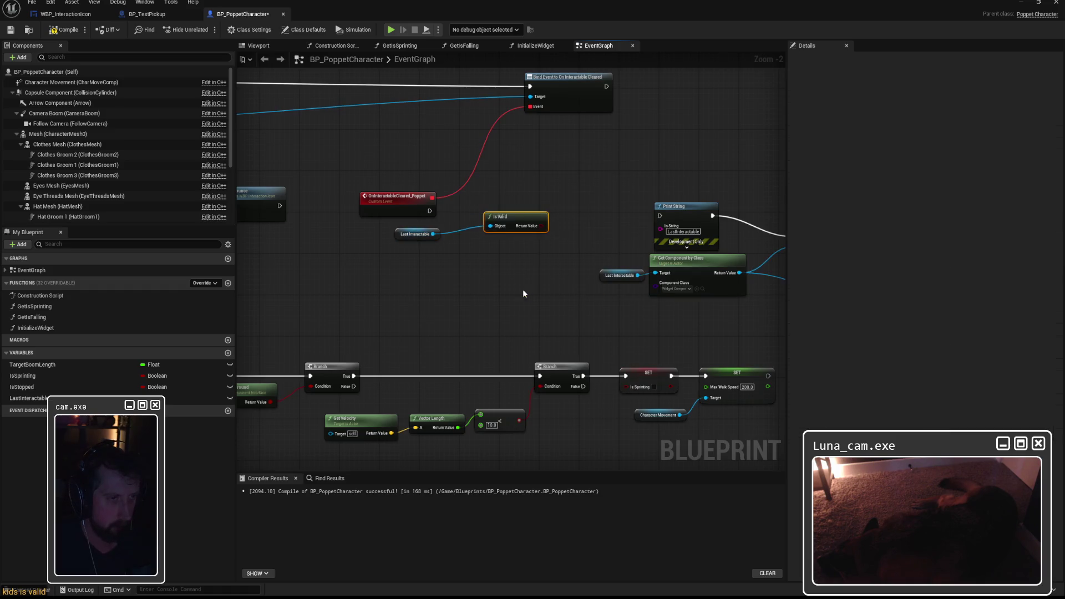
{"action": "mouse_move", "coordinate": [510, 216]}
{"action": "left_mouse_down"}
{"action": "mouse_move", "coordinate": [430, 244]}
{"action": "mouse_move", "coordinate": [446, 239]}
{"action": "left_mouse_up"}
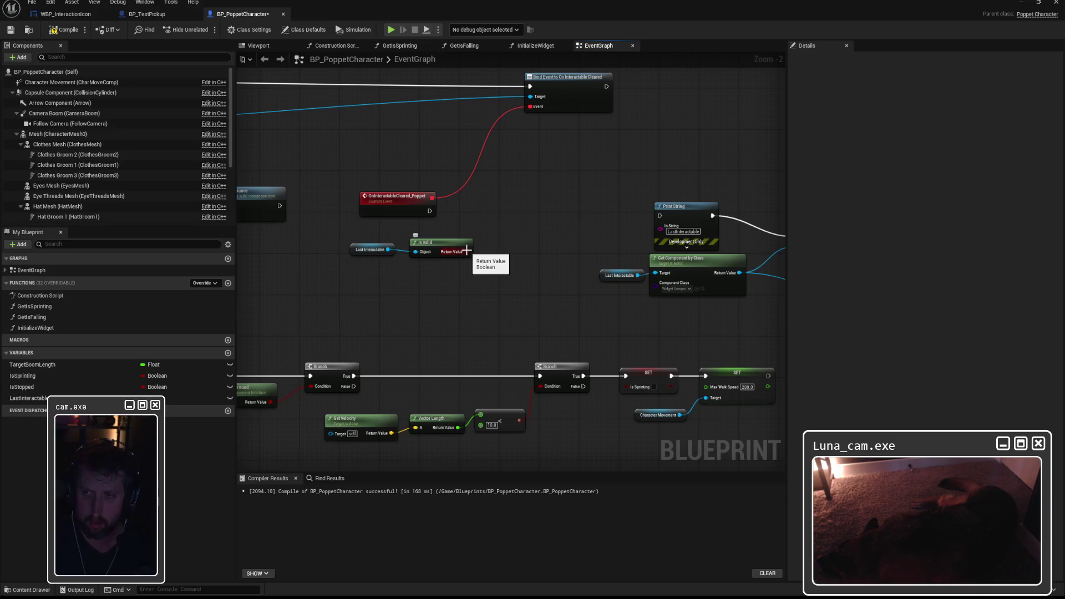
Step: Add a Branch node to the graph next to the Is Valid check
{"action": "left_click_drag", "start_coordinate": [467, 251], "coordinate": [501, 238]}
{"action": "type", "text": "is va"}
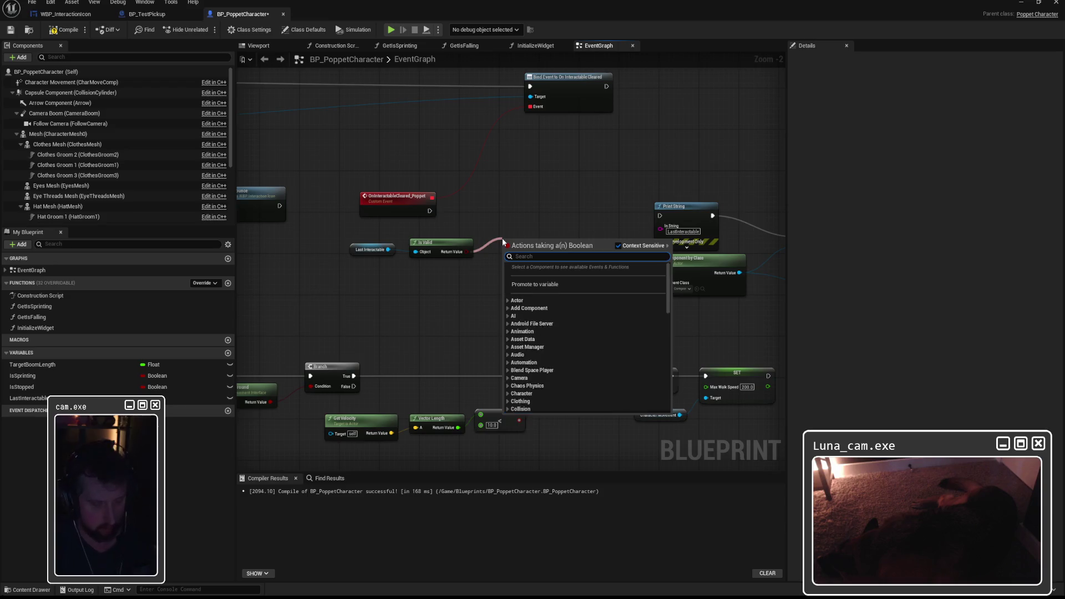
{"action": "key", "text": "BackSpace"}
{"action": "key", "text": "BackSpace"}
{"action": "key", "text": "BackSpace"}
{"action": "type", "text": "v"}
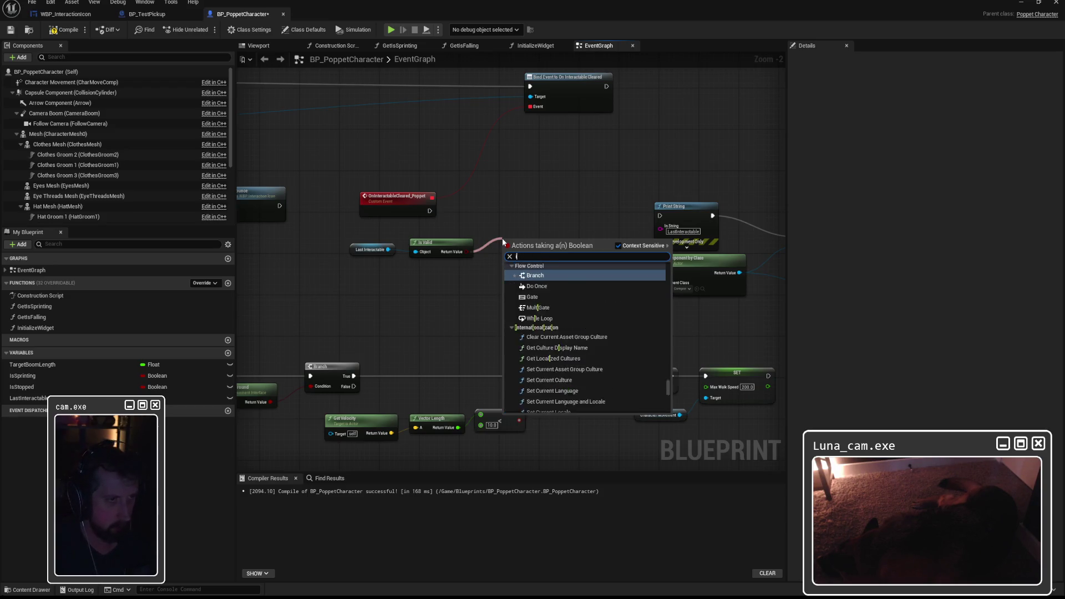
{"action": "key", "text": "BackSpace"}
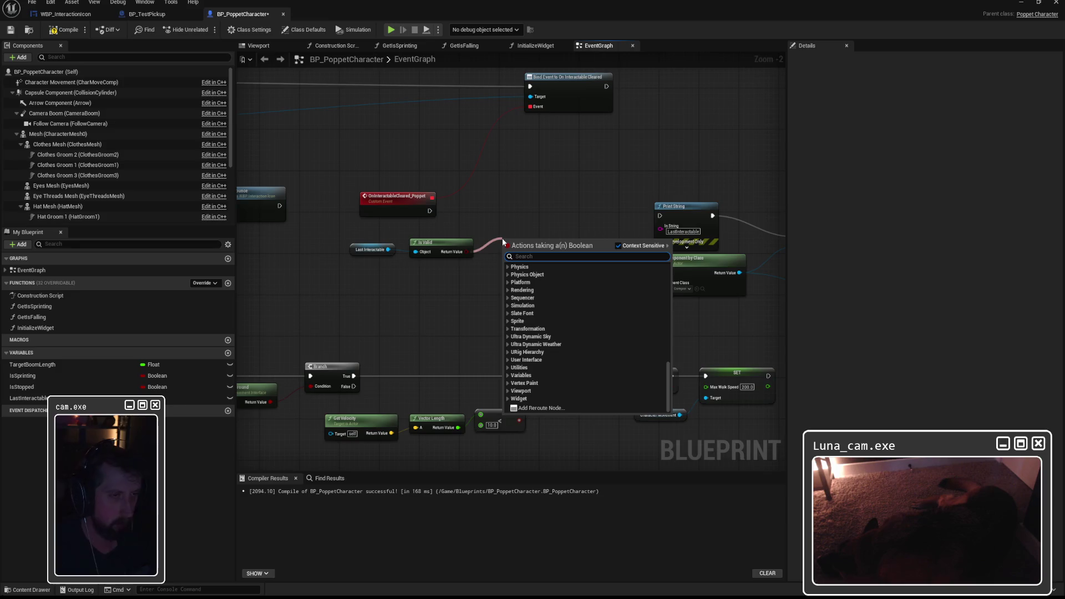
{"action": "key", "text": "Escape"}
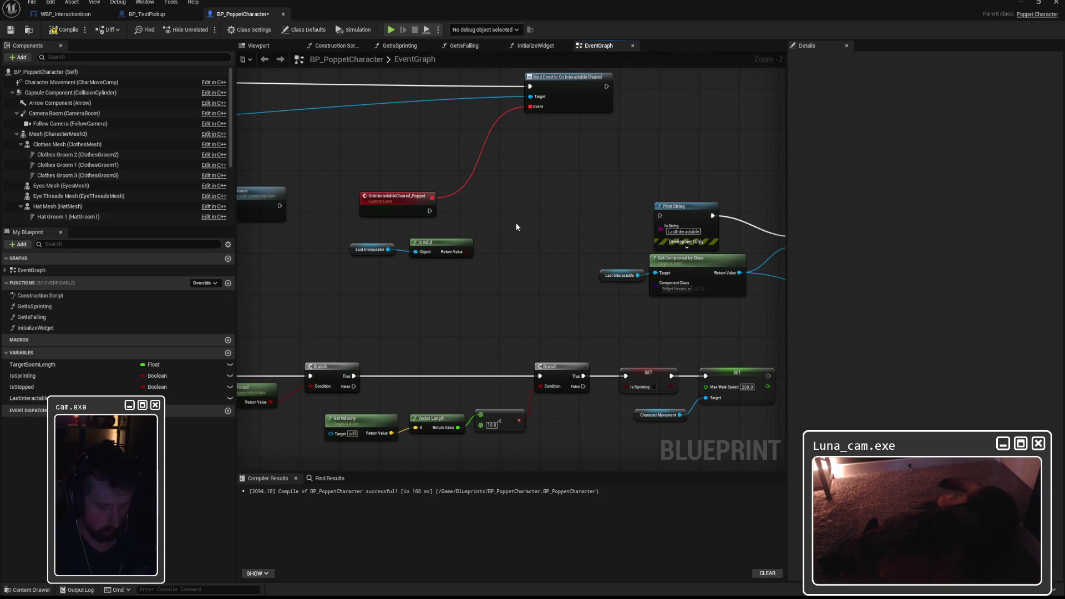
{"action": "right_click", "coordinate": [516, 226]}
{"action": "type", "text": "branch"}
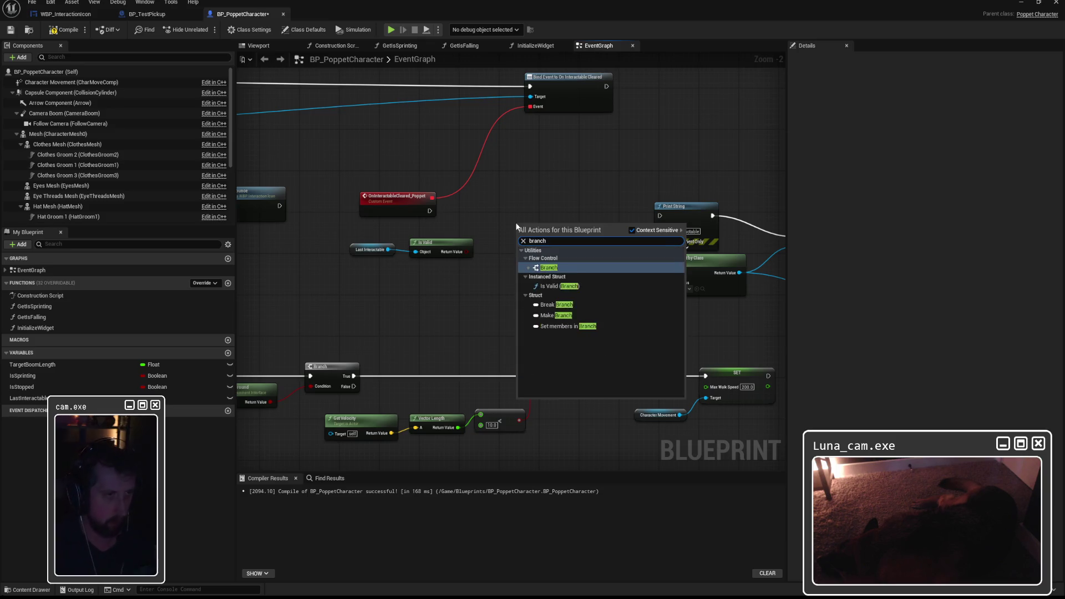
{"action": "key", "text": "Return"}
Step: Wire Is Valid to Branch Condition, the cleared event into Branch, and True to Print String
{"action": "mouse_move", "coordinate": [465, 252]}
{"action": "left_mouse_down"}
{"action": "mouse_move", "coordinate": [521, 247]}
{"action": "mouse_move", "coordinate": [528, 208]}
{"action": "mouse_move", "coordinate": [659, 216]}
{"action": "left_mouse_up"}
{"action": "mouse_move", "coordinate": [432, 211]}
{"action": "left_mouse_down"}
{"action": "mouse_move", "coordinate": [523, 214]}
{"action": "mouse_move", "coordinate": [511, 218]}
{"action": "left_mouse_up"}
{"action": "key", "text": "Escape"}
{"action": "mouse_move", "coordinate": [435, 211]}
{"action": "left_mouse_down"}
{"action": "mouse_move", "coordinate": [515, 216]}
{"action": "mouse_move", "coordinate": [502, 207]}
{"action": "left_mouse_up"}
Step: Tidy the Last Interactable and upper node chain positions, then save BP_PoppetCharacter
{"action": "mouse_move", "coordinate": [334, 237]}
{"action": "left_mouse_down"}
{"action": "mouse_move", "coordinate": [477, 259]}
{"action": "mouse_move", "coordinate": [428, 231]}
{"action": "left_mouse_up"}
{"action": "left_click", "coordinate": [543, 262]}
{"action": "mouse_move", "coordinate": [561, 258]}
{"action": "left_mouse_down"}
{"action": "mouse_move", "coordinate": [448, 262]}
{"action": "mouse_move", "coordinate": [378, 228]}
{"action": "mouse_move", "coordinate": [340, 178]}
{"action": "mouse_move", "coordinate": [471, 227]}
{"action": "mouse_move", "coordinate": [602, 239]}
{"action": "left_mouse_up"}
{"action": "scroll", "coordinate": [448, 261], "scroll_direction": "down", "scroll_amount": 1}
{"action": "scroll", "coordinate": [341, 183], "scroll_direction": "down", "scroll_amount": 2}
{"action": "mouse_move", "coordinate": [526, 202]}
{"action": "left_mouse_down"}
{"action": "mouse_move", "coordinate": [513, 190]}
{"action": "mouse_move", "coordinate": [692, 162]}
{"action": "mouse_move", "coordinate": [697, 177]}
{"action": "left_mouse_up"}
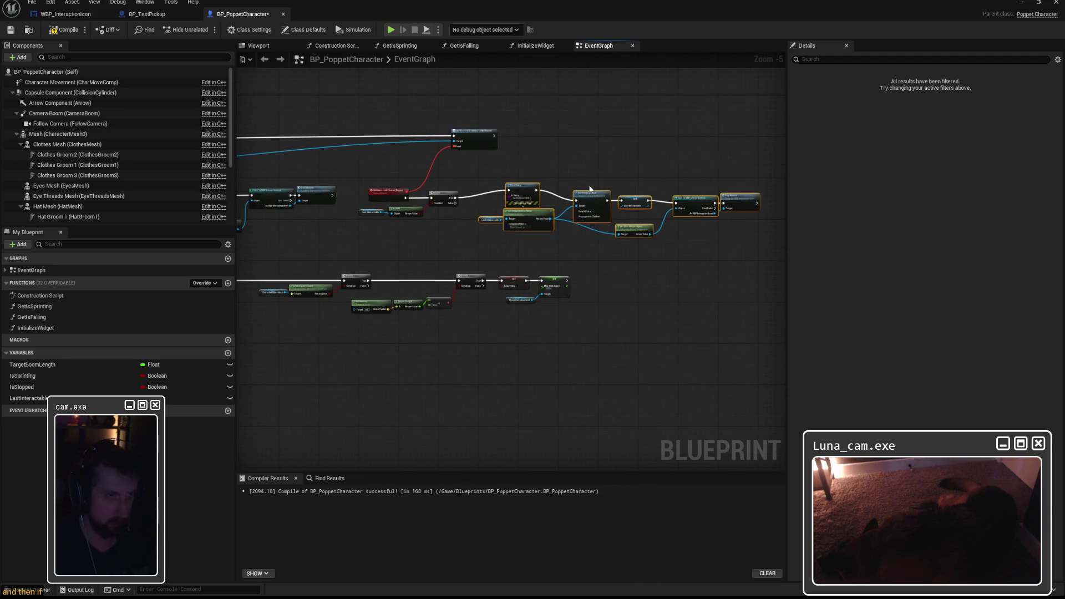
{"action": "left_click_drag", "start_coordinate": [515, 189], "coordinate": [509, 194]}
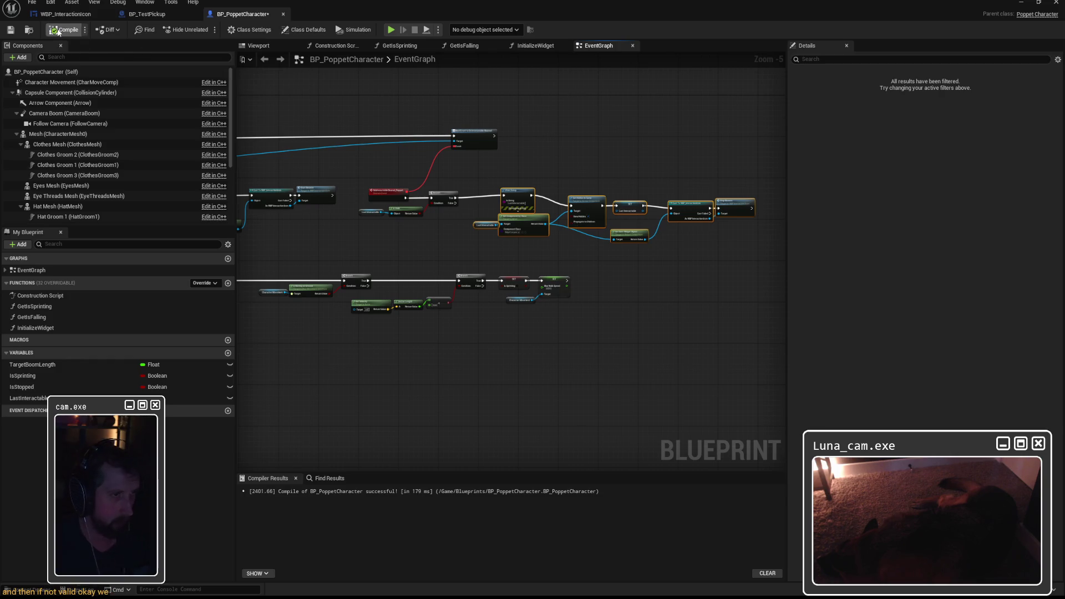
{"action": "left_click", "coordinate": [10, 29]}
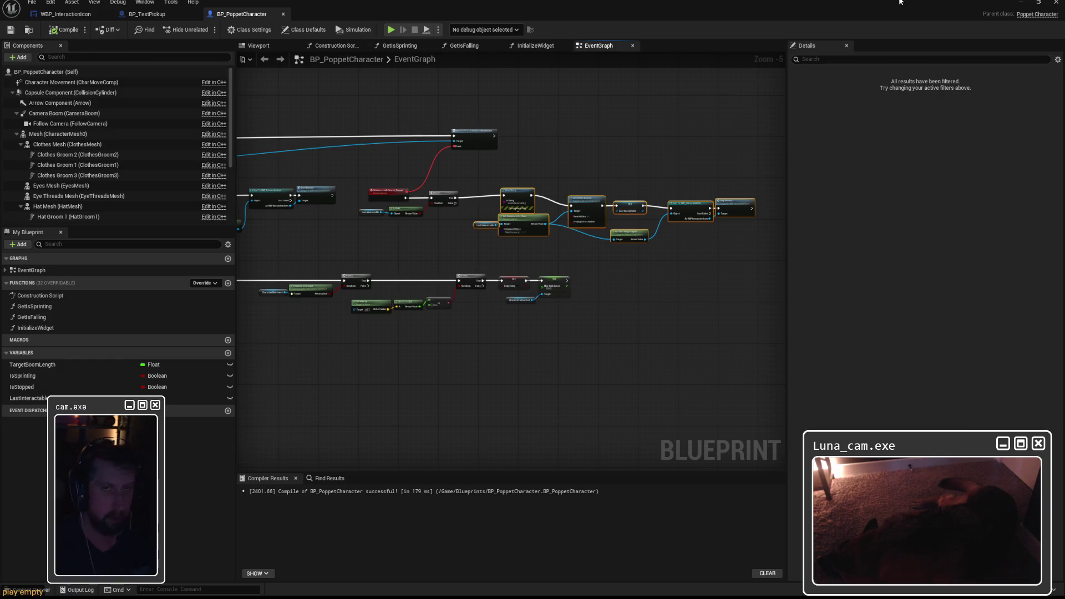
Step: Minimize the Blueprint editor, play, walk to a cube, pick it up with E, then stop
{"action": "left_click", "coordinate": [1020, 2]}
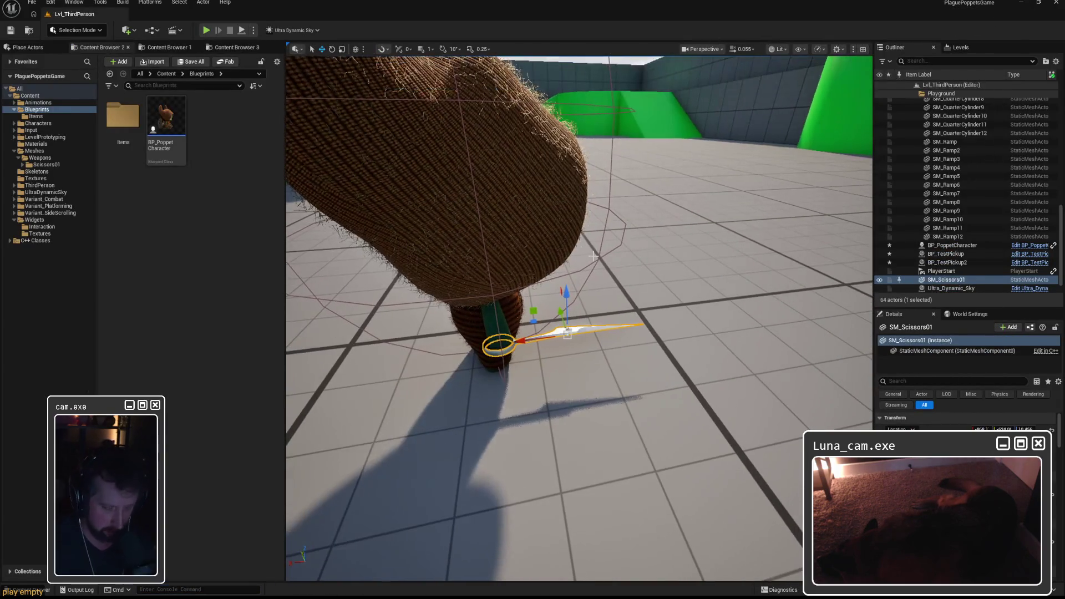
{"action": "key", "text": "alt+p"}
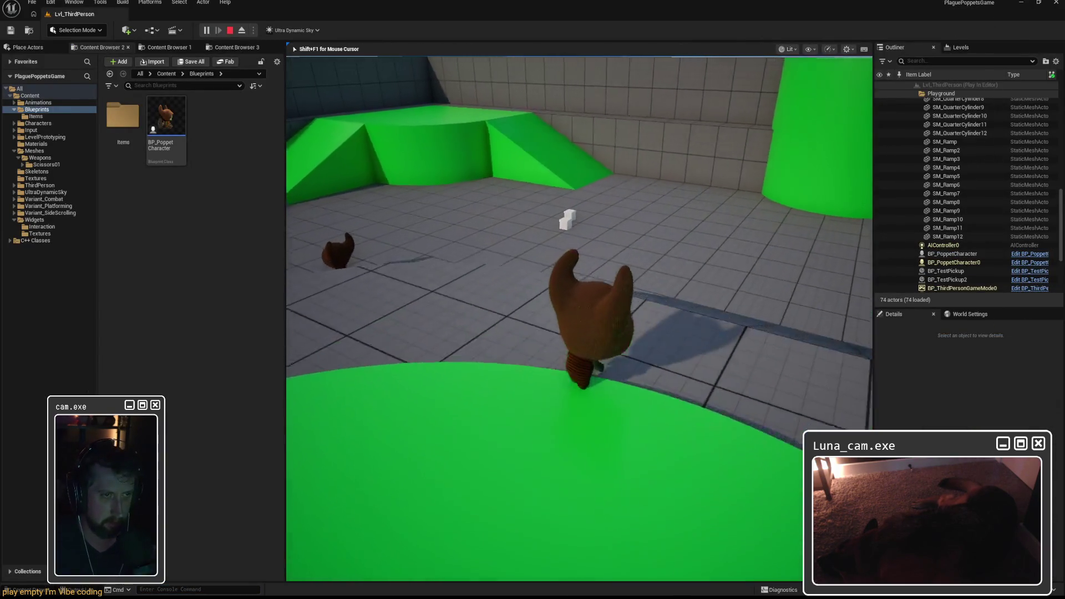
{"action": "key", "text": "w"}
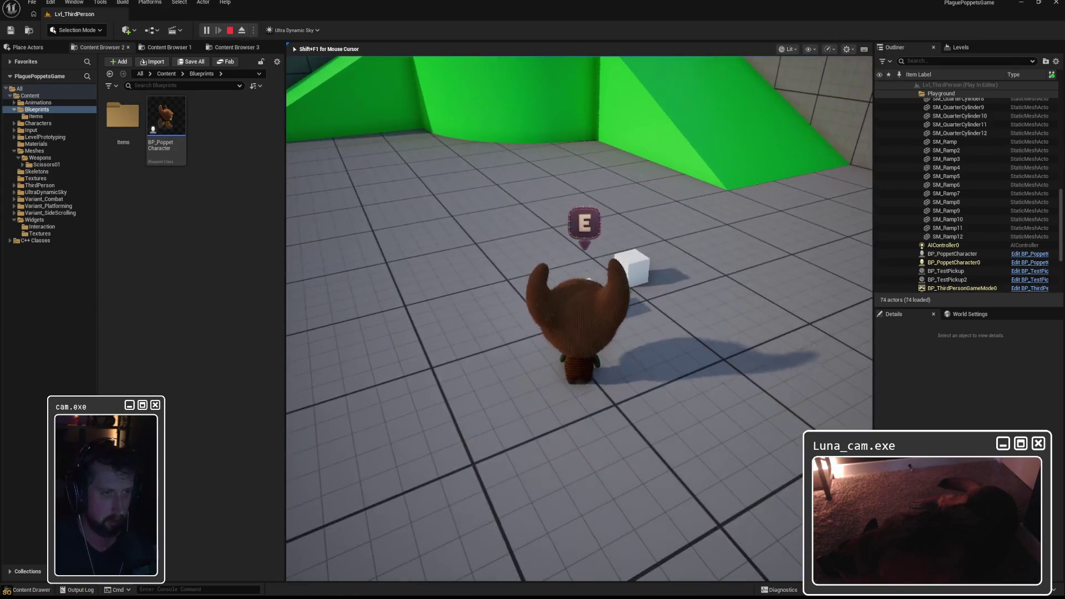
{"action": "key", "text": "e"}
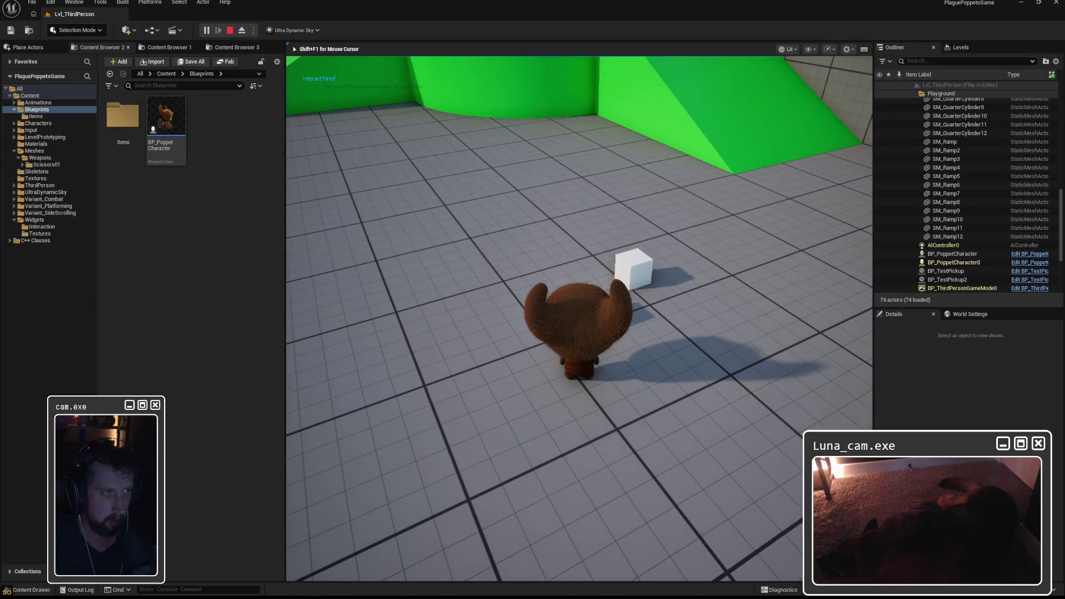
{"action": "key", "text": "Escape"}
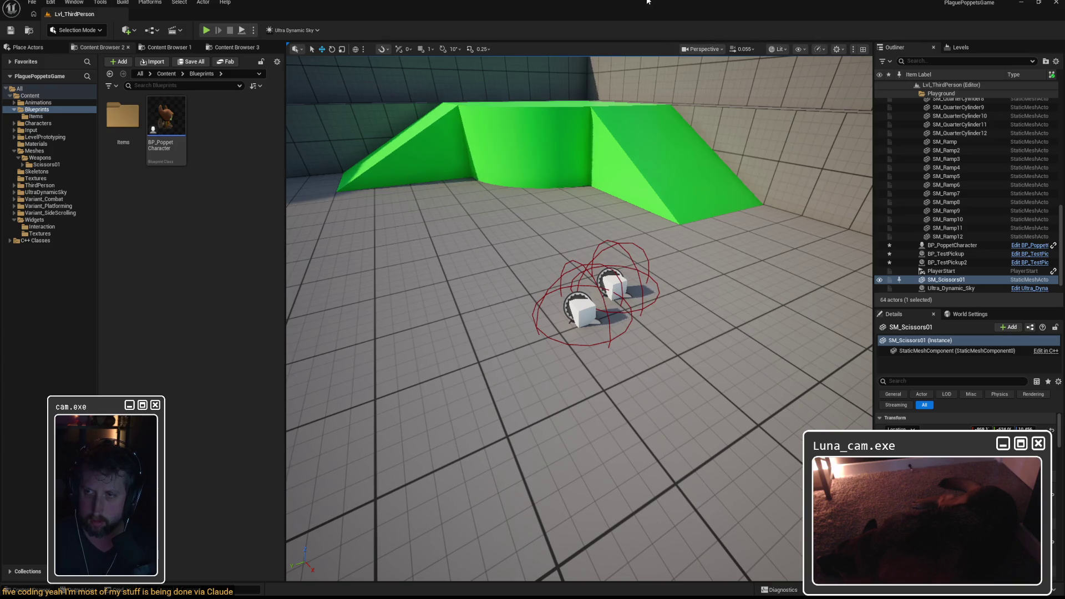
Step: Open BP_PoppetCharacter and reposition Get User Widget Object near the WBP_InteractionIcon cast
{"action": "double_click", "coordinate": [180, 107]}
{"action": "scroll", "coordinate": [435, 266], "scroll_direction": "up", "scroll_amount": 3}
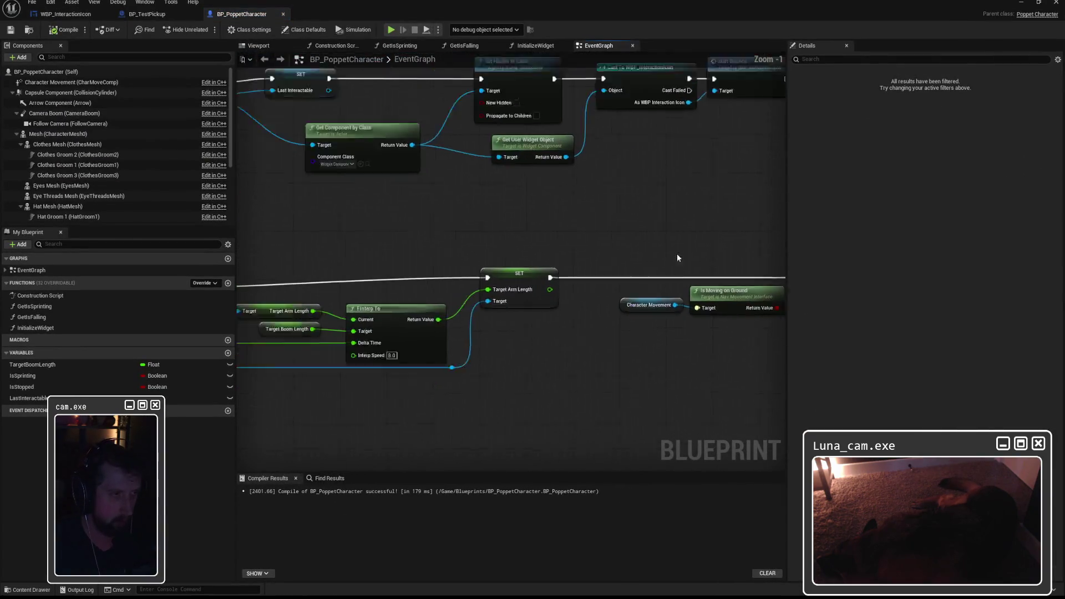
{"action": "scroll", "coordinate": [677, 258], "scroll_direction": "down", "scroll_amount": 4}
{"action": "scroll", "coordinate": [551, 299], "scroll_direction": "up", "scroll_amount": 1}
{"action": "mouse_move", "coordinate": [606, 311]}
{"action": "left_mouse_down"}
{"action": "mouse_move", "coordinate": [667, 313]}
{"action": "mouse_move", "coordinate": [440, 297]}
{"action": "left_mouse_up"}
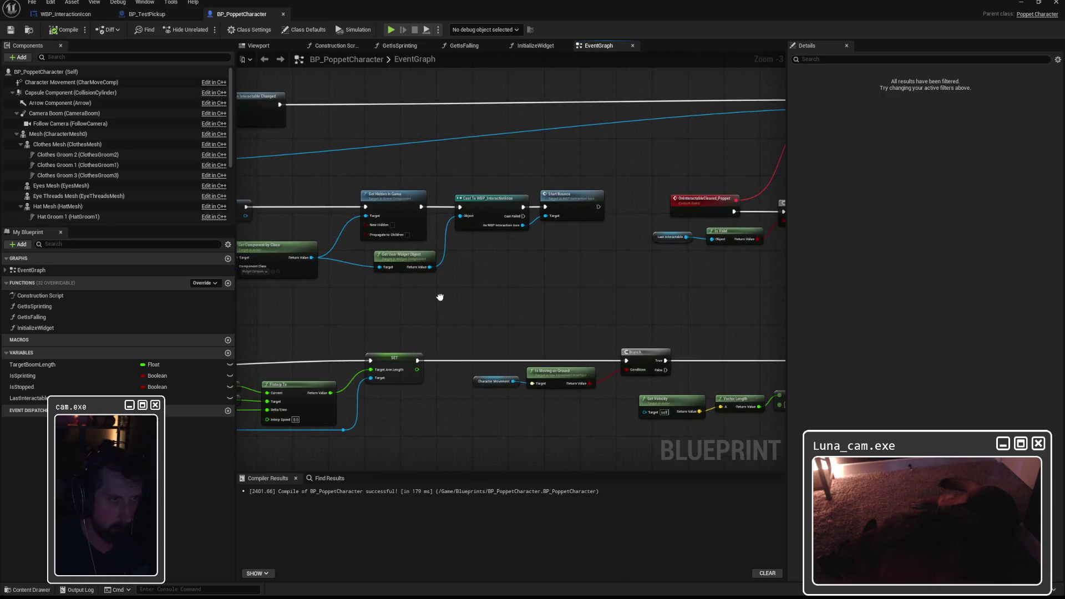
{"action": "scroll", "coordinate": [491, 255], "scroll_direction": "up", "scroll_amount": 3}
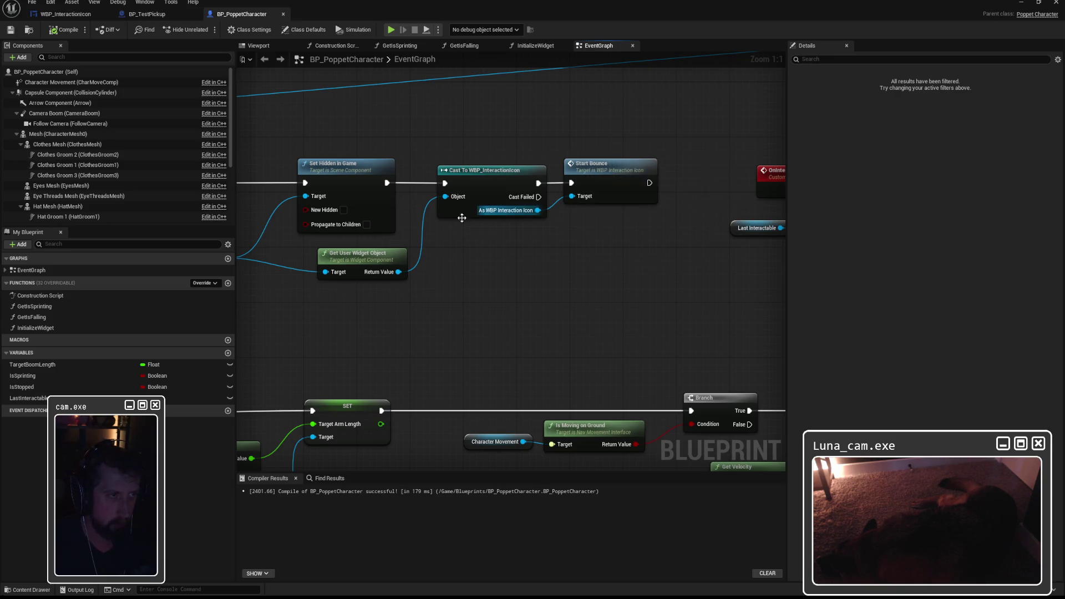
{"action": "left_click_drag", "start_coordinate": [451, 254], "coordinate": [544, 251]}
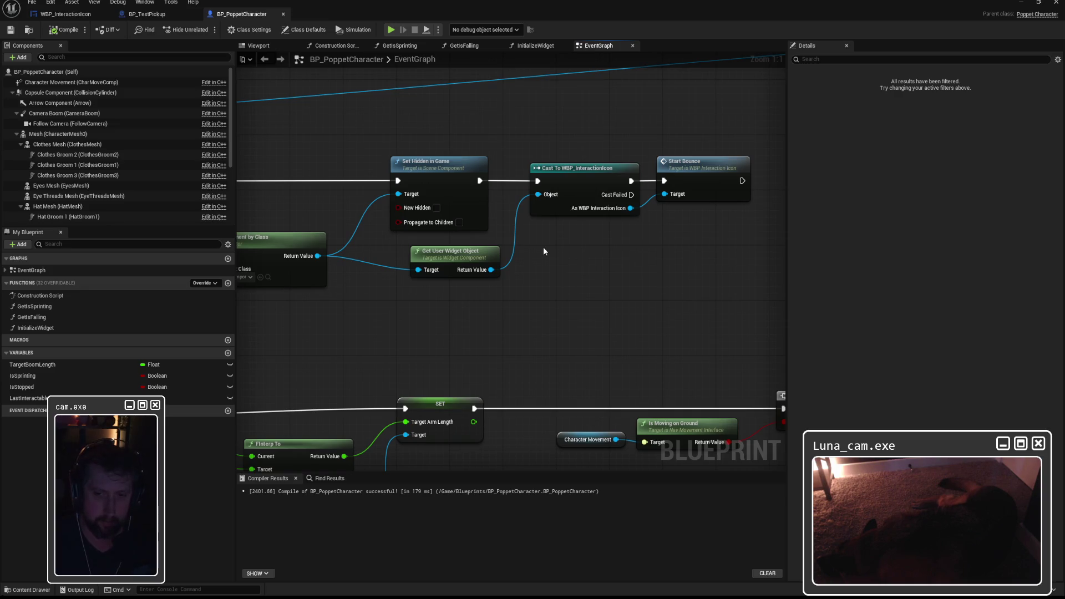
{"action": "left_click_drag", "start_coordinate": [598, 259], "coordinate": [535, 264]}
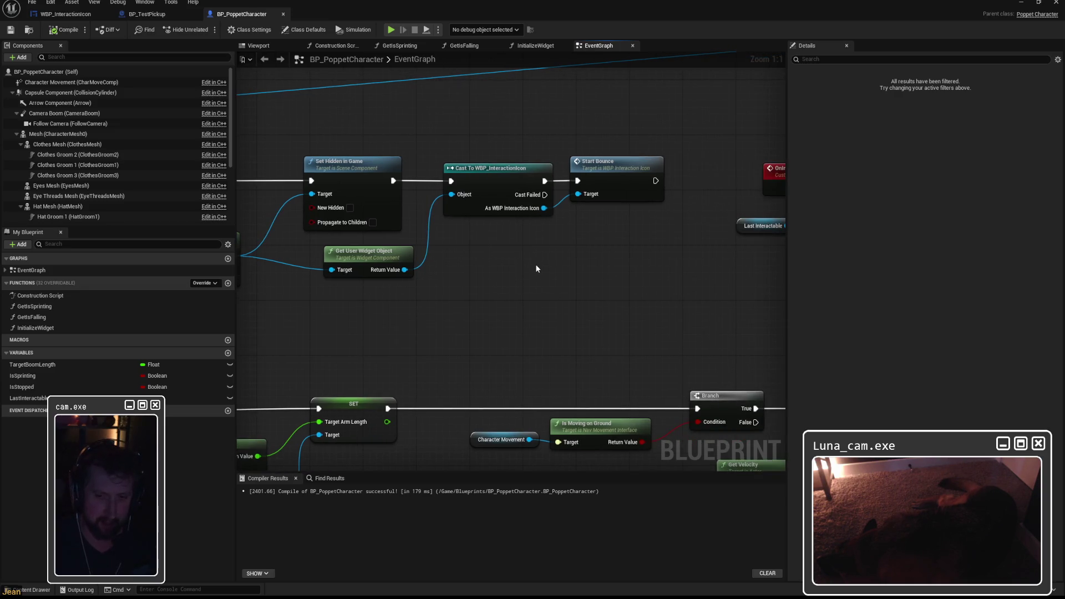
{"action": "mouse_move", "coordinate": [392, 251]}
{"action": "left_mouse_down"}
{"action": "mouse_move", "coordinate": [370, 265]}
{"action": "mouse_move", "coordinate": [371, 252]}
{"action": "left_mouse_up"}
{"action": "mouse_move", "coordinate": [460, 260]}
{"action": "left_mouse_down"}
{"action": "mouse_move", "coordinate": [703, 264]}
{"action": "mouse_move", "coordinate": [545, 270]}
{"action": "left_mouse_up"}
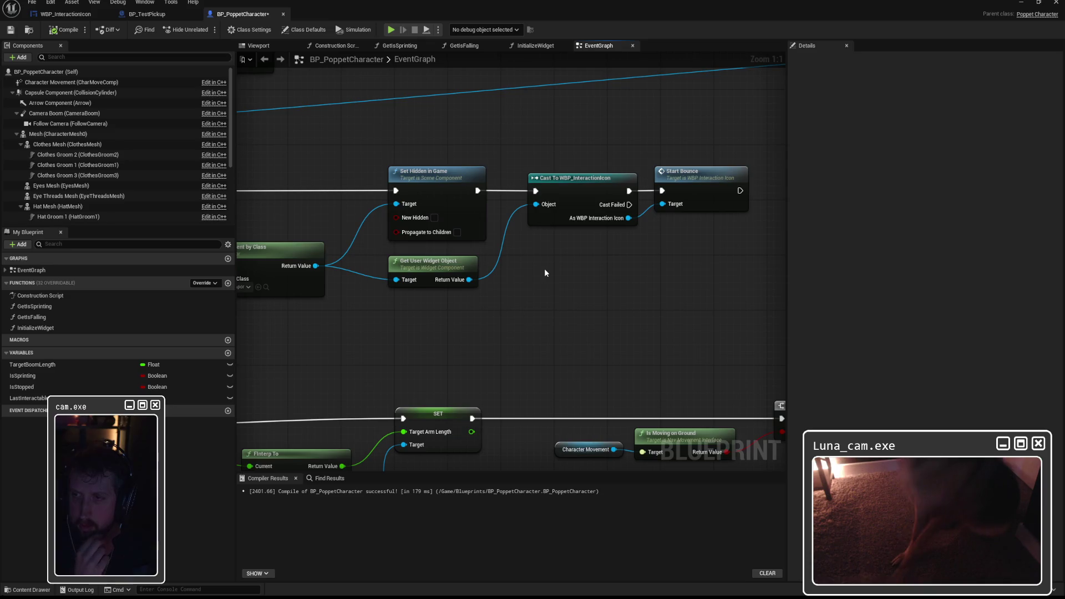
{"action": "mouse_move", "coordinate": [544, 268]}
{"action": "left_mouse_down"}
{"action": "mouse_move", "coordinate": [443, 267]}
{"action": "mouse_move", "coordinate": [474, 257]}
{"action": "left_mouse_up"}
{"action": "left_click_drag", "start_coordinate": [397, 264], "coordinate": [725, 274]}
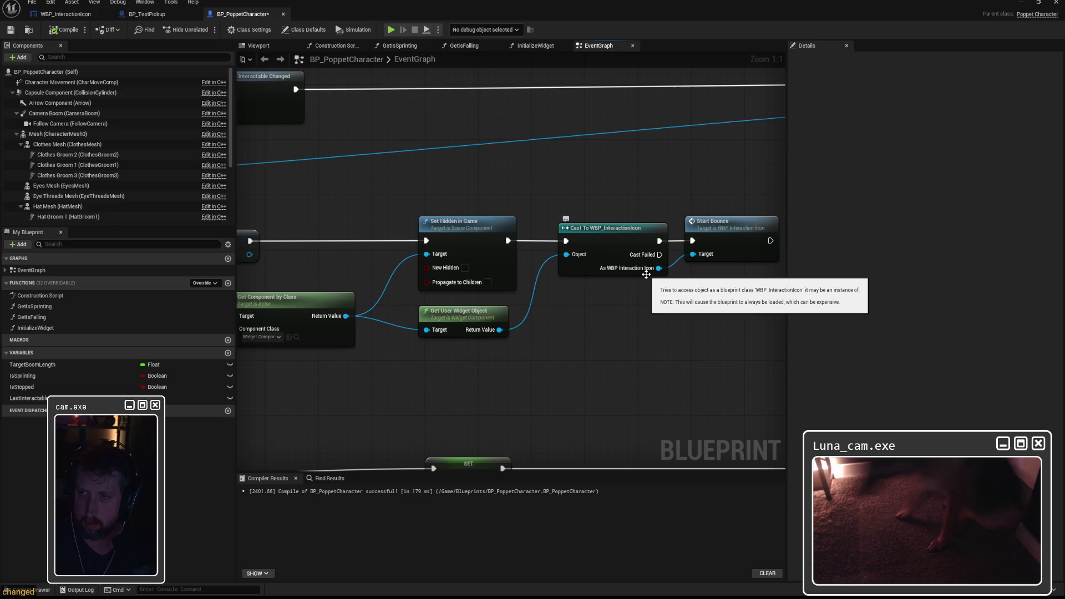
{"action": "mouse_move", "coordinate": [652, 258]}
{"action": "left_mouse_down"}
{"action": "mouse_move", "coordinate": [486, 232]}
{"action": "mouse_move", "coordinate": [547, 271]}
{"action": "left_mouse_up"}
Step: Add a Print String reading 'cast Failed' off Cast Failed, compile, save, and return to the level
{"action": "type", "text": "print strin"}
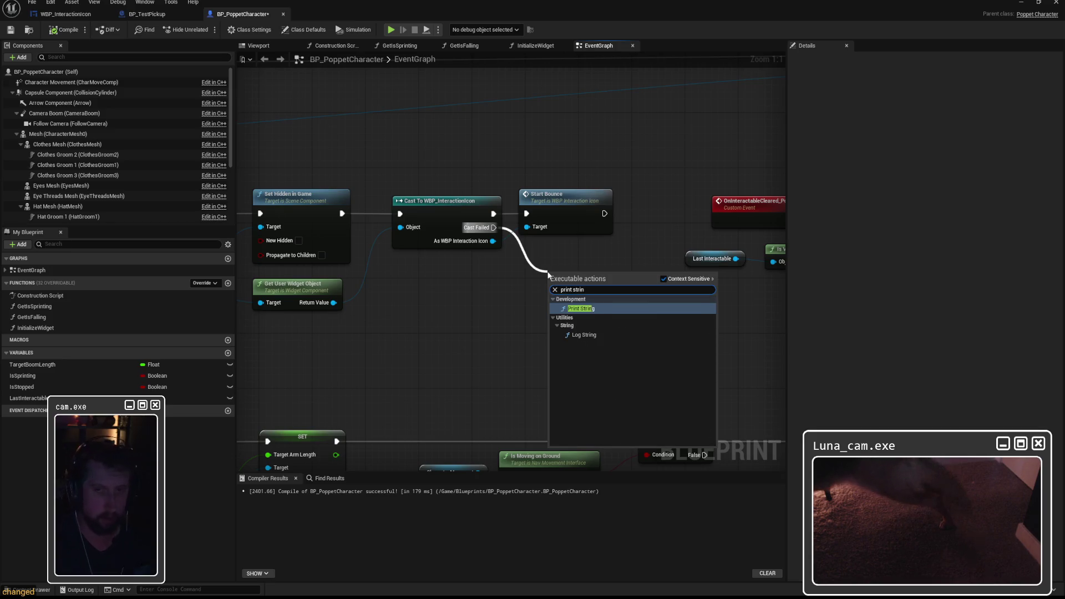
{"action": "key", "text": "Return"}
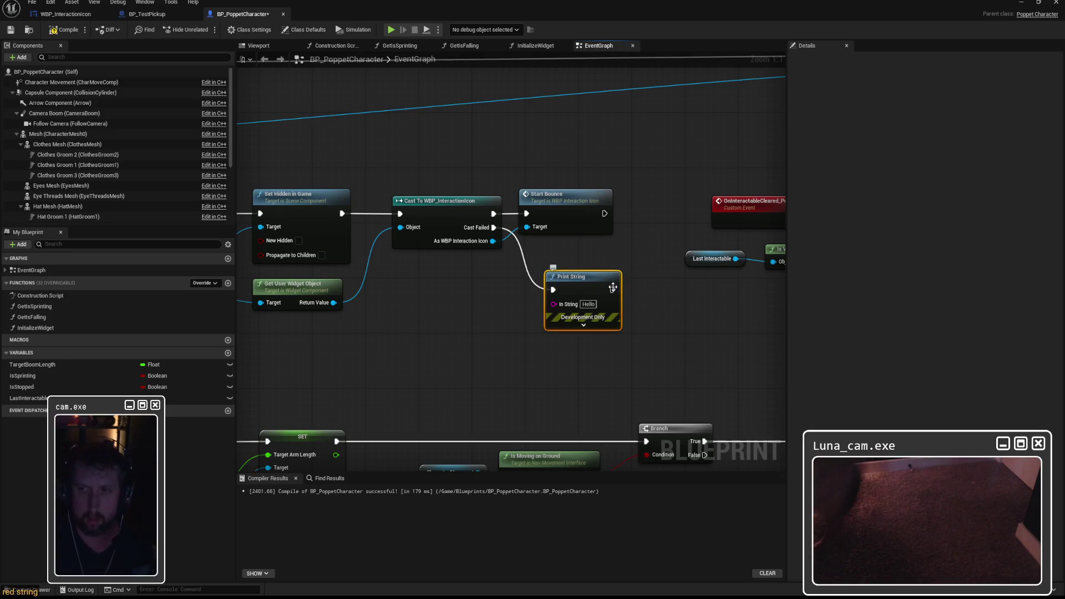
{"action": "left_click", "coordinate": [588, 304]}
{"action": "type", "text": "cas"}
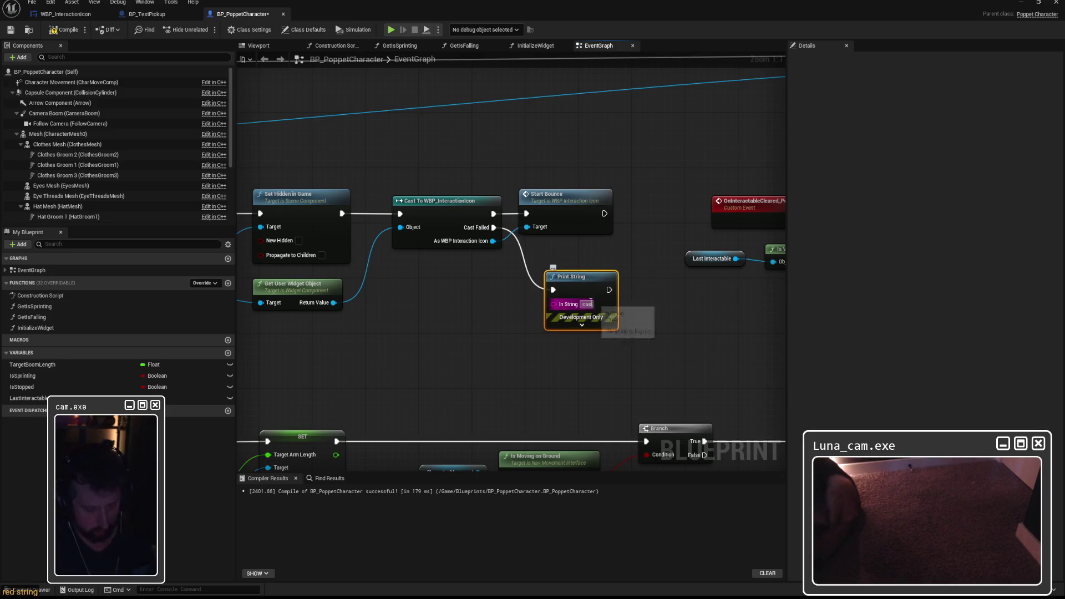
{"action": "type", "text": "t Failed"}
{"action": "left_click", "coordinate": [61, 29]}
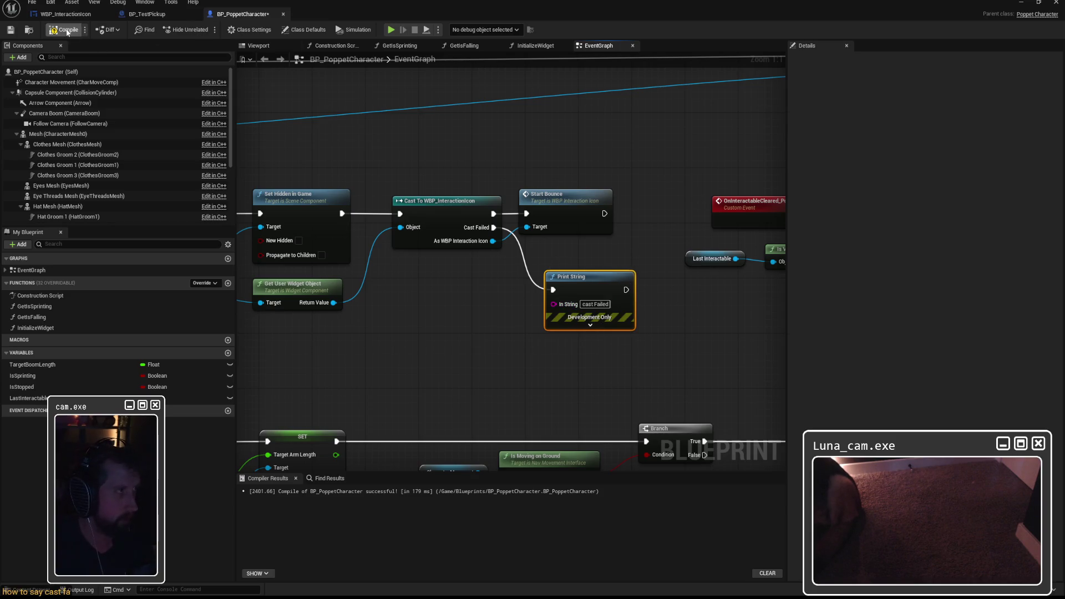
{"action": "left_click", "coordinate": [10, 30]}
{"action": "key", "text": "alt+Tab"}
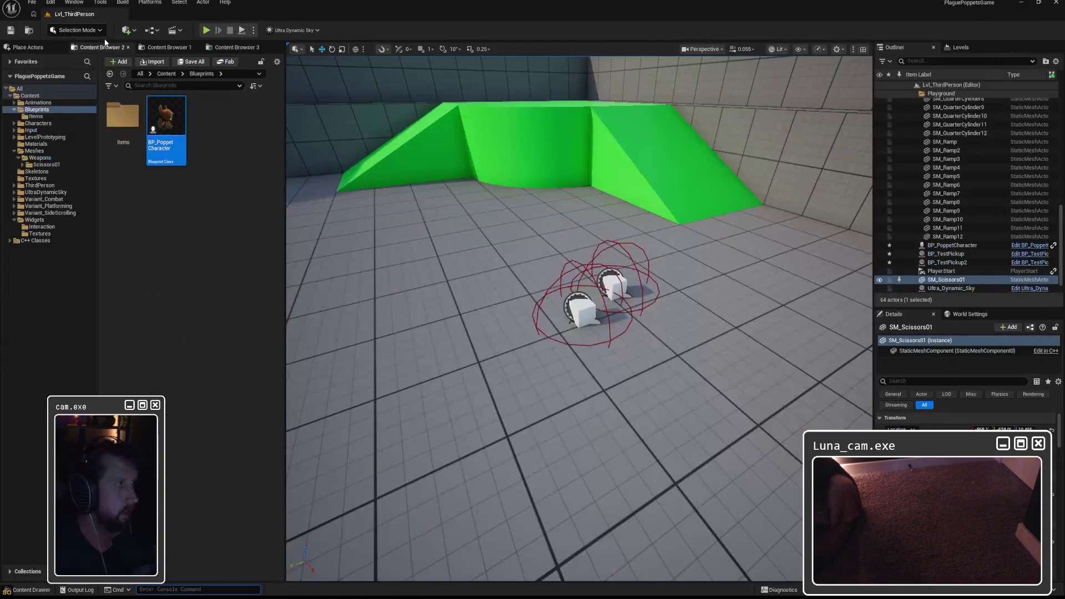
Step: Play-test again: walk to the pickup cube, press E, walk away and stop
{"action": "left_click", "coordinate": [205, 29]}
{"action": "key", "text": "w"}
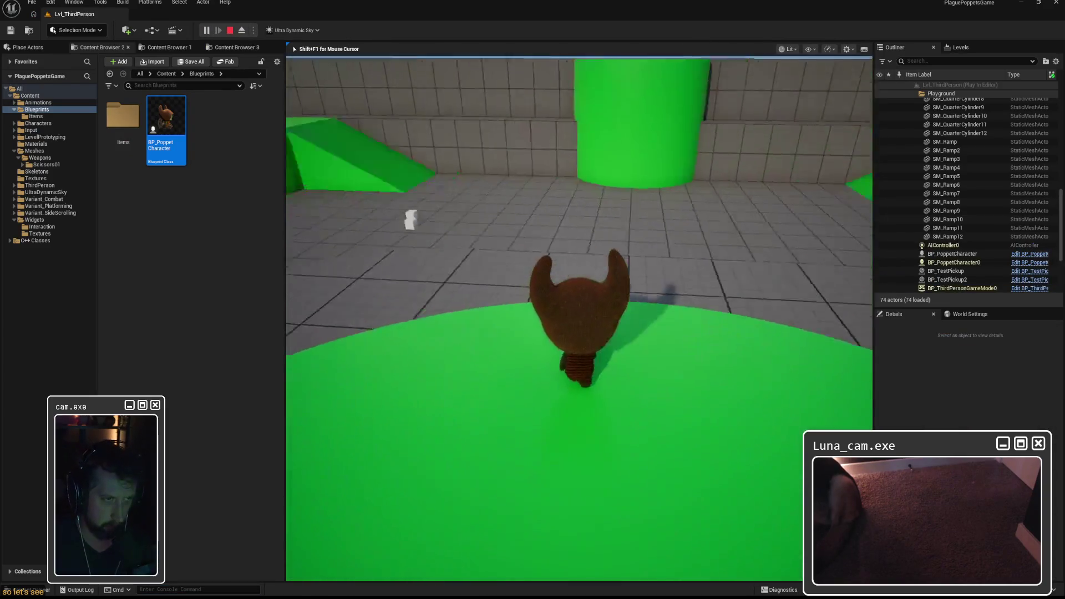
{"action": "key", "text": "w"}
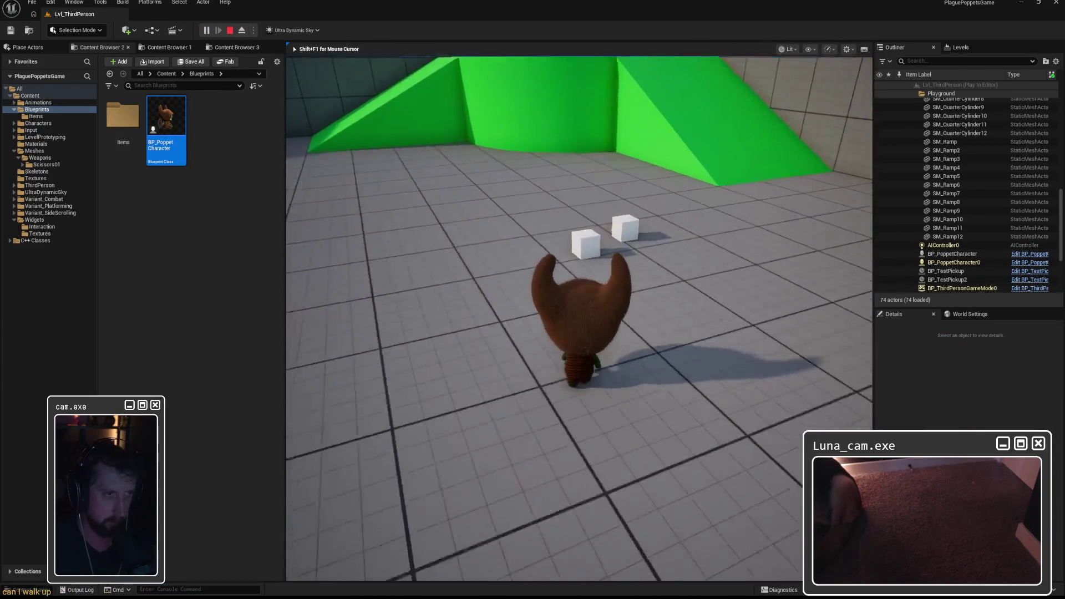
{"action": "key", "text": "e"}
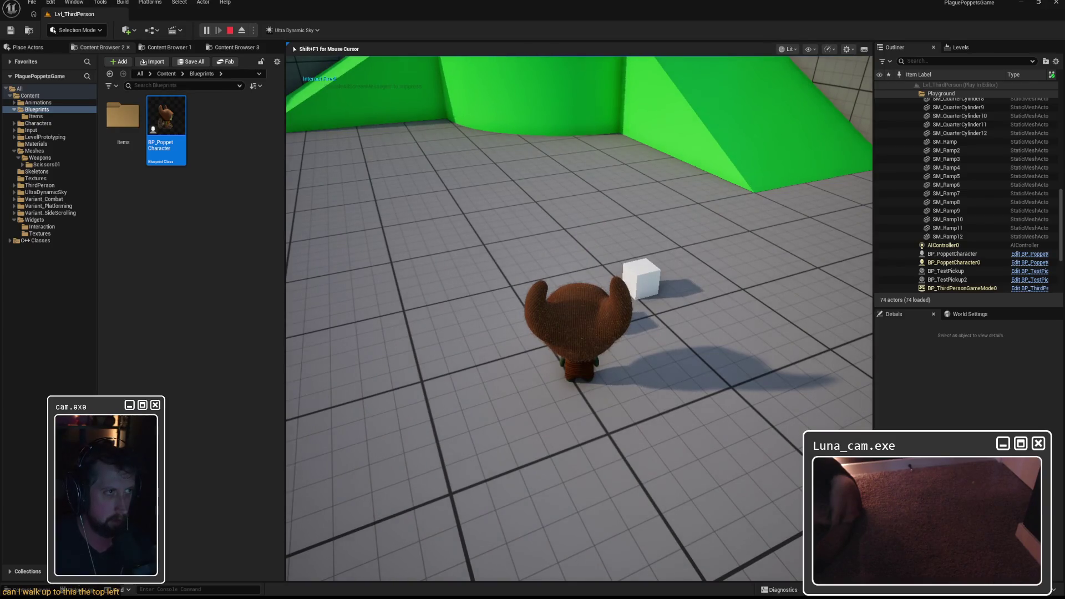
{"action": "key", "text": "s"}
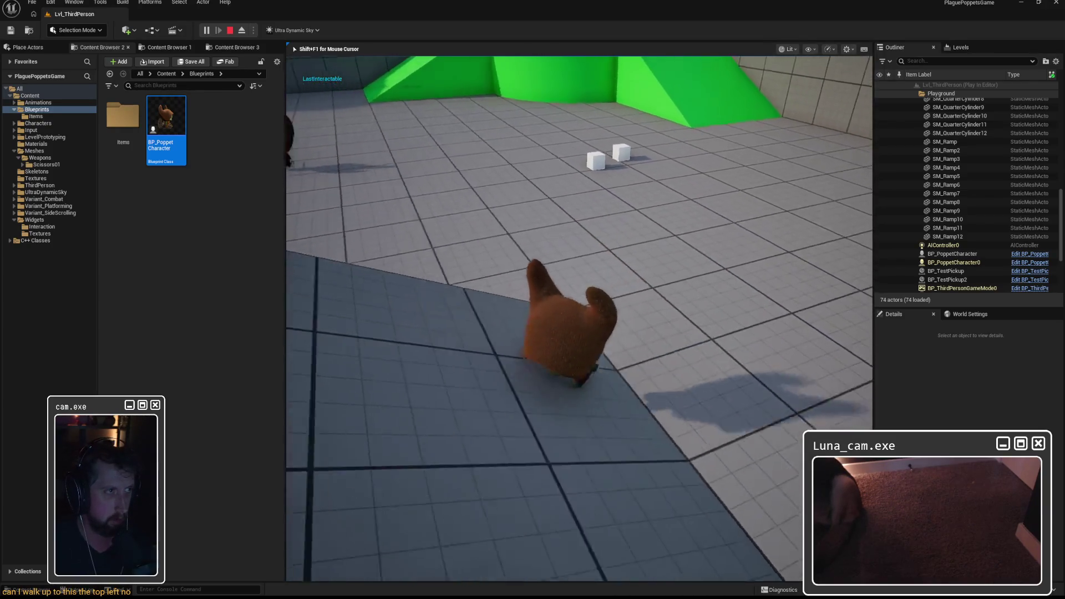
{"action": "key", "text": "Escape"}
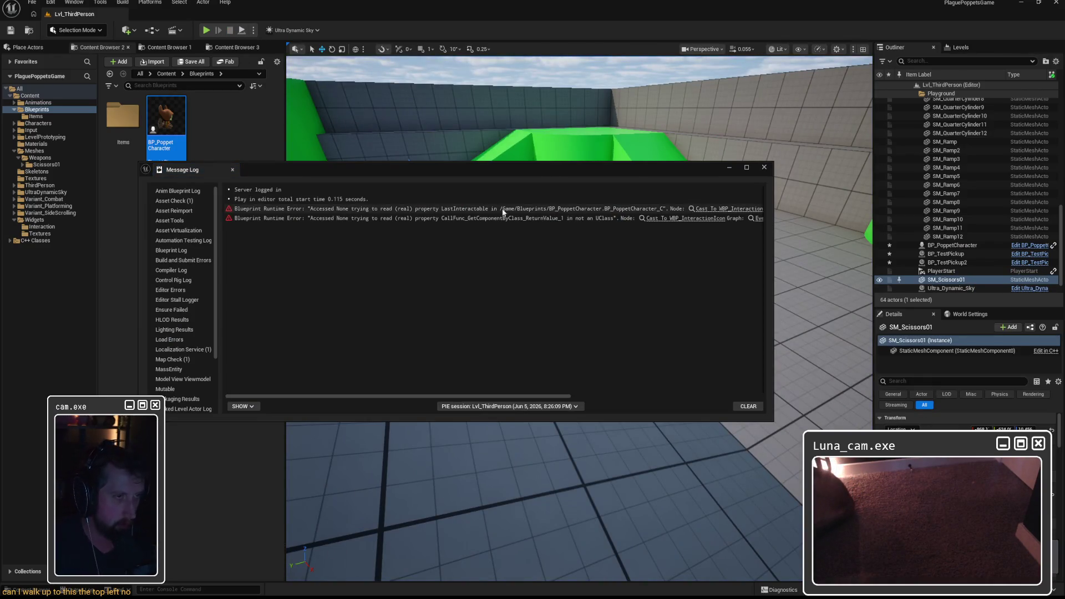
Step: Review the LastInteractable Accessed None errors in the Output Log, then close the Message Log
{"action": "mouse_move", "coordinate": [488, 396]}
{"action": "left_mouse_down"}
{"action": "mouse_move", "coordinate": [690, 398]}
{"action": "mouse_move", "coordinate": [508, 398]}
{"action": "left_mouse_up"}
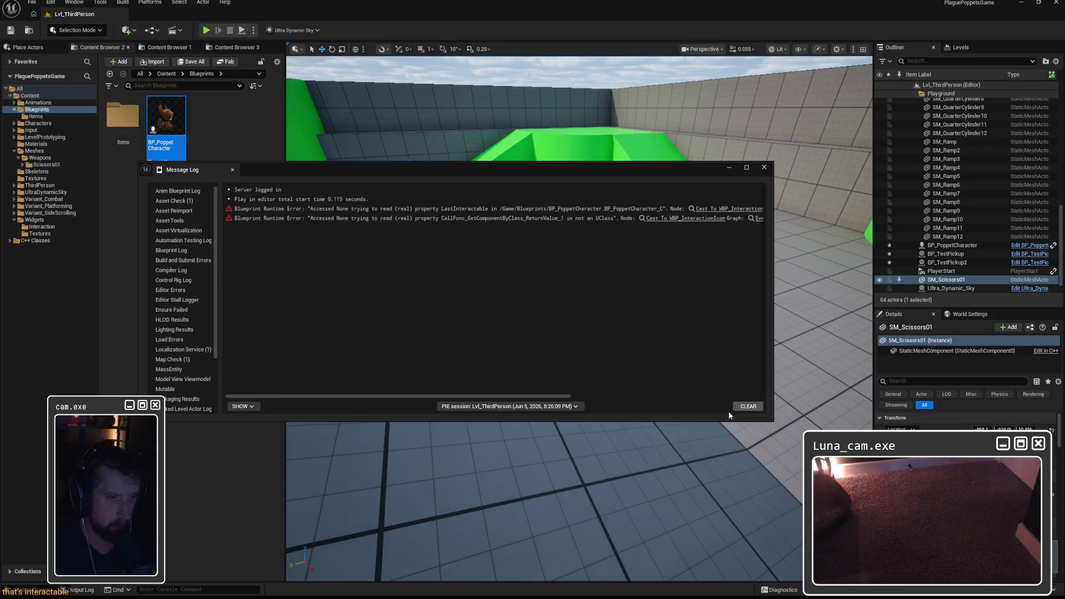
{"action": "key", "text": "grave"}
{"action": "key", "text": "grave"}
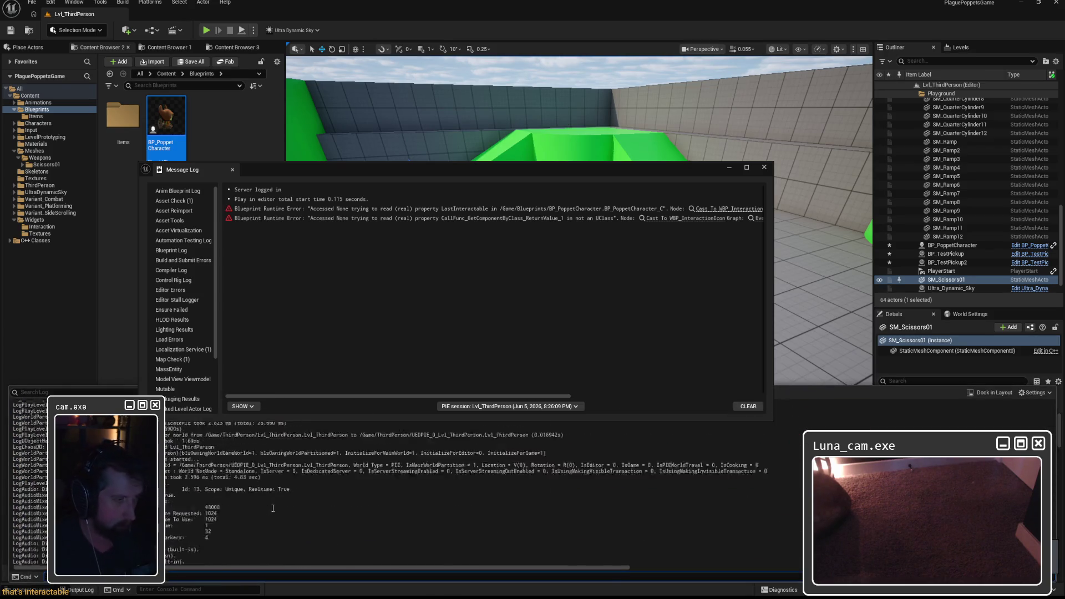
{"action": "scroll", "coordinate": [276, 507], "scroll_direction": "up", "scroll_amount": 10}
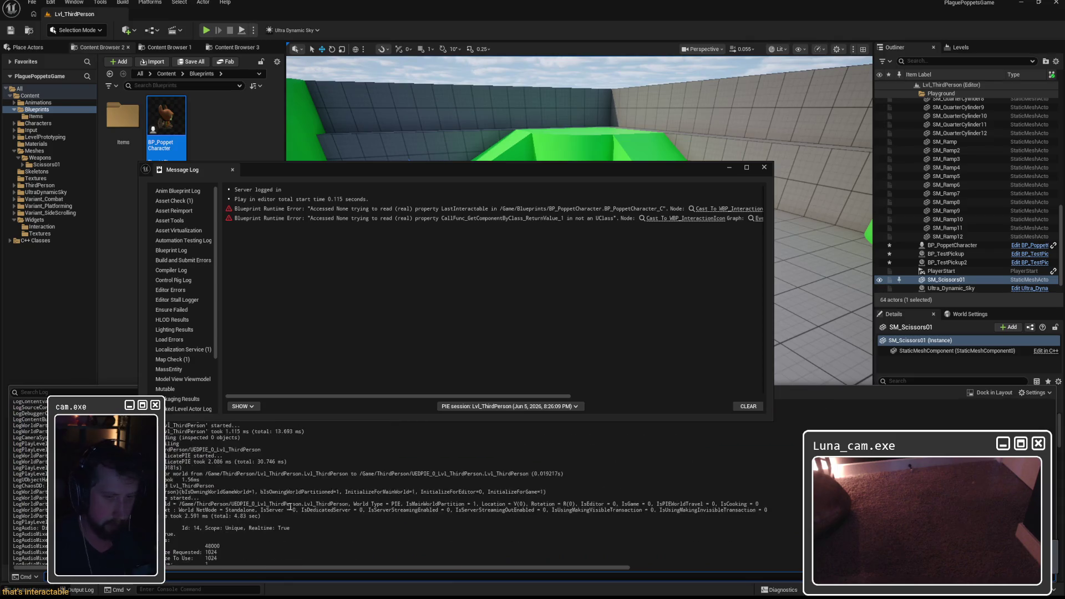
{"action": "key", "text": "grave"}
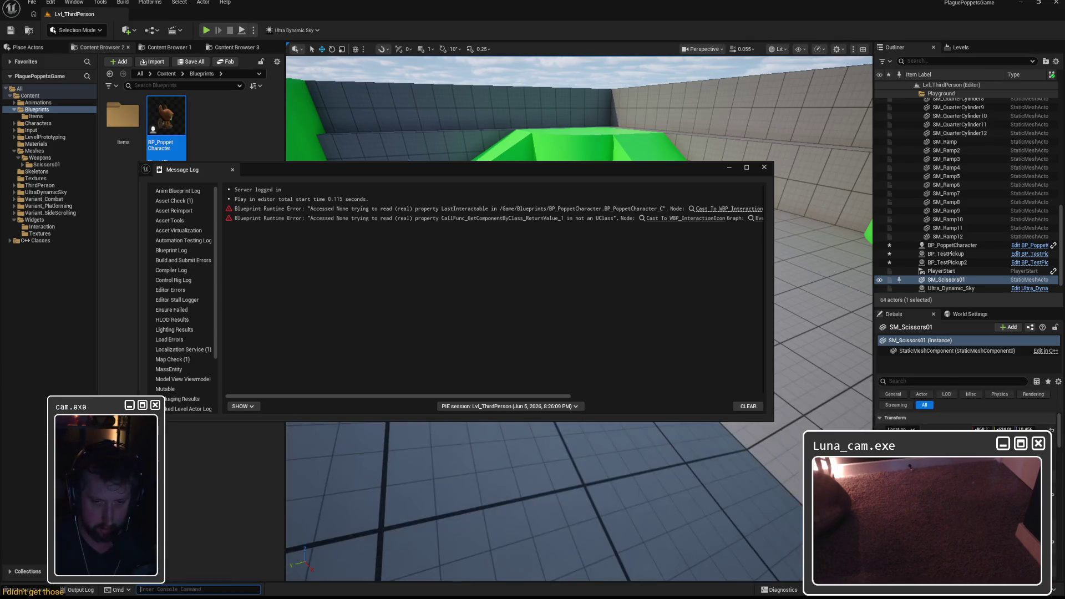
{"action": "key", "text": "grave"}
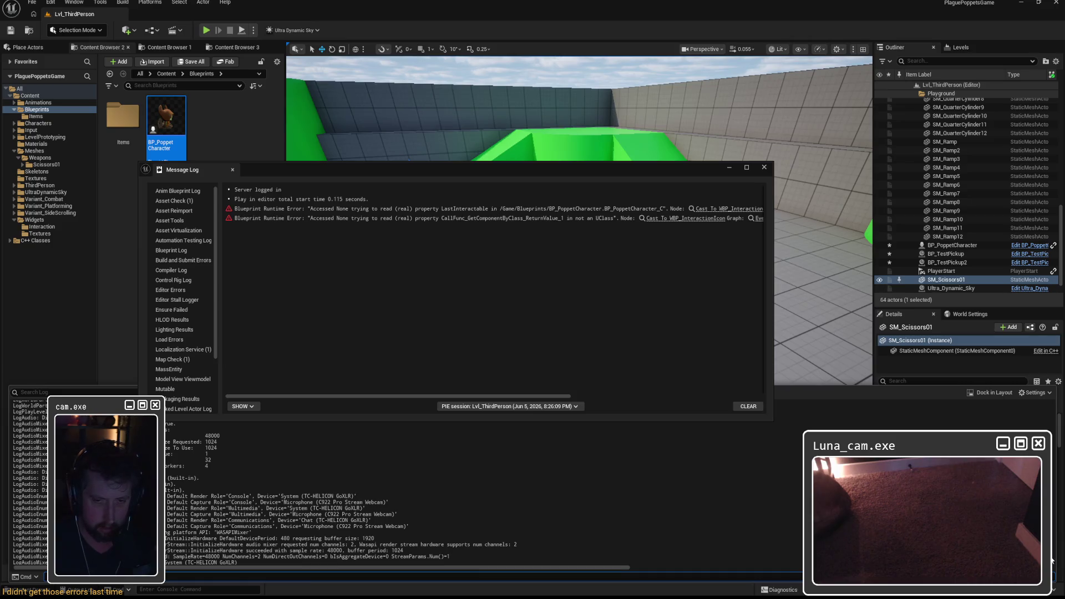
{"action": "scroll", "coordinate": [787, 503], "scroll_direction": "down", "scroll_amount": 10}
{"action": "left_click_drag", "start_coordinate": [12, 512], "coordinate": [9, 465]}
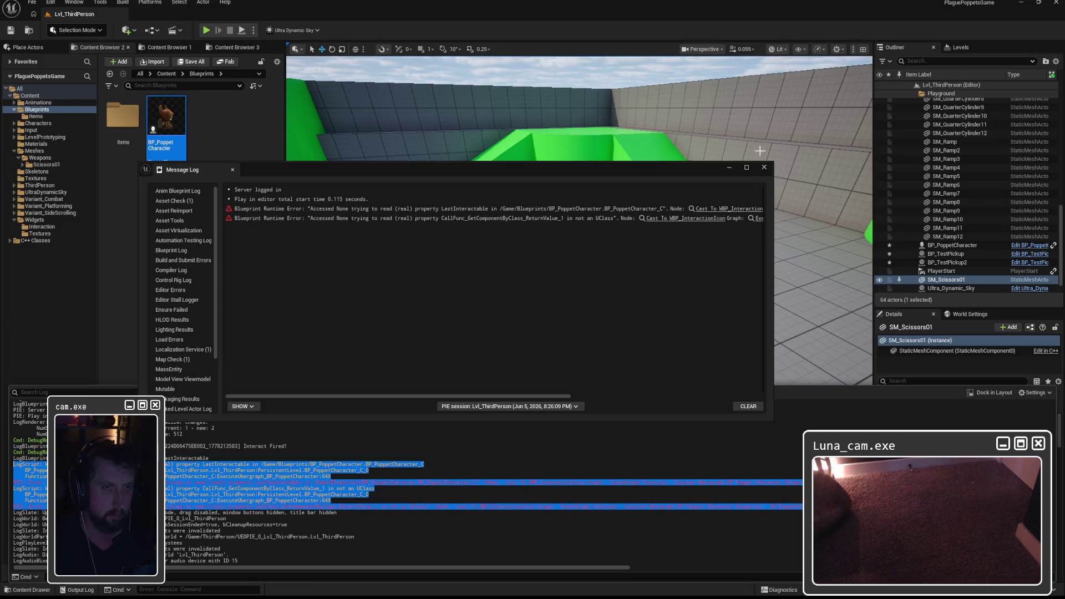
{"action": "left_click", "coordinate": [764, 167]}
{"action": "scroll", "coordinate": [615, 294], "scroll_direction": "up", "scroll_amount": 3}
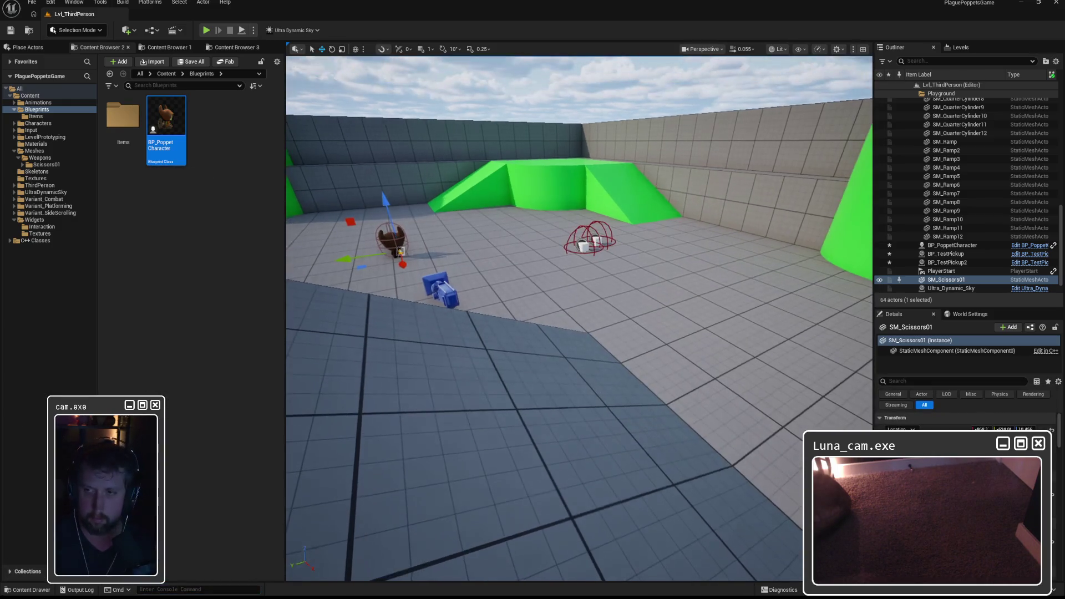
Step: Open BP_PoppetCharacter, then show WBP_InteractionIcon's StartBounce function with its Play Animation node
{"action": "mouse_move", "coordinate": [580, 319]}
{"action": "left_mouse_down"}
{"action": "mouse_move", "coordinate": [574, 300]}
{"action": "mouse_move", "coordinate": [548, 287]}
{"action": "left_mouse_up"}
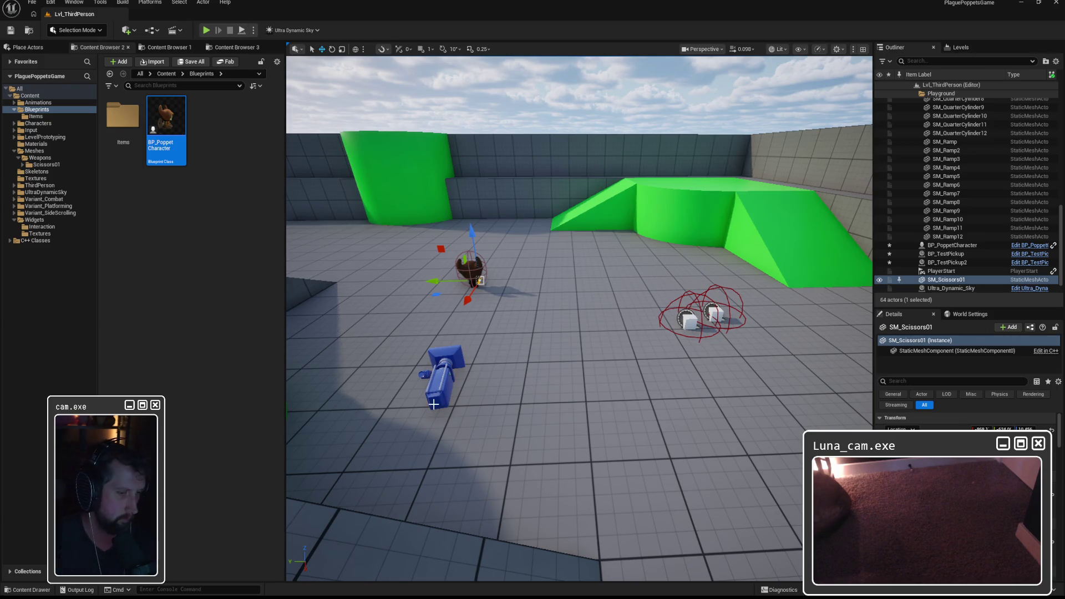
{"action": "double_click", "coordinate": [163, 105]}
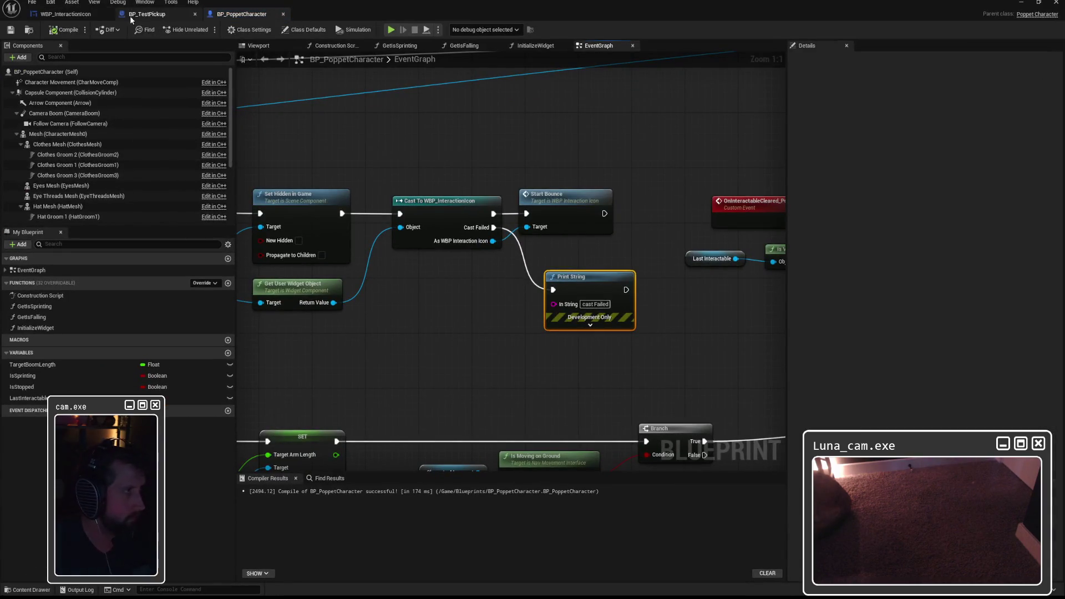
{"action": "left_click", "coordinate": [78, 17]}
{"action": "left_click", "coordinate": [291, 45]}
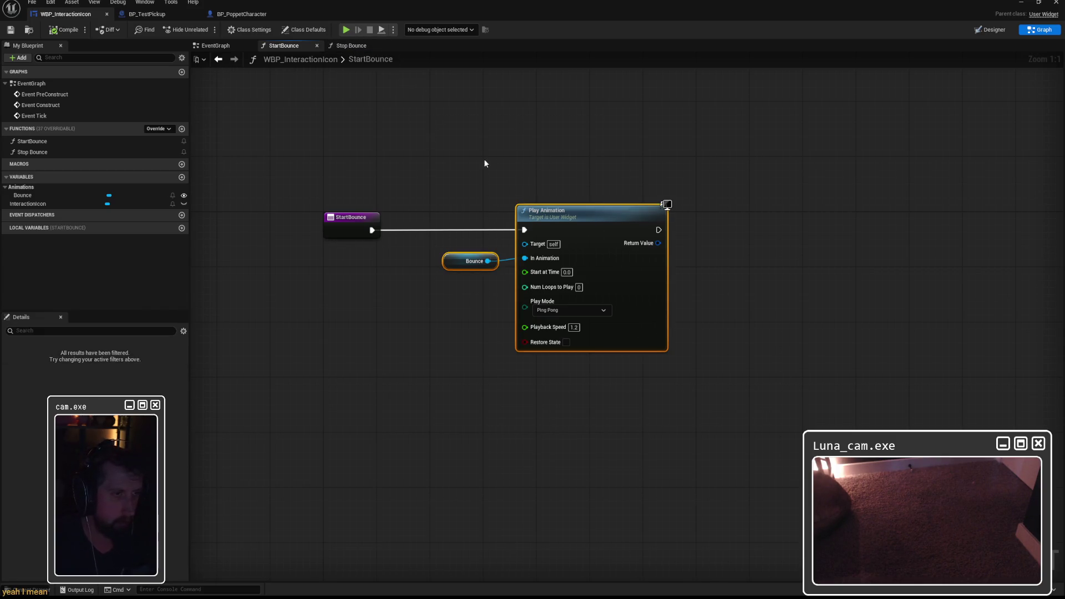
{"action": "left_click_drag", "start_coordinate": [527, 180], "coordinate": [590, 180]}
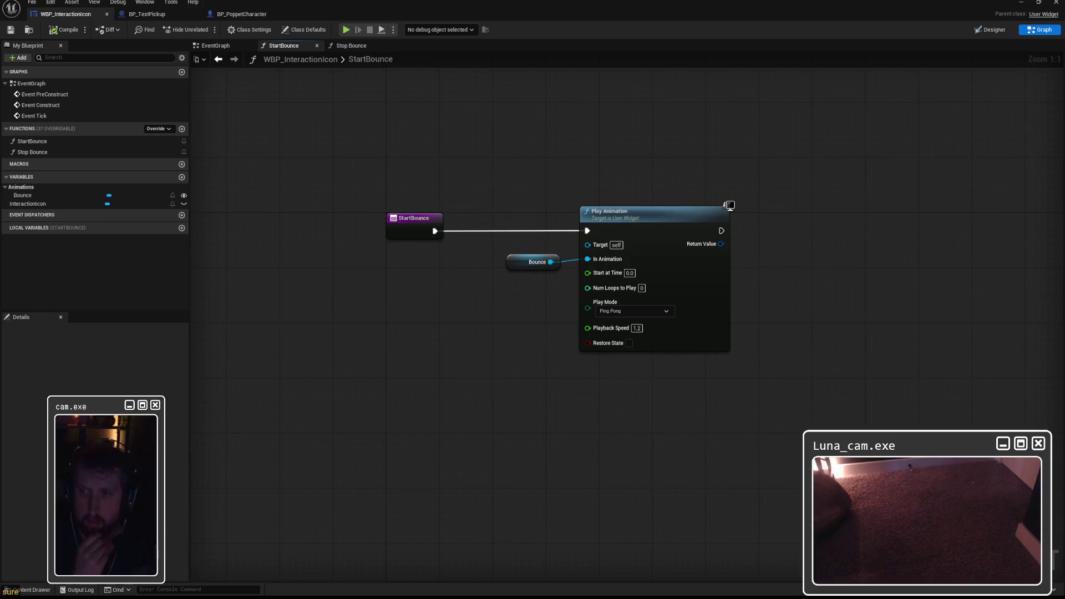
{"action": "key", "text": "super"}
{"action": "type", "text": "snip"}
{"action": "key", "text": "Return"}
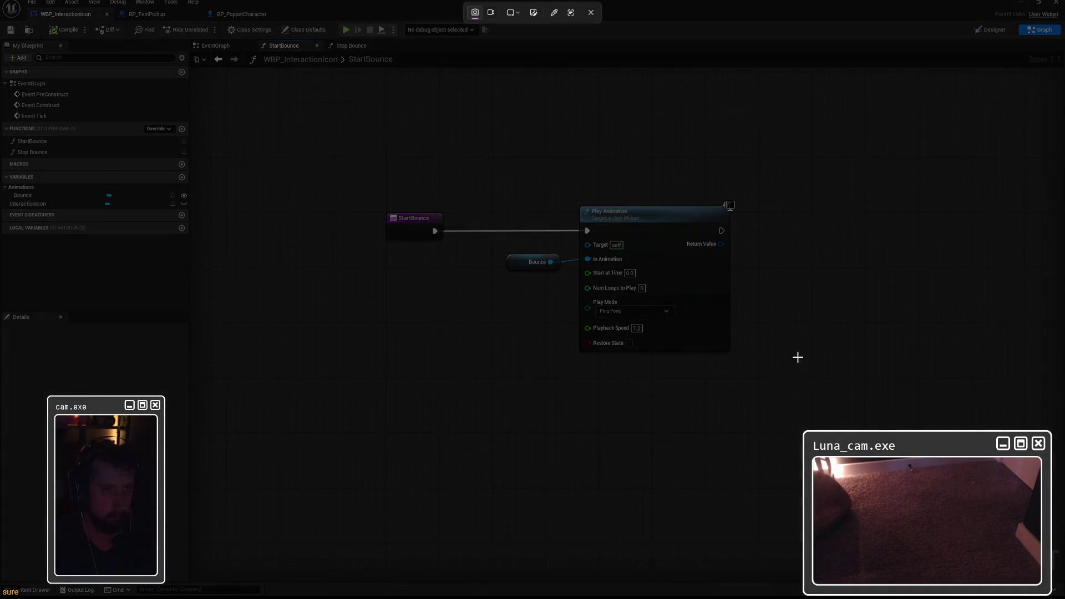
{"action": "left_click_drag", "start_coordinate": [344, 126], "coordinate": [808, 422]}
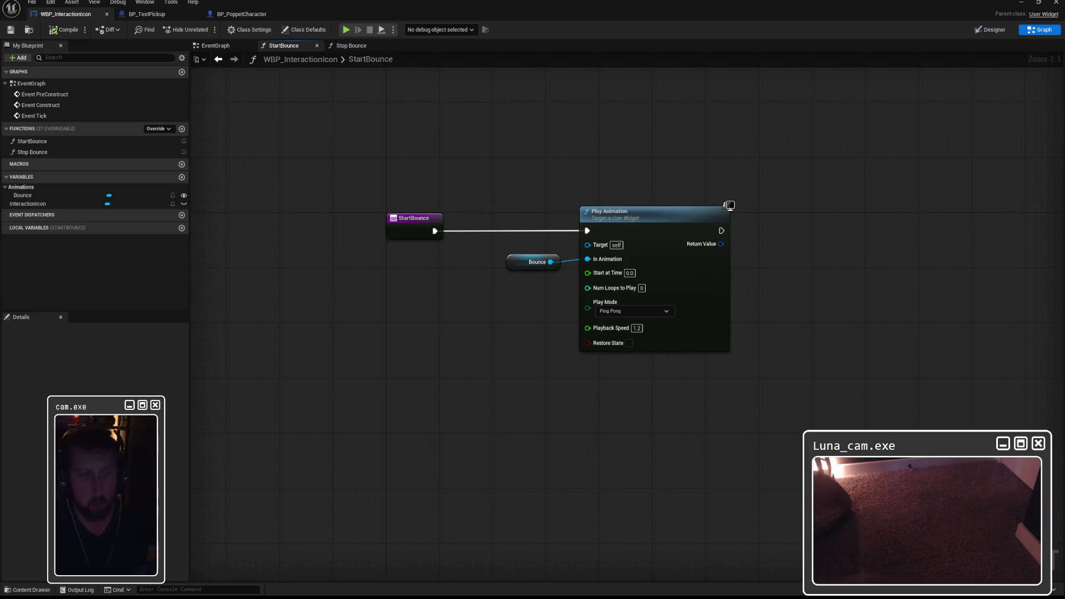
{"action": "left_click", "coordinate": [23, 195]}
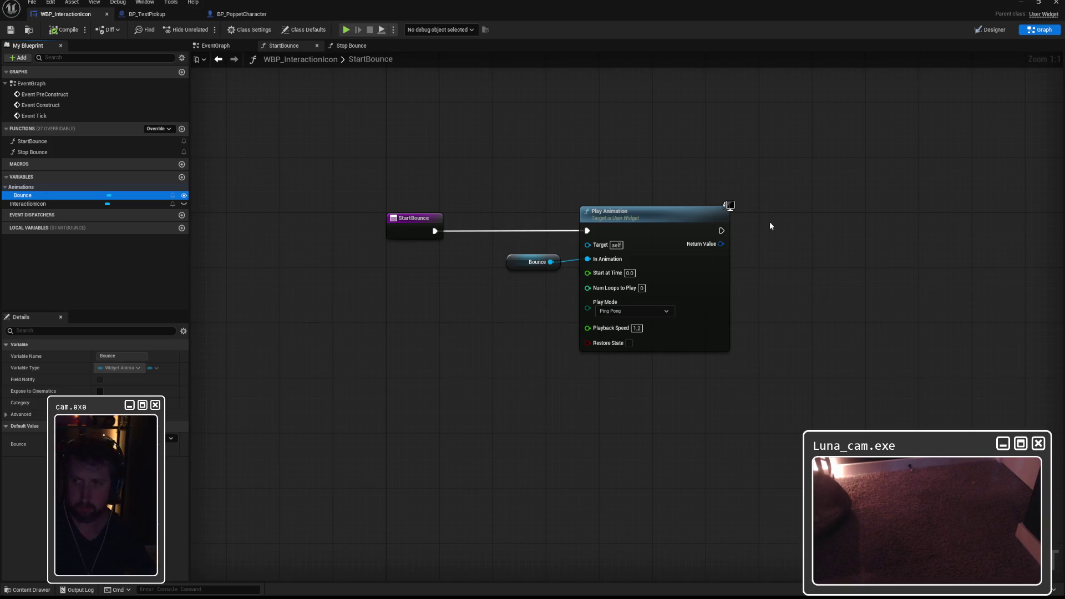
{"action": "left_click", "coordinate": [241, 14]}
Step: Zoom and pan the EventGraph and shrink the Details panel to widen the graph
{"action": "scroll", "coordinate": [696, 211], "scroll_direction": "down", "scroll_amount": 2}
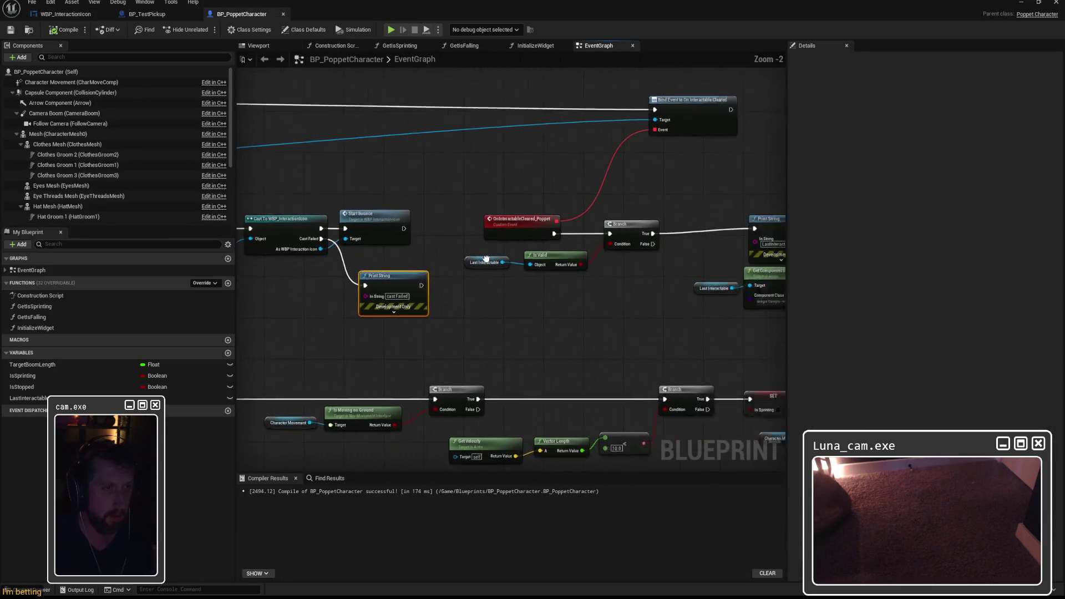
{"action": "mouse_move", "coordinate": [465, 244]}
{"action": "left_mouse_down"}
{"action": "mouse_move", "coordinate": [630, 244]}
{"action": "mouse_move", "coordinate": [593, 247]}
{"action": "left_mouse_up"}
{"action": "scroll", "coordinate": [593, 248], "scroll_direction": "down", "scroll_amount": 1}
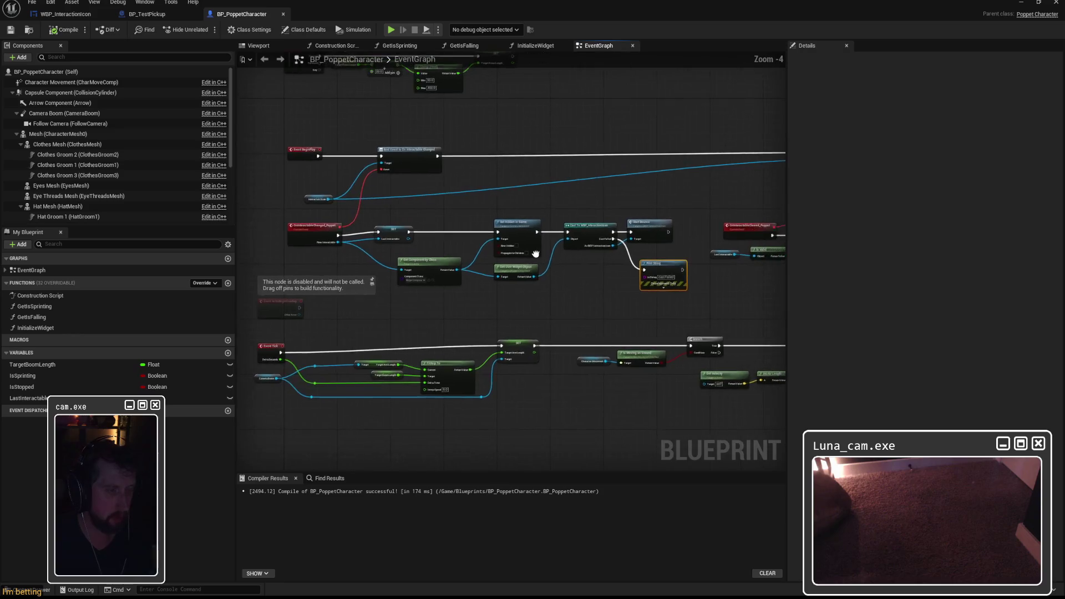
{"action": "left_click_drag", "start_coordinate": [786, 210], "coordinate": [959, 211]}
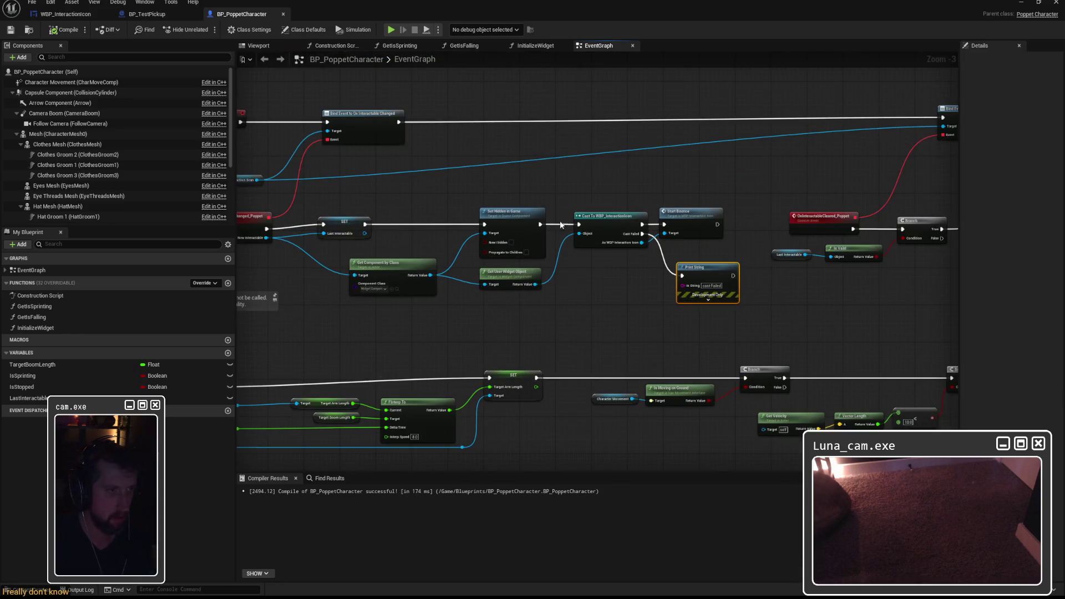
{"action": "scroll", "coordinate": [638, 220], "scroll_direction": "up", "scroll_amount": 2}
{"action": "left_click_drag", "start_coordinate": [638, 220], "coordinate": [708, 227]}
Step: Capture a Snipping Tool screenshot of the interaction event chain
{"action": "key", "text": "super"}
{"action": "type", "text": "snip"}
{"action": "key", "text": "Return"}
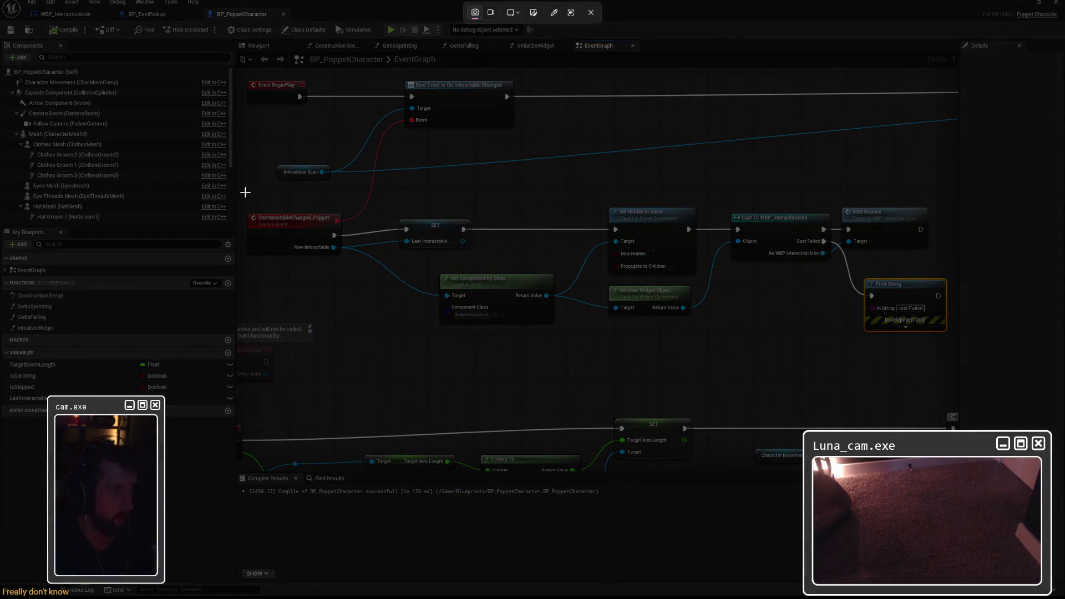
{"action": "mouse_move", "coordinate": [242, 191]}
{"action": "left_mouse_down"}
{"action": "mouse_move", "coordinate": [943, 316]}
{"action": "mouse_move", "coordinate": [955, 342]}
{"action": "left_mouse_up"}
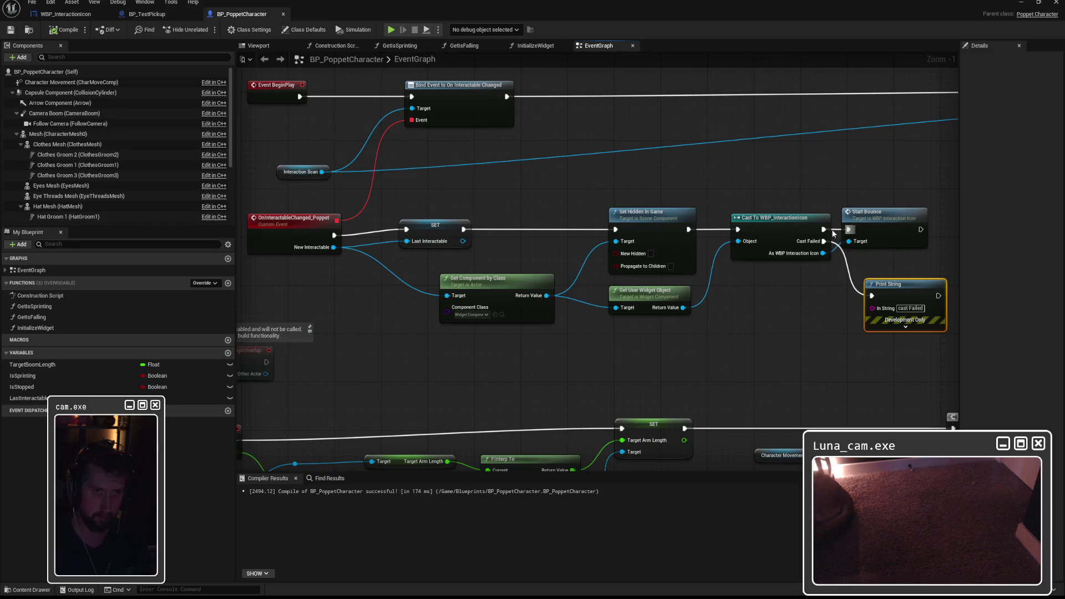
Step: Add a duplicate Print String reading 'Cast Success' on the cast's success path above Start Bounce
{"action": "left_click", "coordinate": [611, 218]}
{"action": "left_click_drag", "start_coordinate": [611, 218], "coordinate": [568, 223]}
{"action": "mouse_move", "coordinate": [561, 288]}
{"action": "left_mouse_down"}
{"action": "mouse_move", "coordinate": [538, 306]}
{"action": "mouse_move", "coordinate": [554, 162]}
{"action": "left_mouse_up"}
{"action": "key", "text": "ctrl+w"}
{"action": "left_click_drag", "start_coordinate": [472, 233], "coordinate": [539, 174]}
{"action": "left_click_drag", "start_coordinate": [555, 161], "coordinate": [542, 150]}
{"action": "left_click", "coordinate": [564, 174]}
{"action": "type", "text": "Cast Success"}
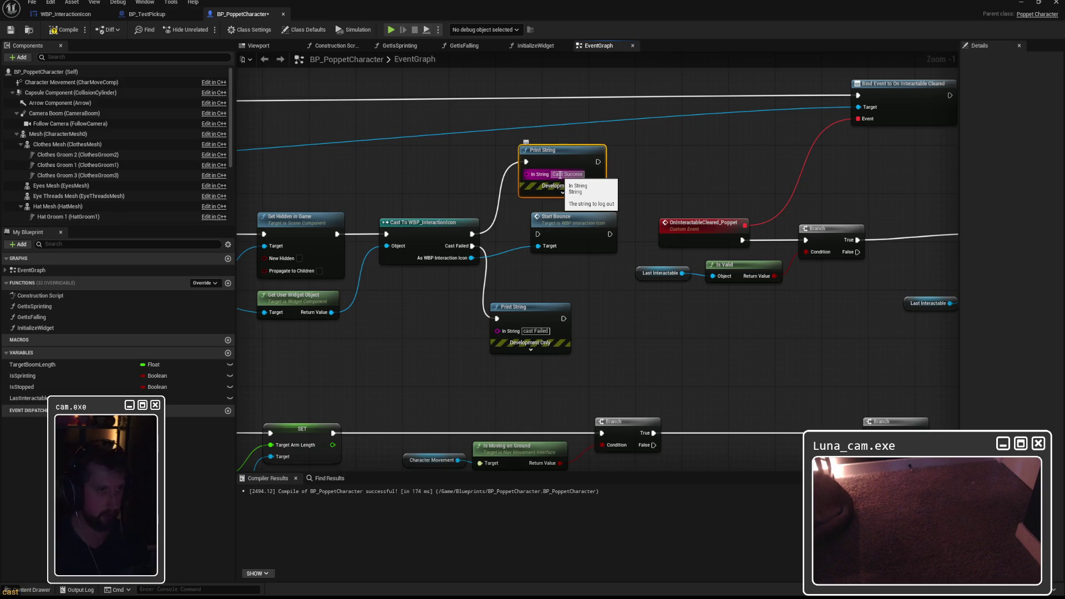
Step: Compile and save BP_PoppetCharacter, then close the Blueprint editor
{"action": "left_click", "coordinate": [63, 30]}
{"action": "left_click", "coordinate": [11, 30]}
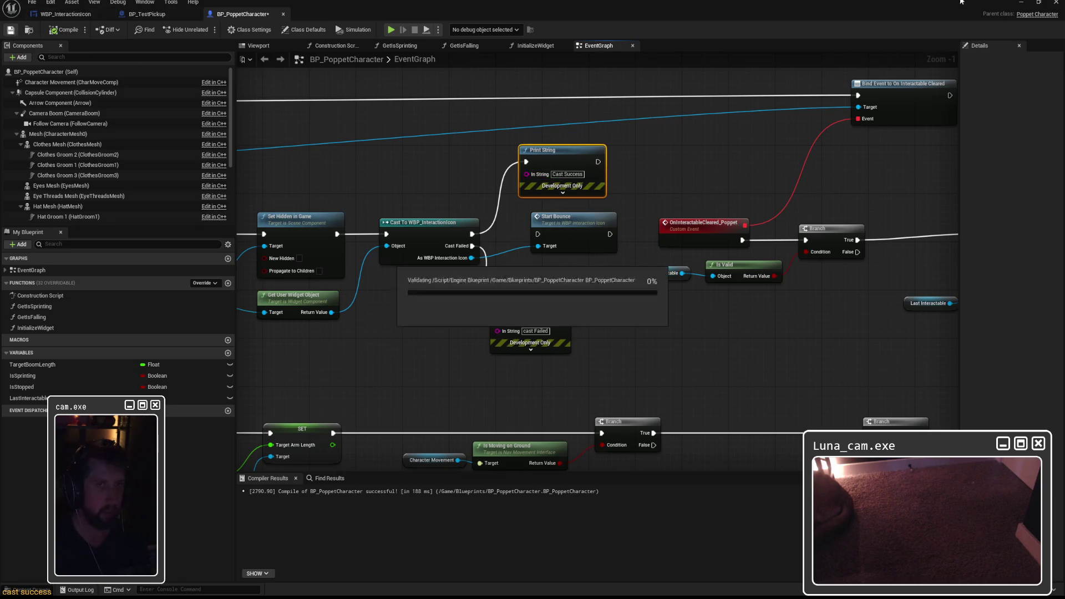
{"action": "left_click", "coordinate": [1021, 2]}
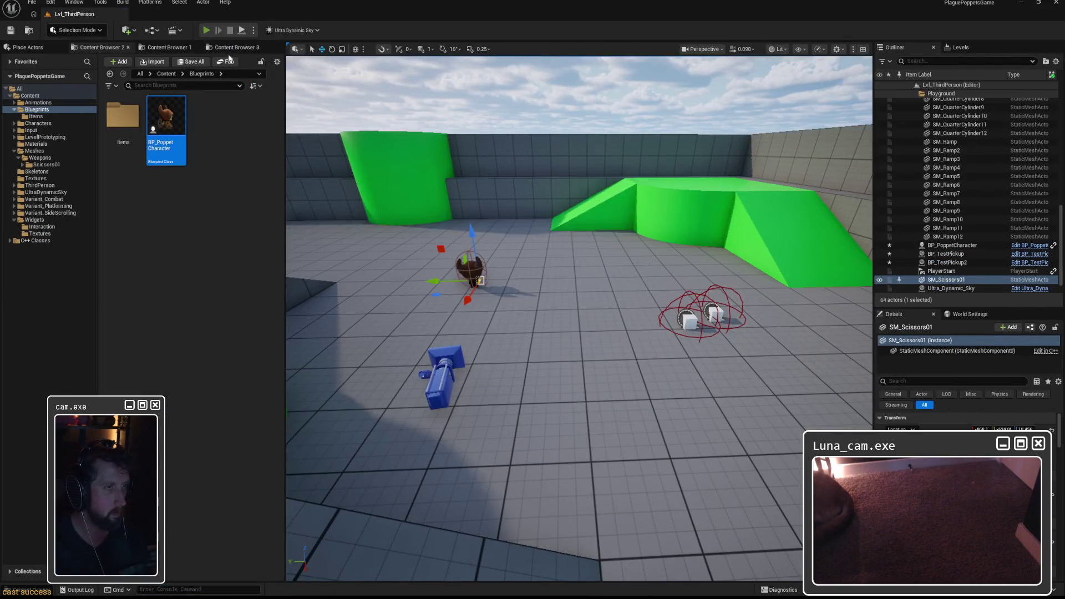
{"action": "left_click", "coordinate": [206, 30]}
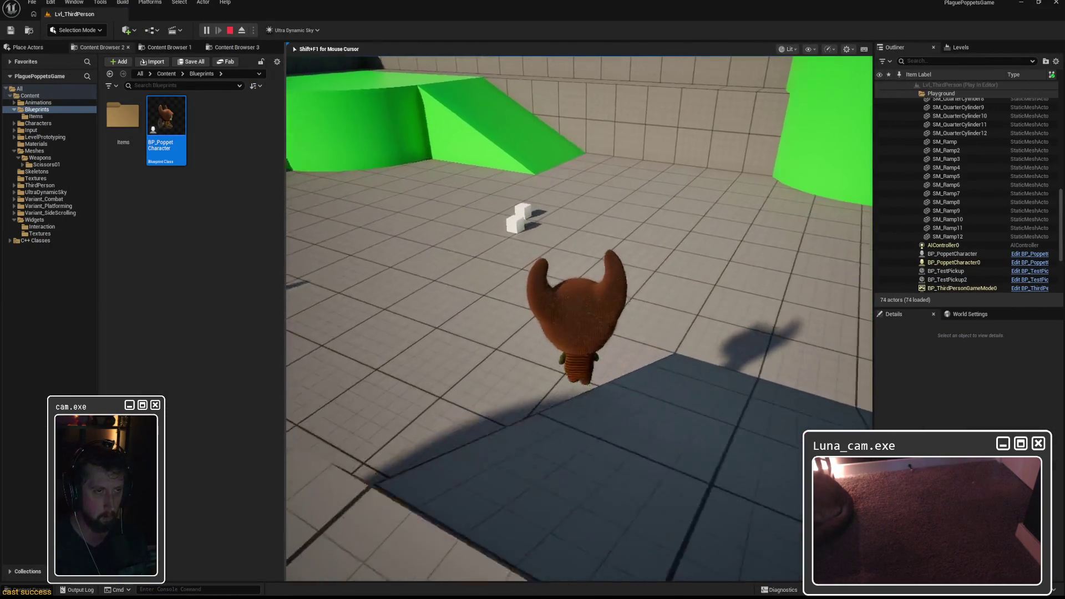
{"action": "key", "text": "w"}
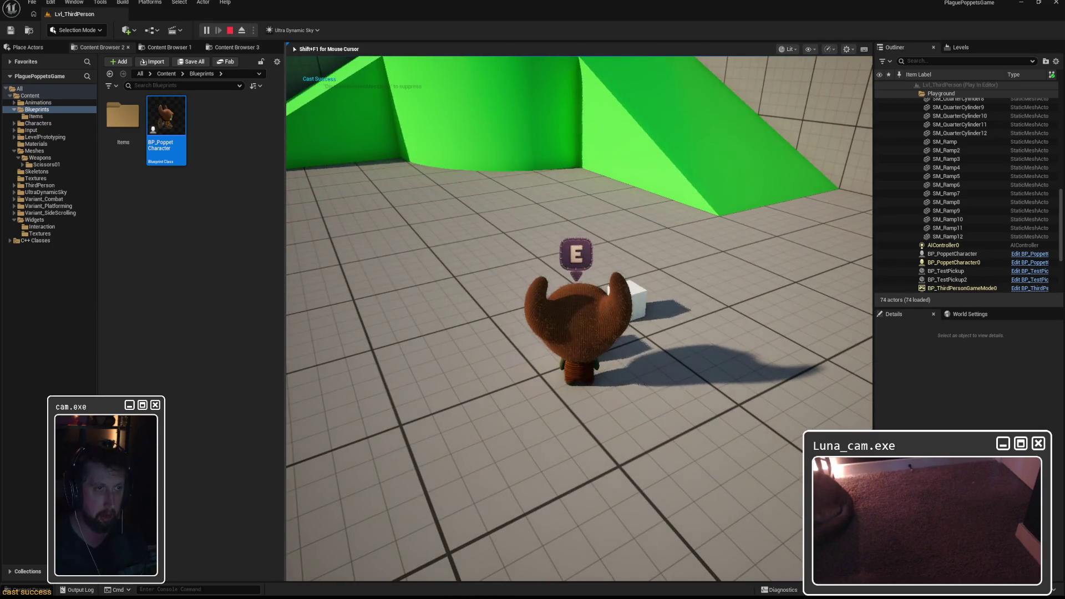
{"action": "key", "text": "Escape"}
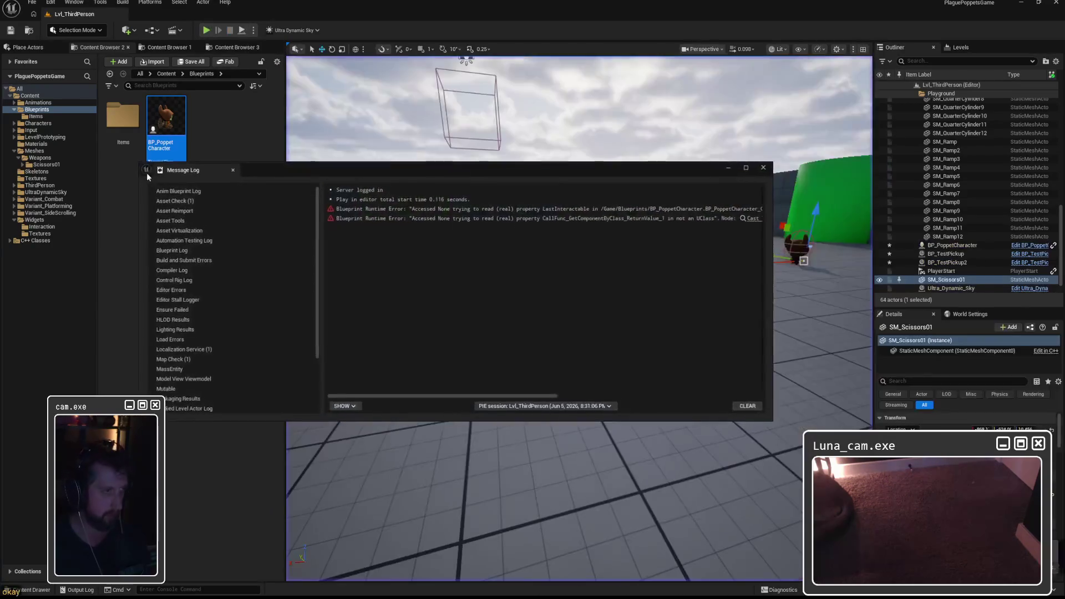
{"action": "left_click", "coordinate": [763, 168]}
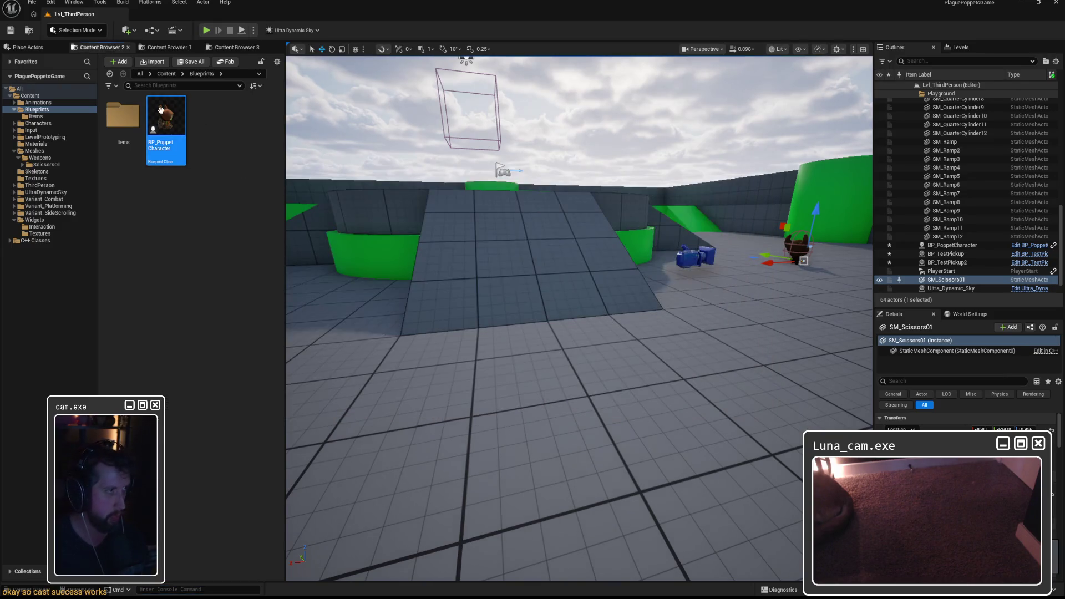
Step: Open BP_PoppetCharacter and wire the cast's success output to Start Bounce
{"action": "double_click", "coordinate": [161, 109]}
{"action": "left_click_drag", "start_coordinate": [472, 235], "coordinate": [567, 228]}
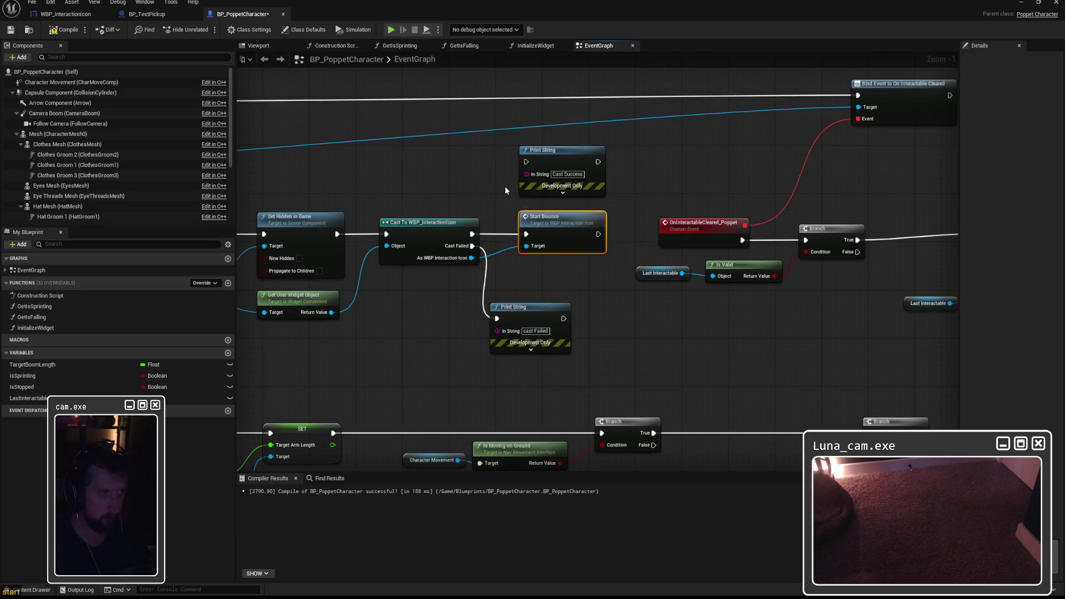
{"action": "left_click", "coordinate": [517, 165]}
{"action": "left_click_drag", "start_coordinate": [636, 140], "coordinate": [584, 158]}
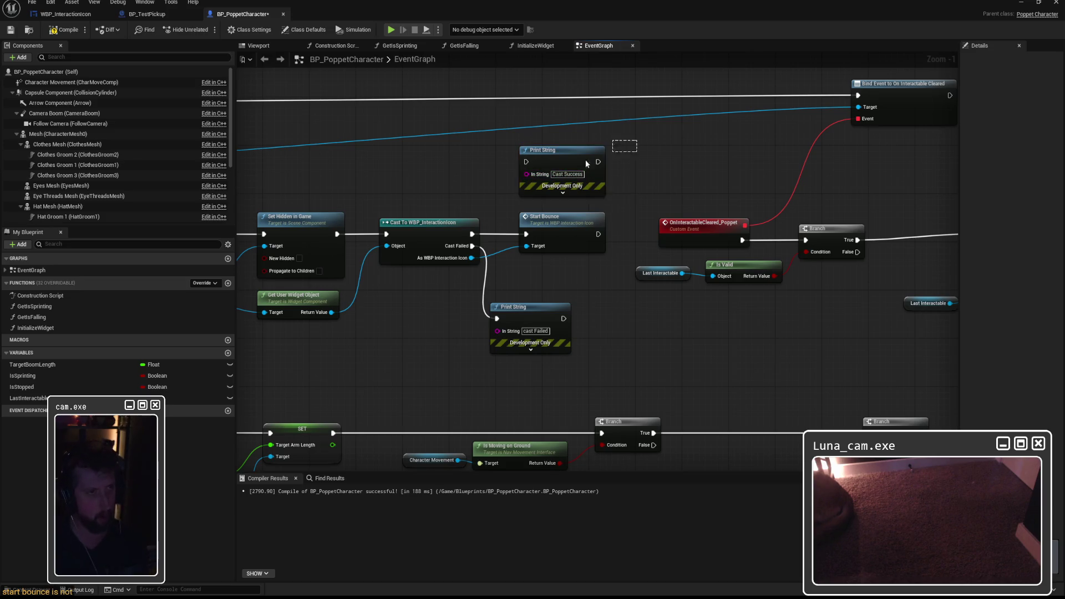
{"action": "left_click", "coordinate": [65, 14]}
{"action": "left_click_drag", "start_coordinate": [516, 173], "coordinate": [763, 376]}
{"action": "left_click", "coordinate": [584, 145]}
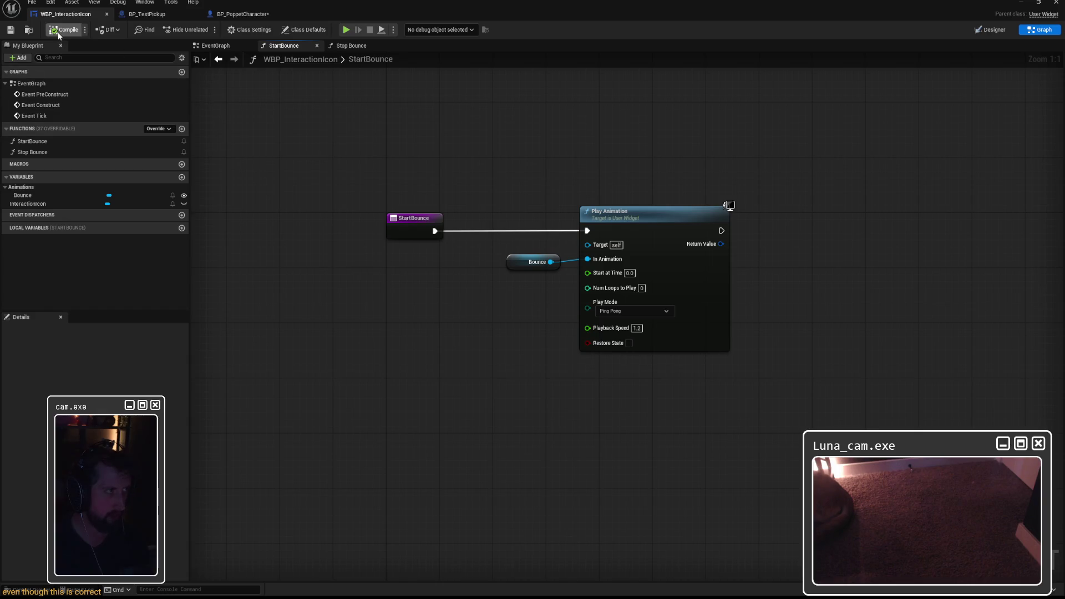
{"action": "left_click", "coordinate": [244, 14]}
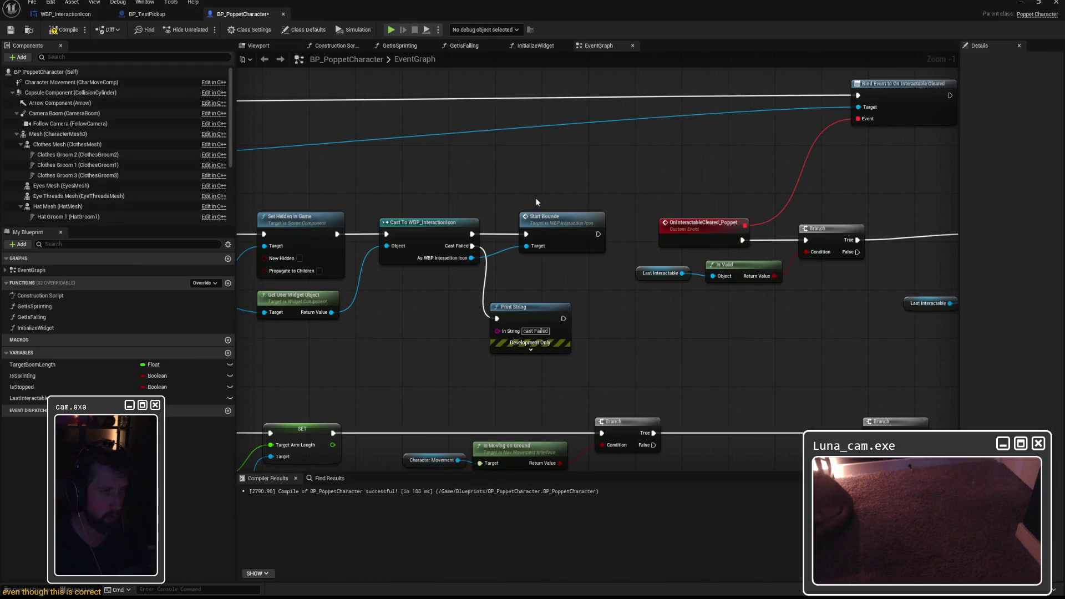
Step: Paste the Cast Success print and chain it between the cast's success output and Start Bounce
{"action": "left_click_drag", "start_coordinate": [550, 203], "coordinate": [570, 205]}
{"action": "key", "text": "ctrl+v"}
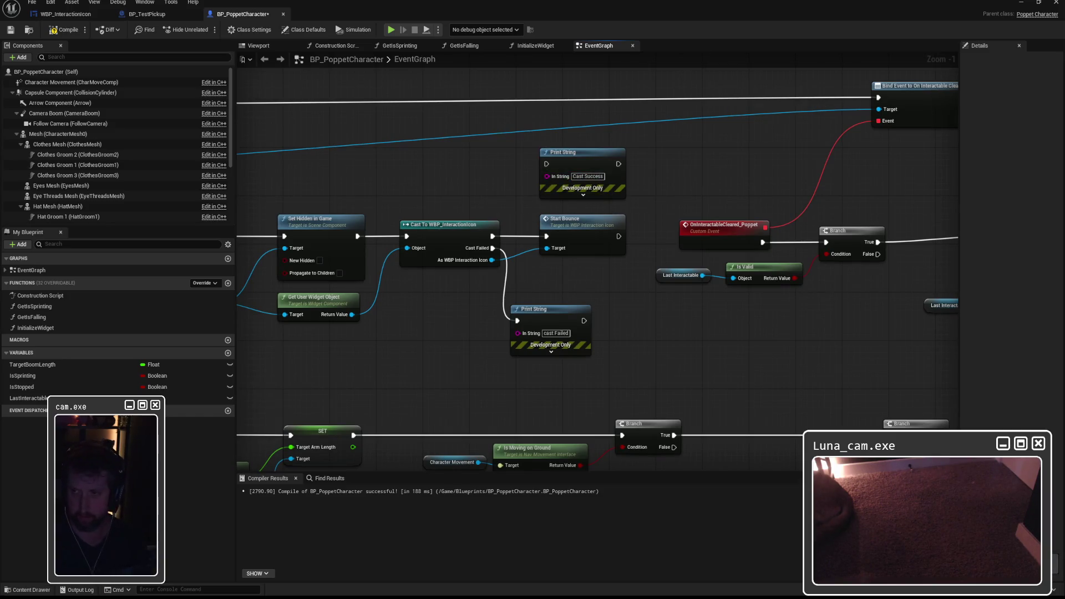
{"action": "left_click_drag", "start_coordinate": [565, 218], "coordinate": [576, 219]}
{"action": "left_click_drag", "start_coordinate": [492, 236], "coordinate": [546, 164]}
{"action": "left_click_drag", "start_coordinate": [618, 164], "coordinate": [558, 237]}
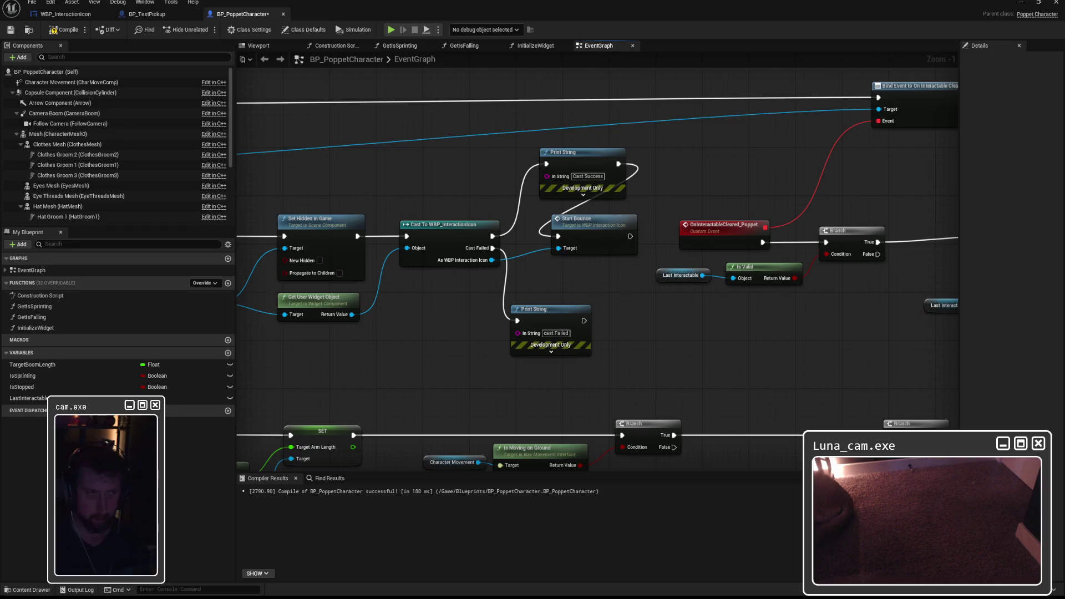
{"action": "left_click", "coordinate": [66, 14]}
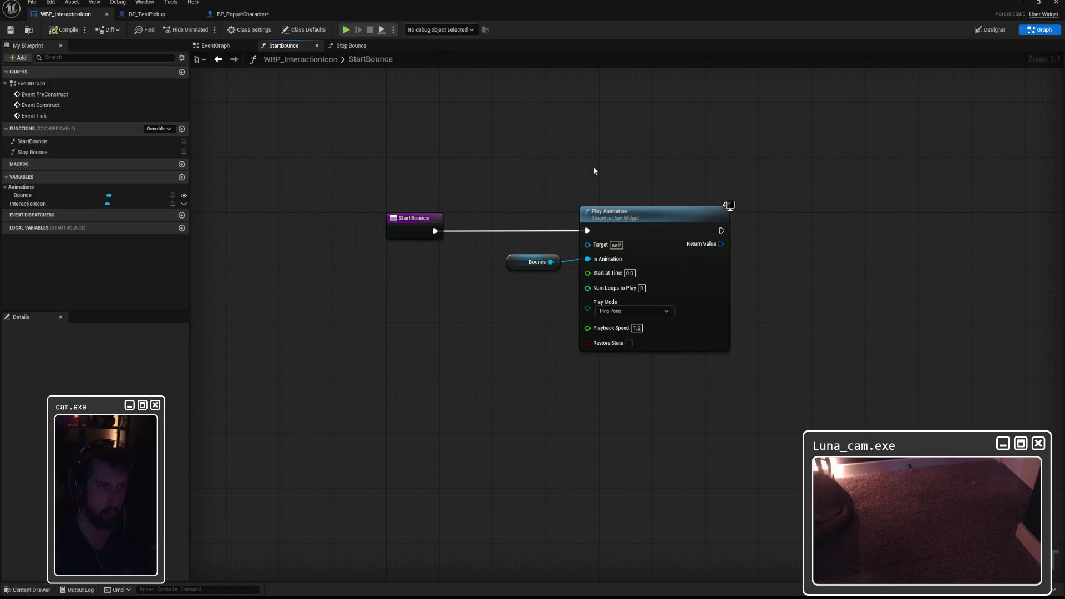
Step: Look over the Stop Bounce and StartBounce function graphs, ending on the widget's EventGraph
{"action": "left_click", "coordinate": [355, 50]}
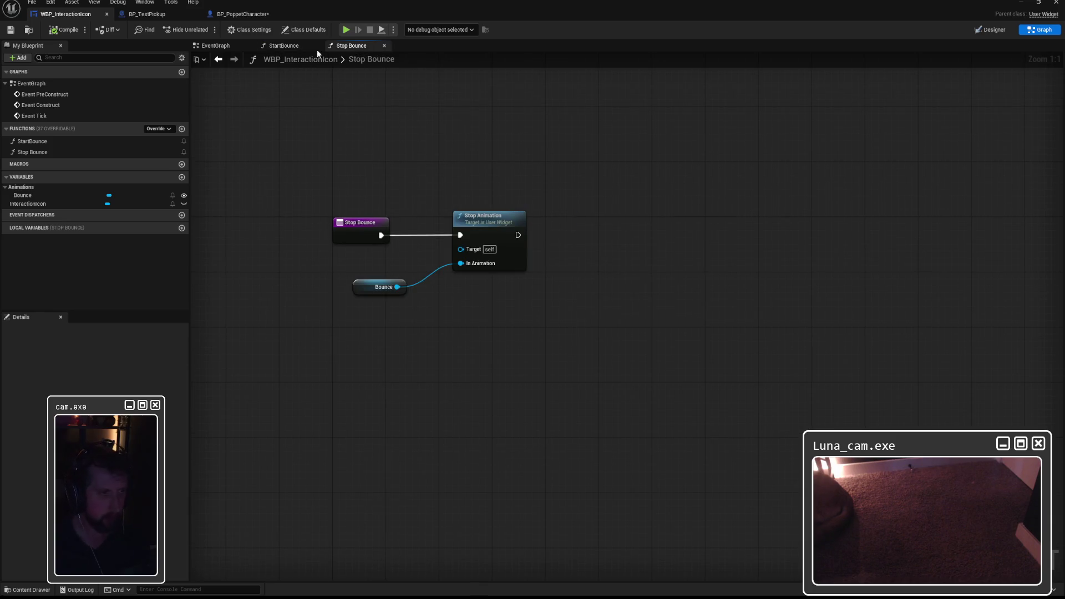
{"action": "left_click", "coordinate": [280, 49]}
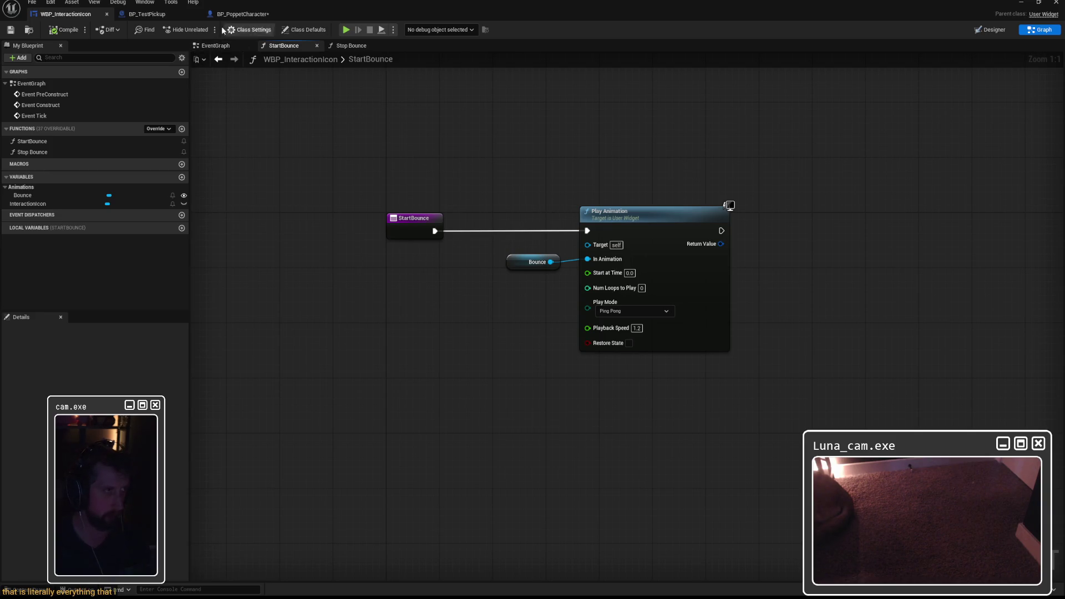
{"action": "left_click", "coordinate": [215, 45]}
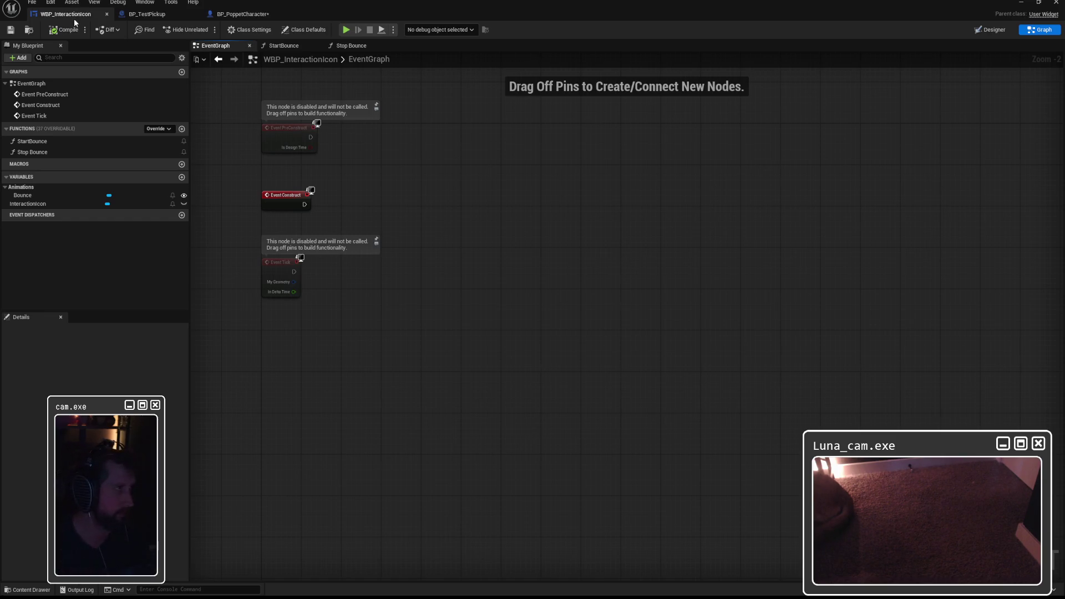
{"action": "left_click", "coordinate": [993, 30]}
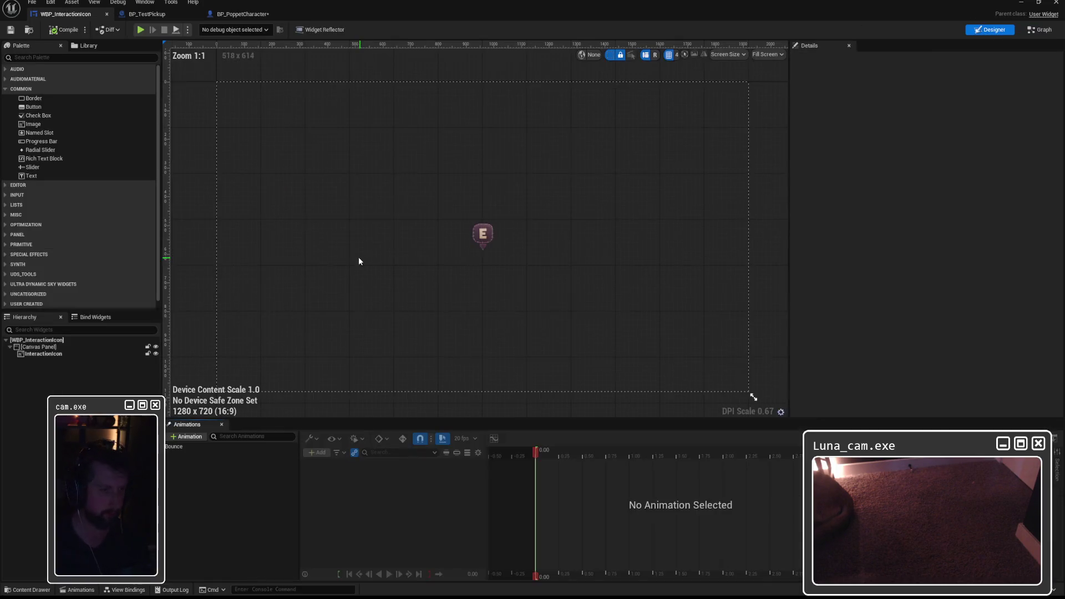
{"action": "scroll", "coordinate": [41, 260], "scroll_direction": "down", "scroll_amount": 1}
{"action": "left_click", "coordinate": [40, 354]}
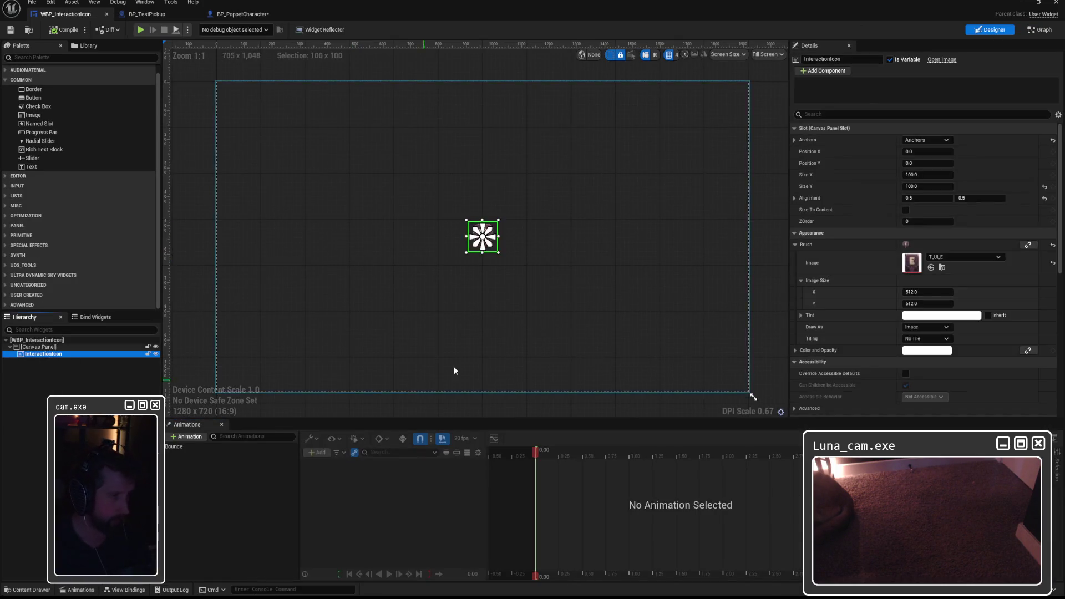
{"action": "left_click", "coordinate": [174, 446]}
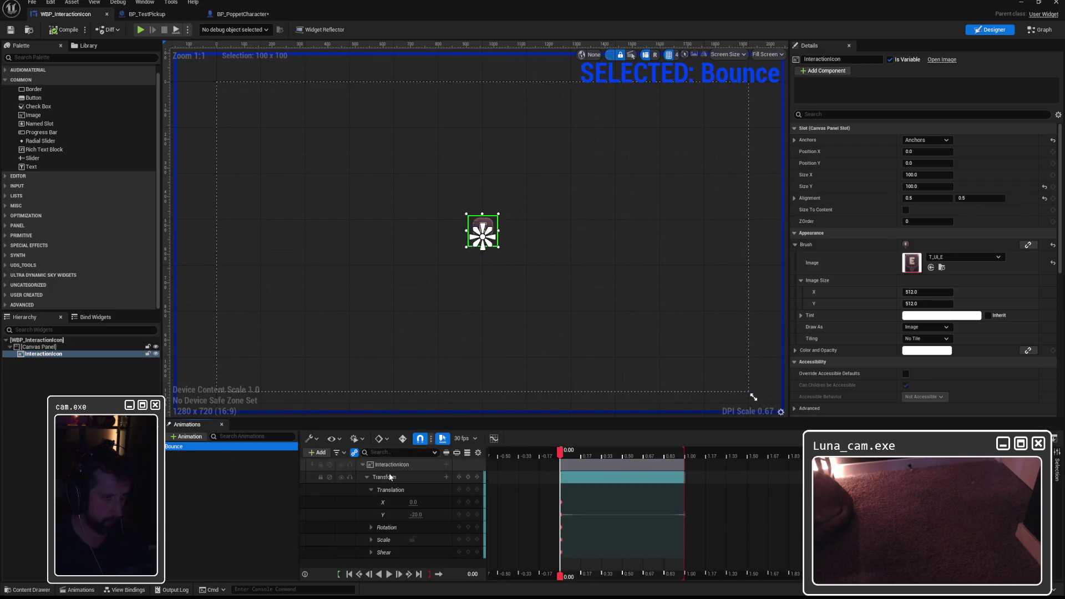
{"action": "mouse_move", "coordinate": [560, 452]}
{"action": "left_mouse_down"}
{"action": "mouse_move", "coordinate": [680, 464]}
{"action": "mouse_move", "coordinate": [568, 466]}
{"action": "mouse_move", "coordinate": [716, 474]}
{"action": "mouse_move", "coordinate": [549, 467]}
{"action": "mouse_move", "coordinate": [680, 468]}
{"action": "mouse_move", "coordinate": [560, 478]}
{"action": "mouse_move", "coordinate": [687, 475]}
{"action": "mouse_move", "coordinate": [566, 481]}
{"action": "left_mouse_up"}
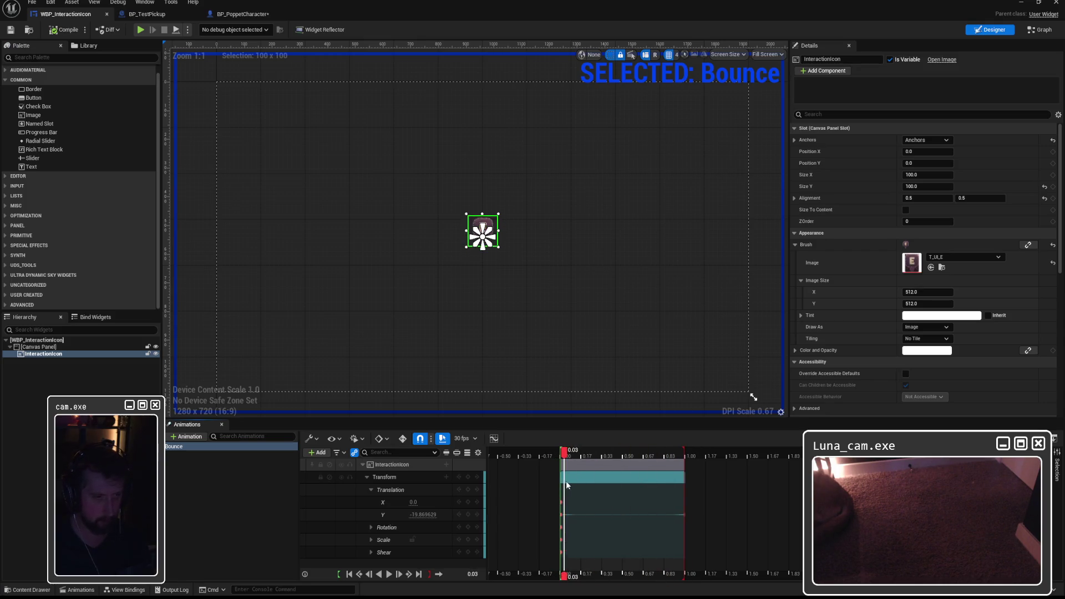
{"action": "left_click", "coordinate": [389, 574]}
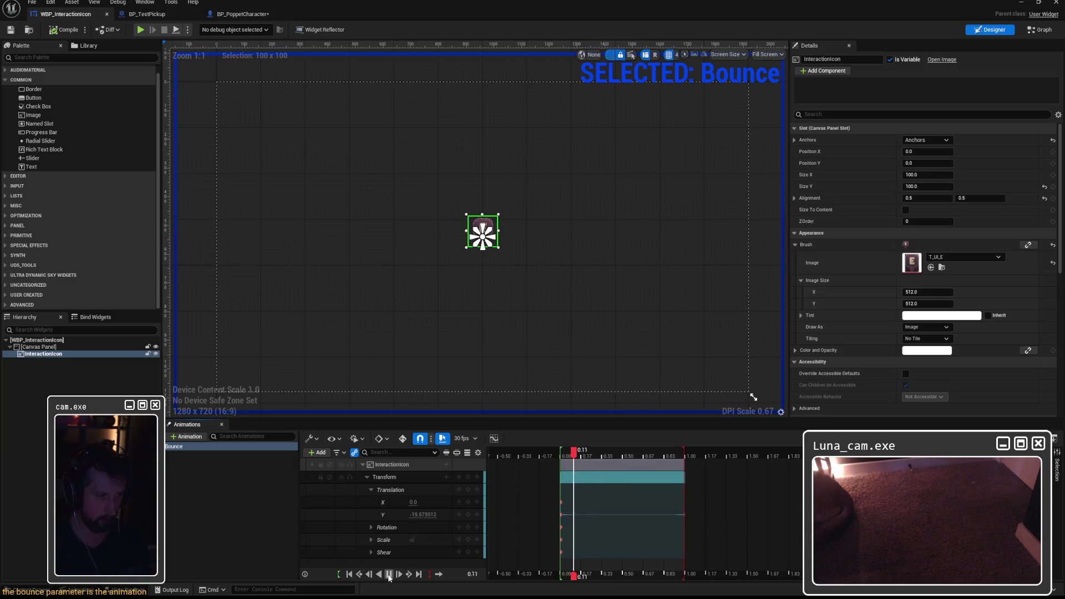
{"action": "left_click", "coordinate": [389, 574]}
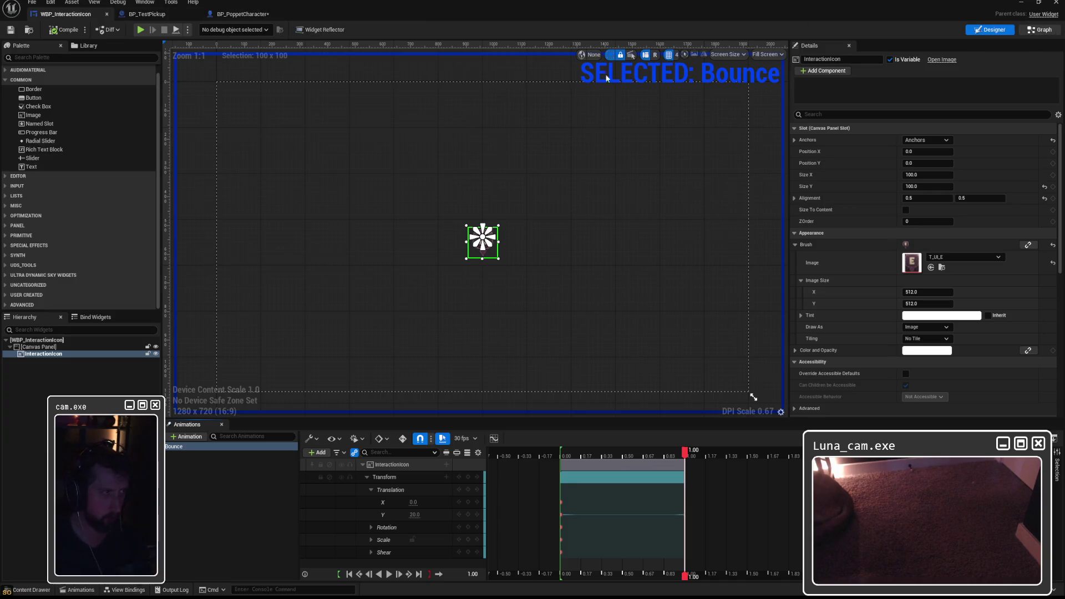
{"action": "left_click", "coordinate": [1040, 29]}
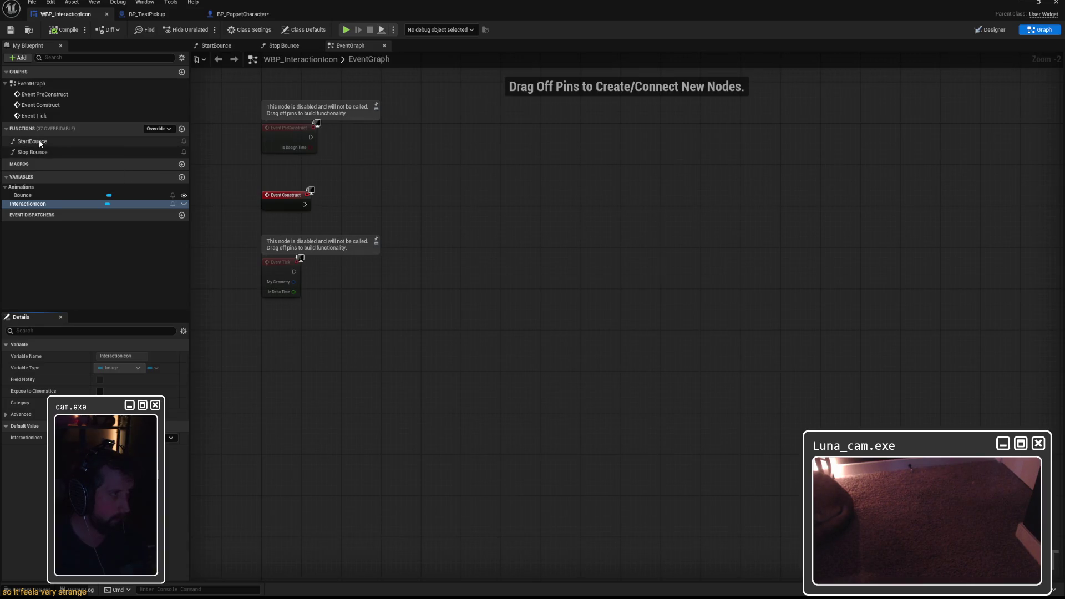
Step: Rename the widget's Stop Bounce function to StopBounce
{"action": "left_click", "coordinate": [33, 152]}
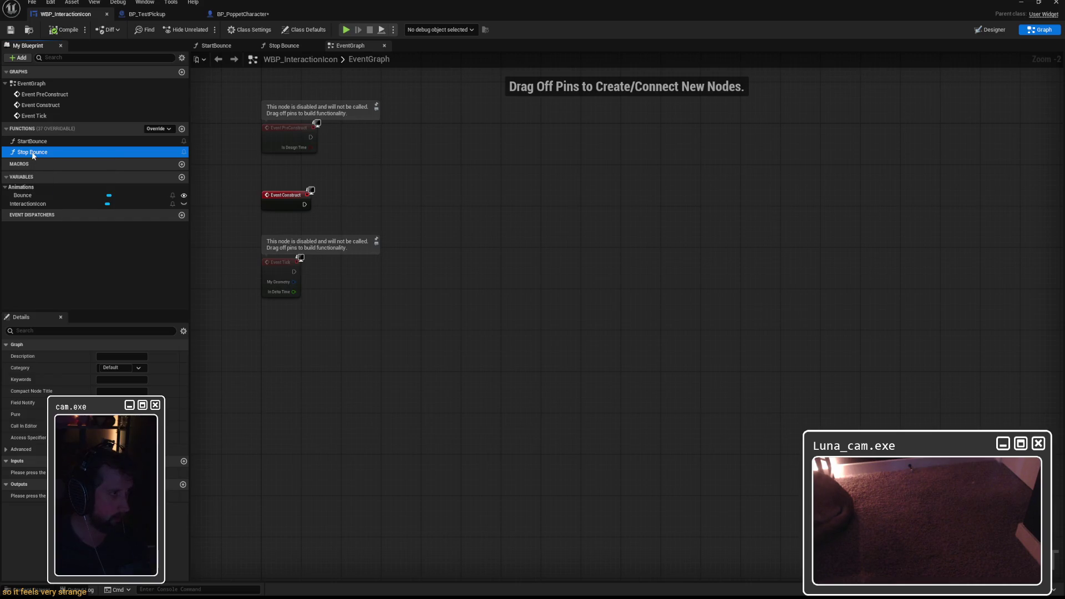
{"action": "double_click", "coordinate": [32, 152]}
{"action": "left_click", "coordinate": [33, 152]}
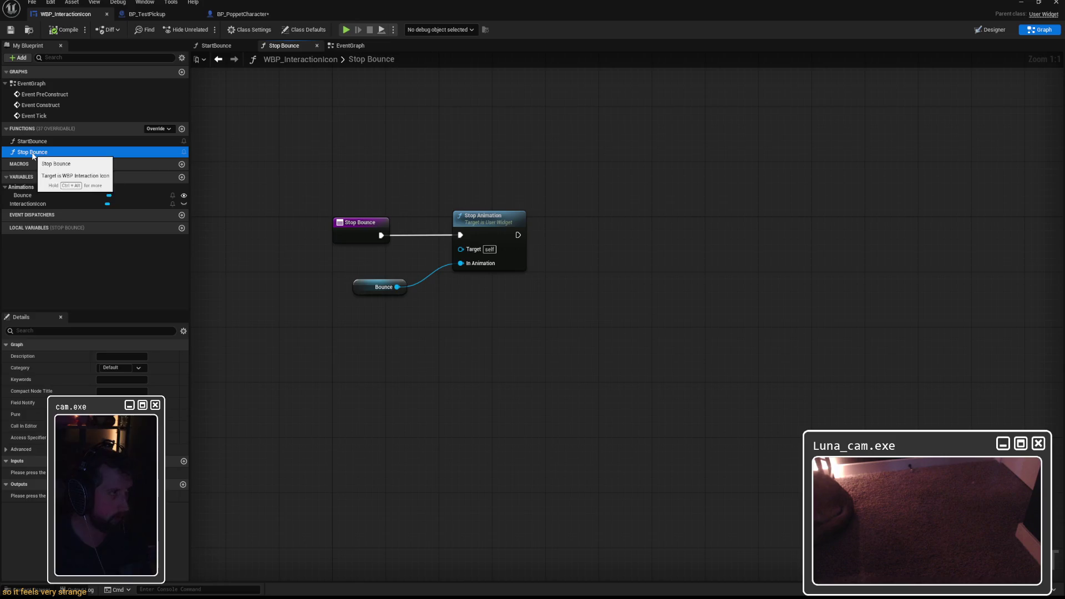
{"action": "key", "text": "F2"}
{"action": "key", "text": "Return"}
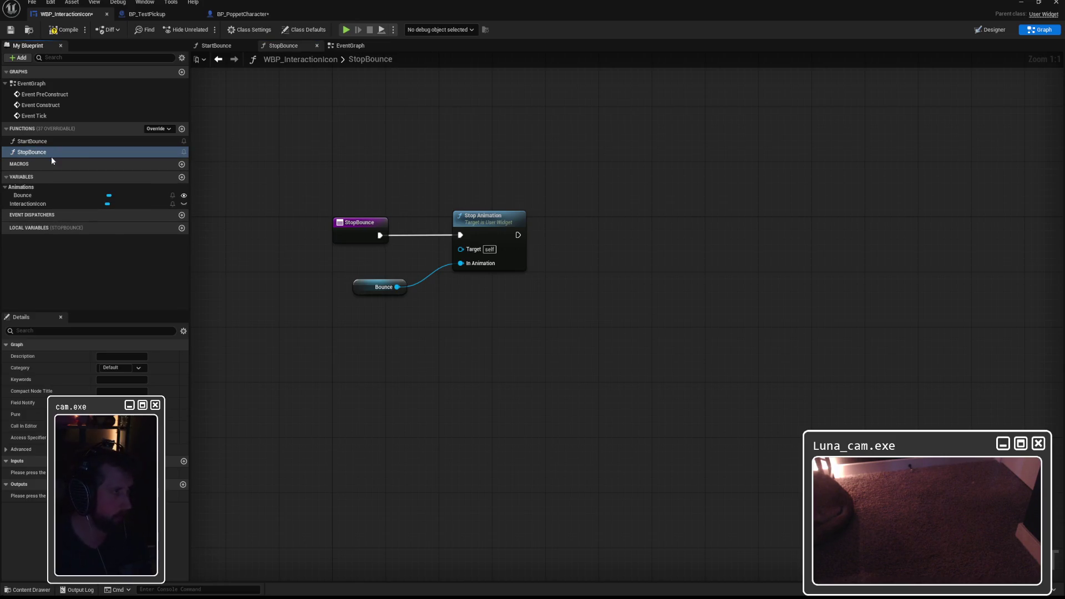
Step: In BP_PoppetCharacter, replace the outdated Stop Bounce node with one wired from the cast's widget output
{"action": "left_click", "coordinate": [242, 14]}
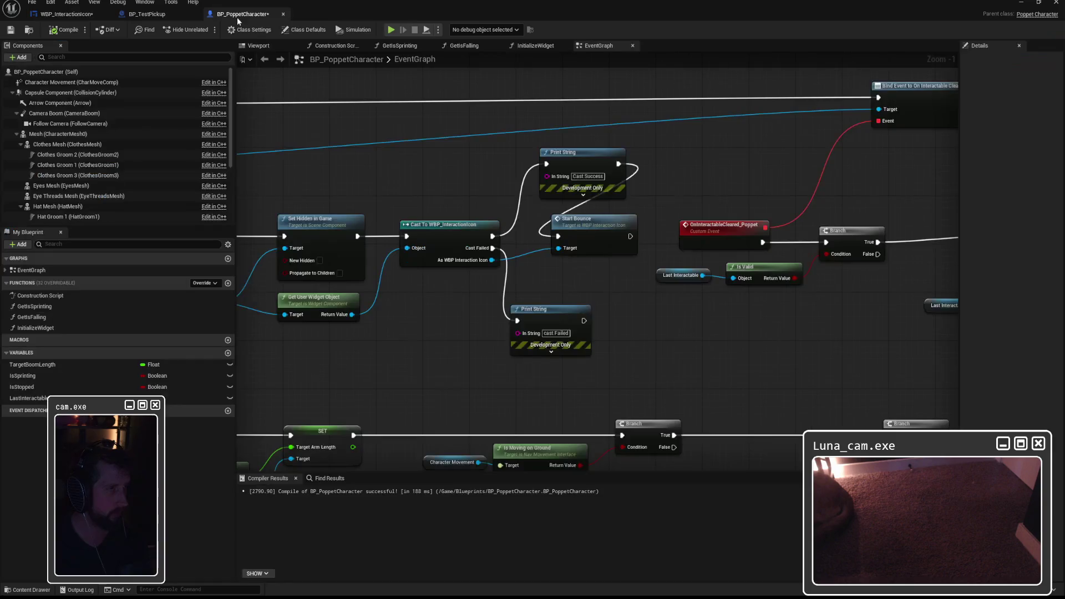
{"action": "scroll", "coordinate": [653, 192], "scroll_direction": "up", "scroll_amount": 3}
{"action": "left_click", "coordinate": [772, 229]}
{"action": "key", "text": "Delete"}
{"action": "mouse_move", "coordinate": [714, 268]}
{"action": "left_mouse_down"}
{"action": "mouse_move", "coordinate": [790, 241]}
{"action": "mouse_move", "coordinate": [776, 237]}
{"action": "left_mouse_up"}
{"action": "type", "text": "stop boun"}
{"action": "left_click", "coordinate": [823, 287]}
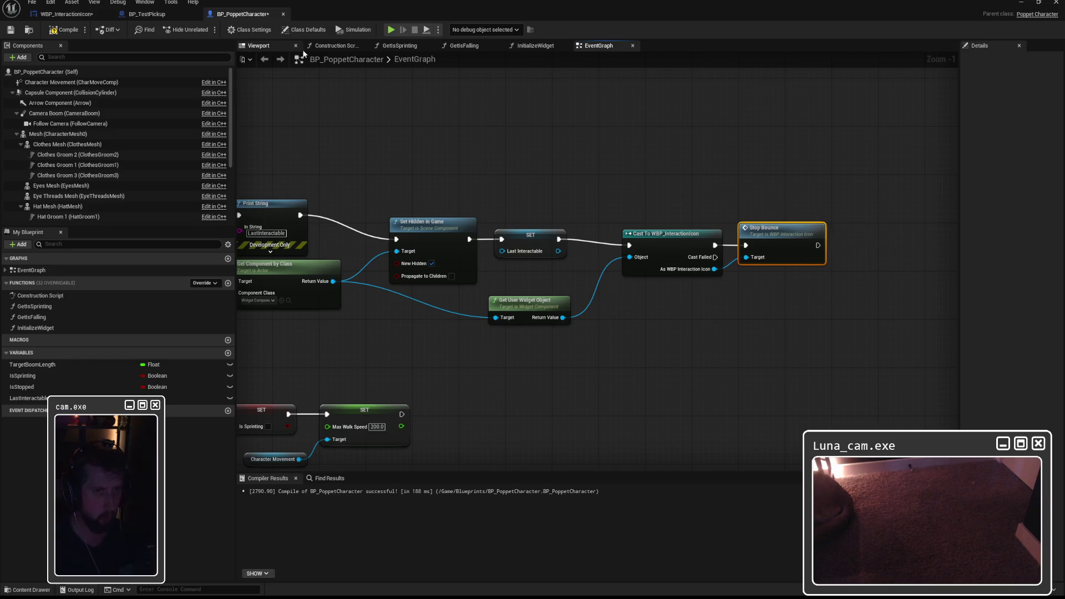
{"action": "left_click", "coordinate": [64, 13]}
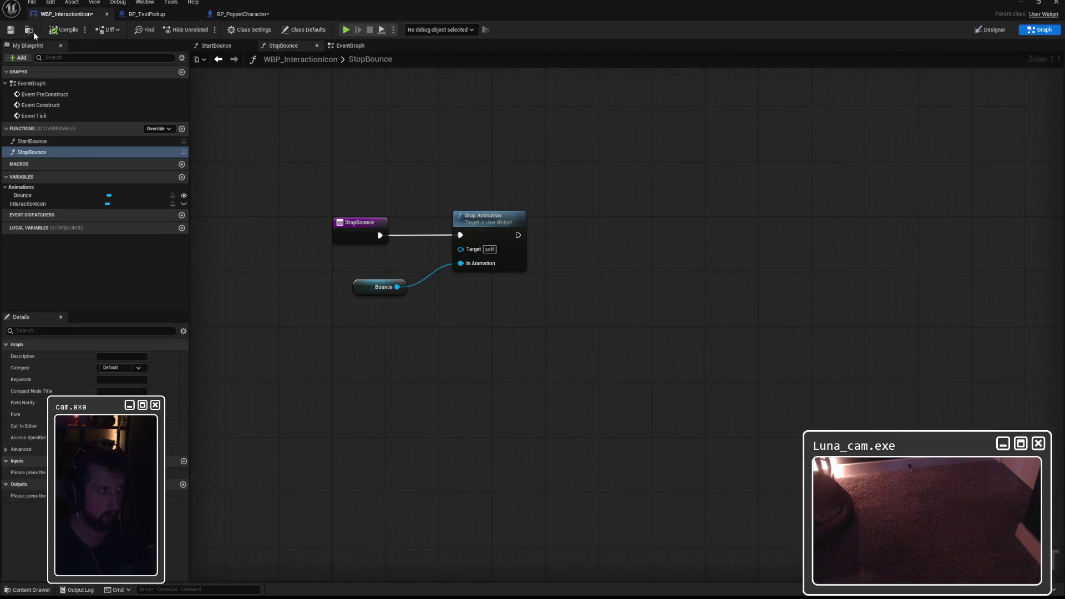
{"action": "left_click", "coordinate": [248, 14]}
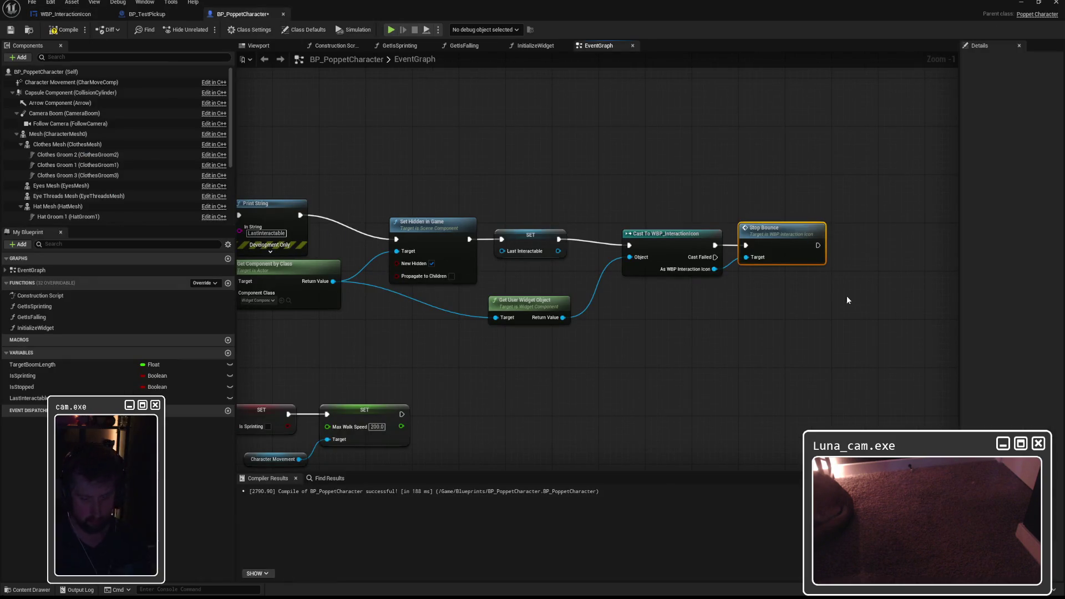
{"action": "mouse_move", "coordinate": [714, 269]}
{"action": "left_mouse_down"}
{"action": "mouse_move", "coordinate": [758, 249]}
{"action": "mouse_move", "coordinate": [770, 258]}
{"action": "mouse_move", "coordinate": [770, 235]}
{"action": "left_mouse_up"}
{"action": "type", "text": "stop boun"}
{"action": "key", "text": "Return"}
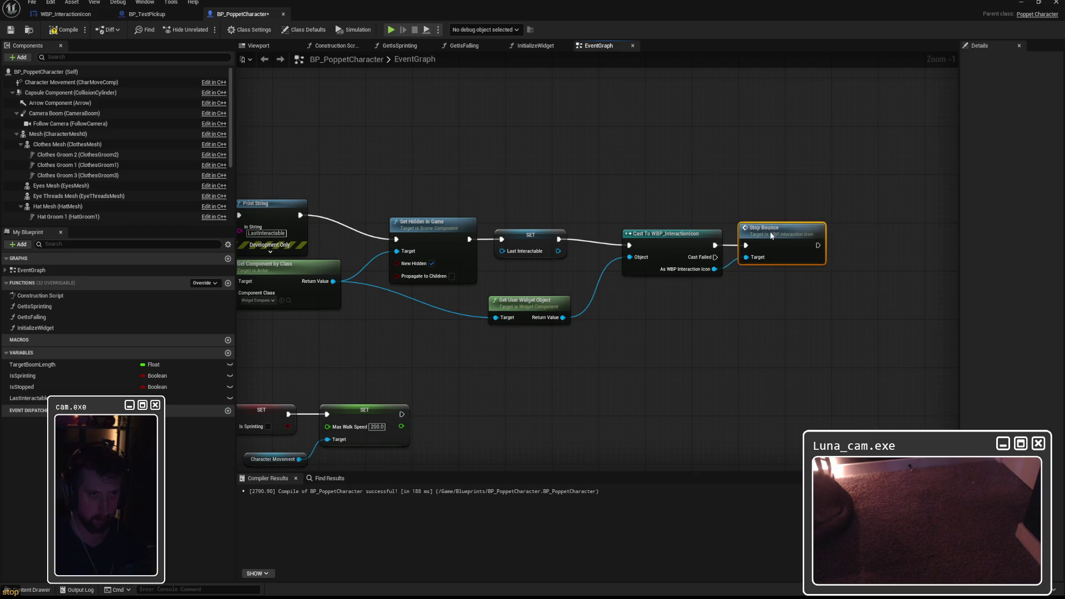
Step: Review the Start Bounce section and move the Cast Success print node to the left
{"action": "mouse_move", "coordinate": [850, 257]}
{"action": "left_mouse_down"}
{"action": "mouse_move", "coordinate": [625, 182]}
{"action": "mouse_move", "coordinate": [701, 291]}
{"action": "mouse_move", "coordinate": [703, 279]}
{"action": "left_mouse_up"}
{"action": "scroll", "coordinate": [703, 279], "scroll_direction": "up", "scroll_amount": 1}
{"action": "left_click", "coordinate": [671, 252]}
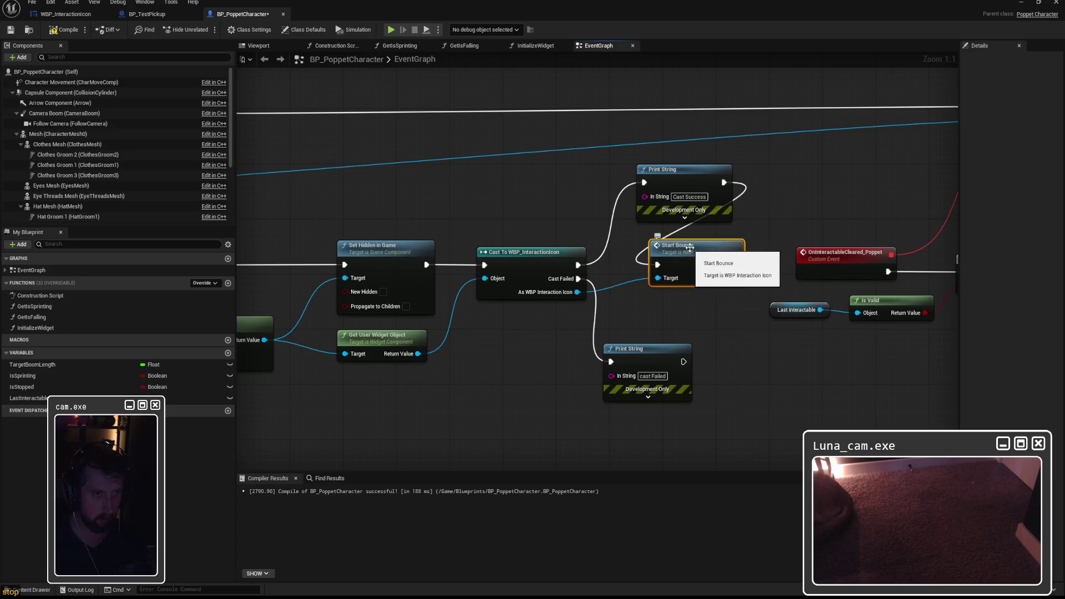
{"action": "left_click_drag", "start_coordinate": [577, 292], "coordinate": [667, 316]}
{"action": "type", "text": "start"}
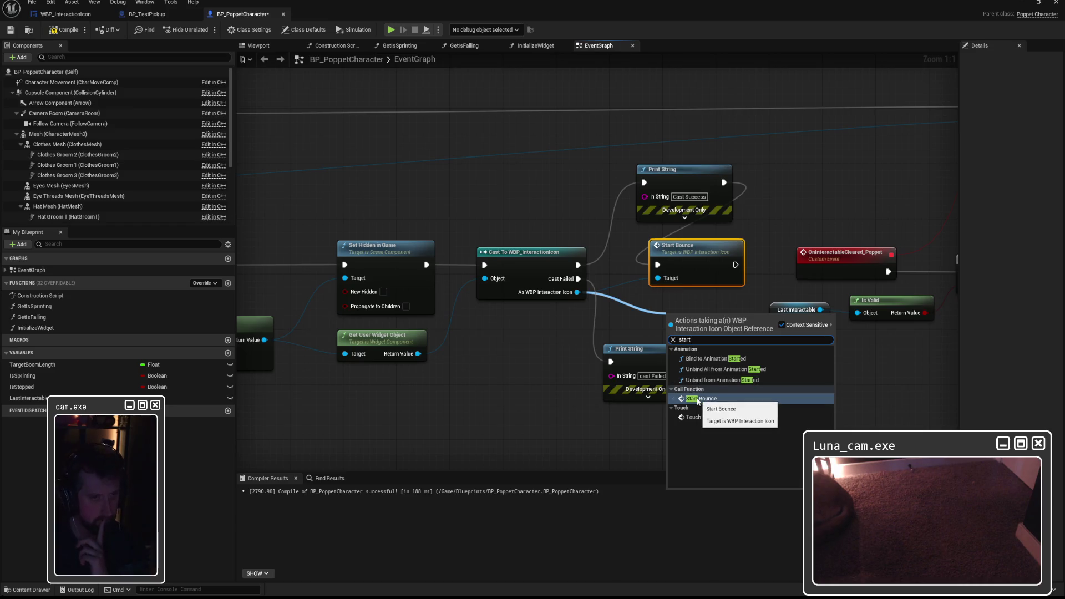
{"action": "key", "text": "Escape"}
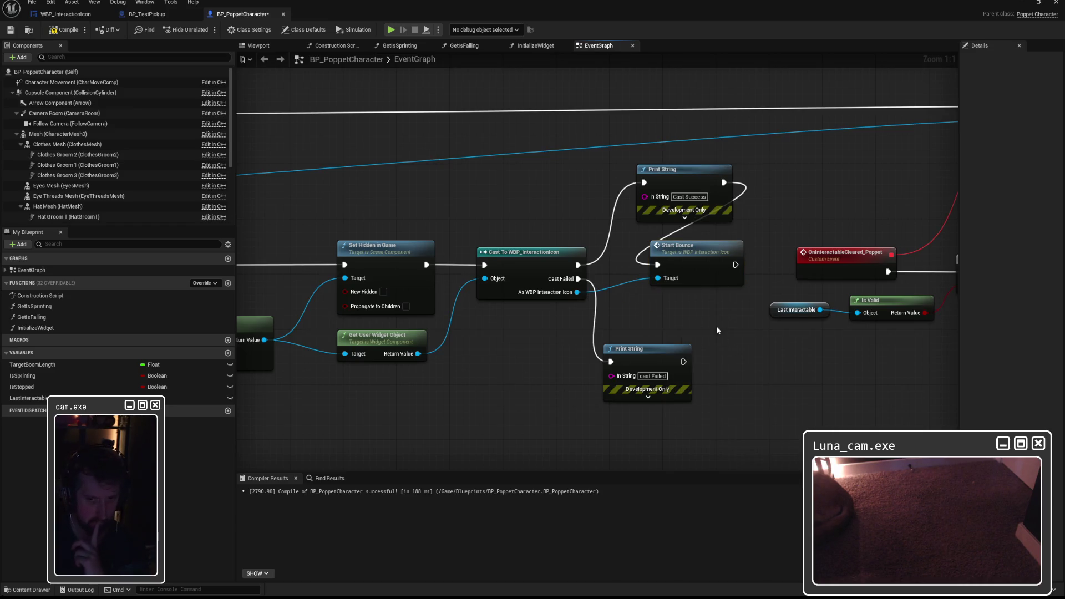
{"action": "left_click_drag", "start_coordinate": [714, 315], "coordinate": [636, 313]}
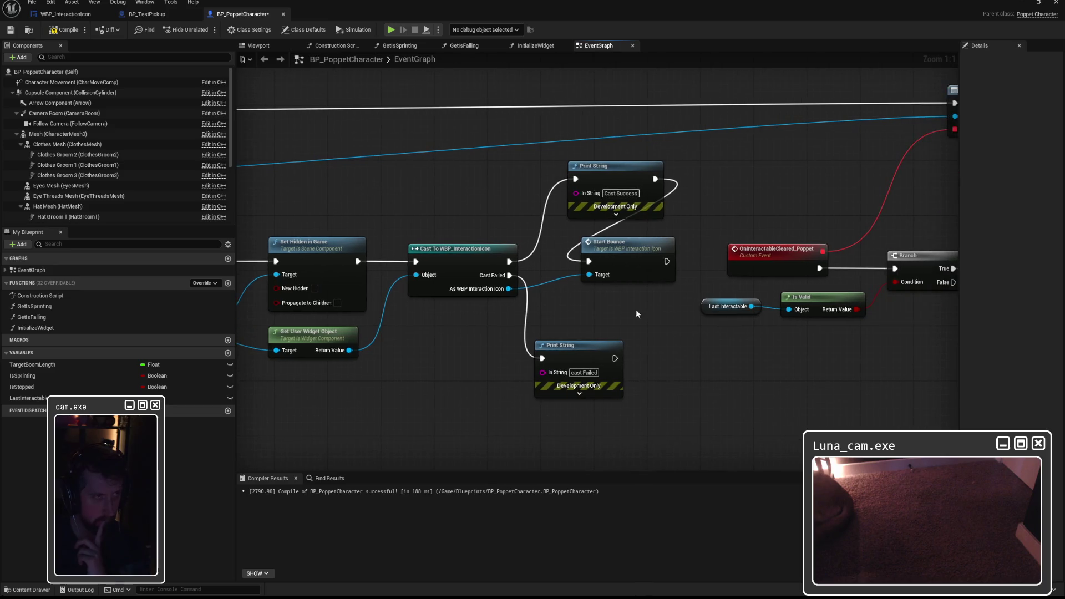
{"action": "left_click_drag", "start_coordinate": [465, 199], "coordinate": [399, 201]}
{"action": "left_click_drag", "start_coordinate": [551, 173], "coordinate": [492, 169]}
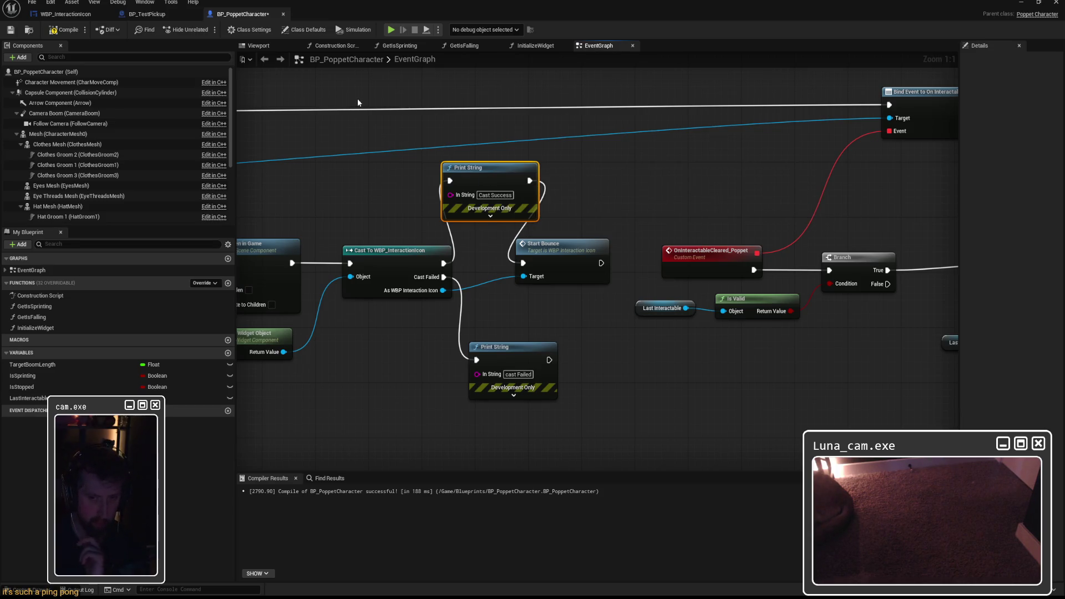
Step: Move the Bounce Play Animation nodes from StartBounce to Event Construct in the EventGraph, then save
{"action": "left_click", "coordinate": [66, 14]}
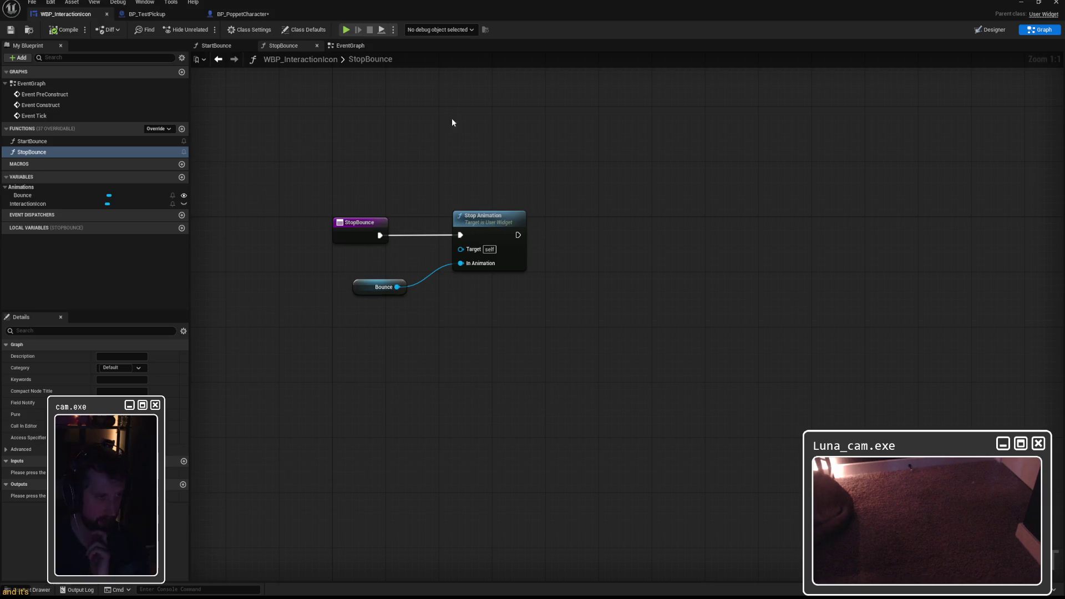
{"action": "key", "text": "alt+Left"}
{"action": "key", "text": "alt+Left"}
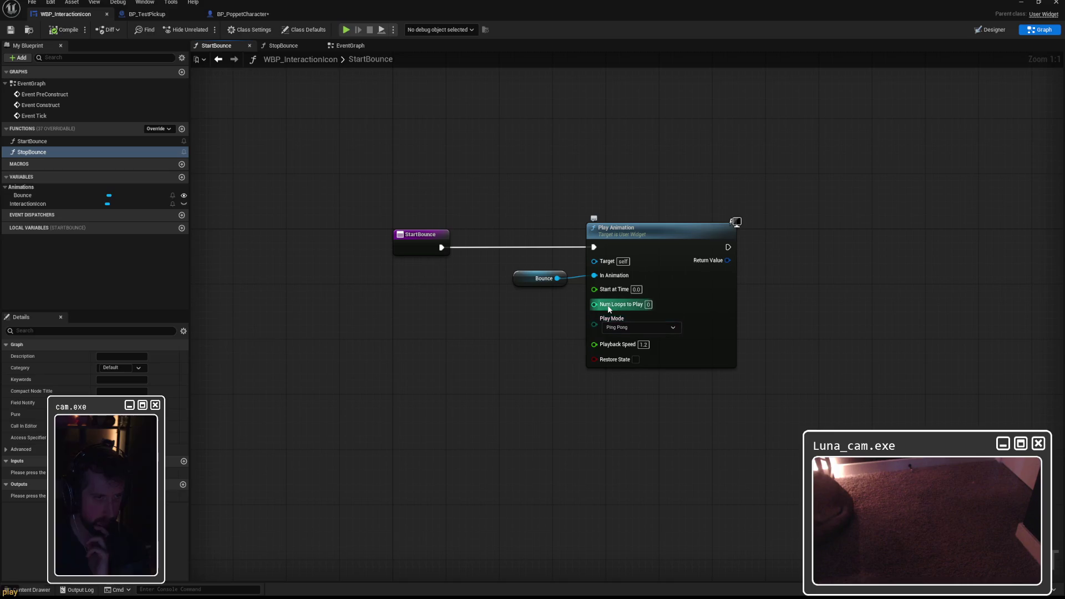
{"action": "mouse_move", "coordinate": [615, 305]}
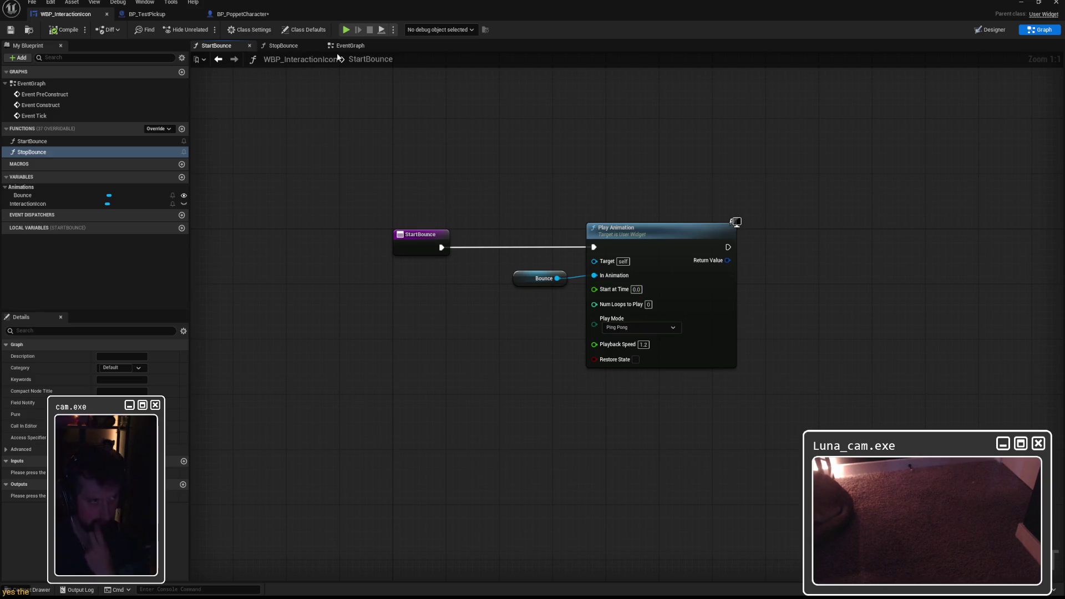
{"action": "left_click_drag", "start_coordinate": [518, 191], "coordinate": [599, 288]}
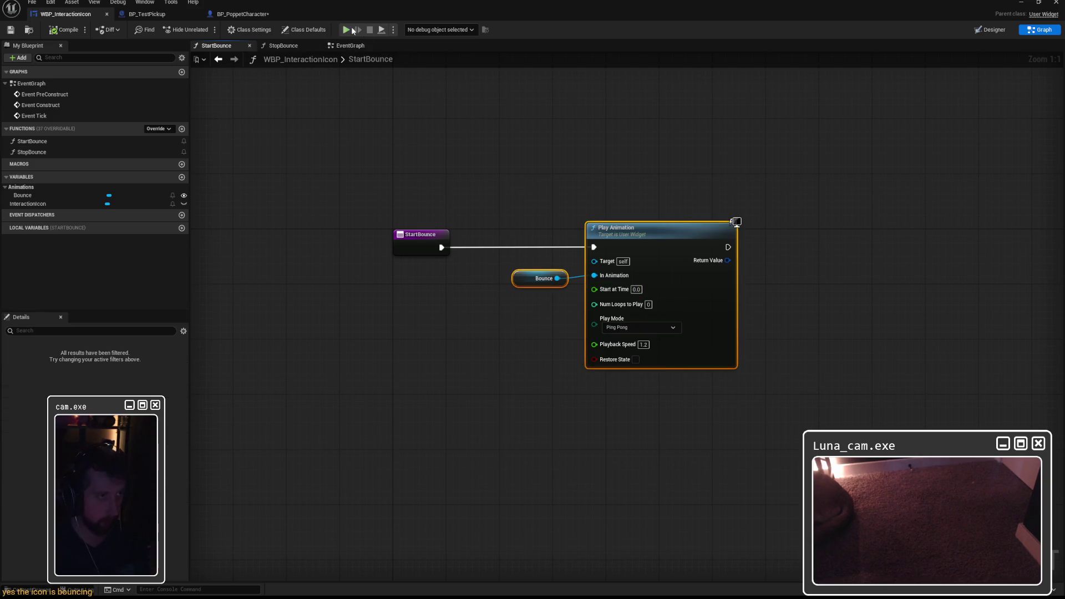
{"action": "key", "text": "ctrl+x"}
{"action": "left_click", "coordinate": [350, 45]}
{"action": "key", "text": "ctrl+v"}
{"action": "mouse_move", "coordinate": [304, 204]}
{"action": "left_mouse_down"}
{"action": "mouse_move", "coordinate": [397, 226]}
{"action": "mouse_move", "coordinate": [424, 219]}
{"action": "left_mouse_up"}
{"action": "left_click", "coordinate": [11, 30]}
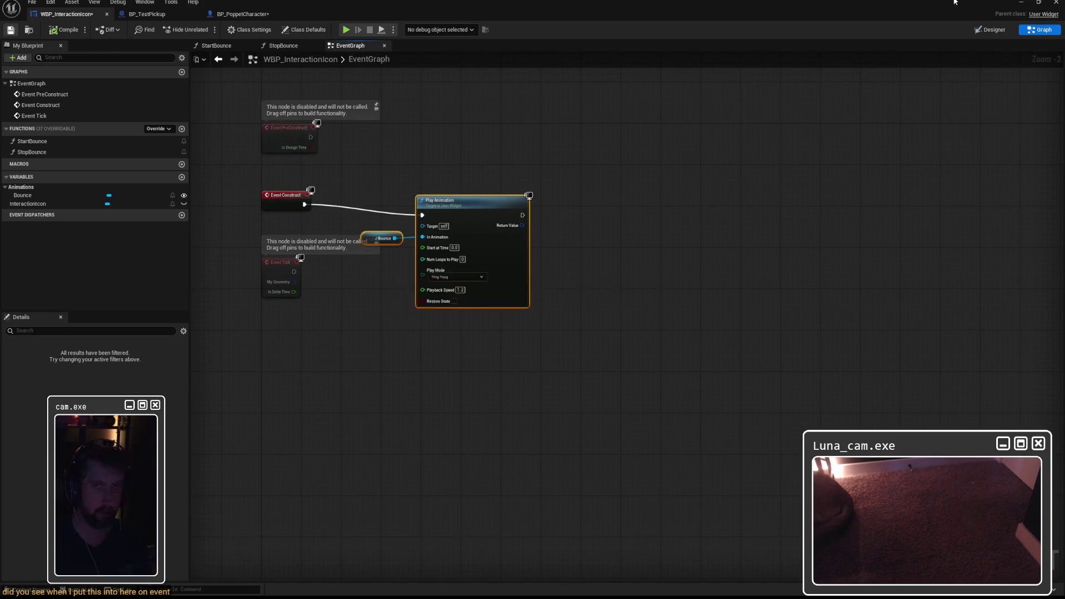
{"action": "key", "text": "alt+Tab"}
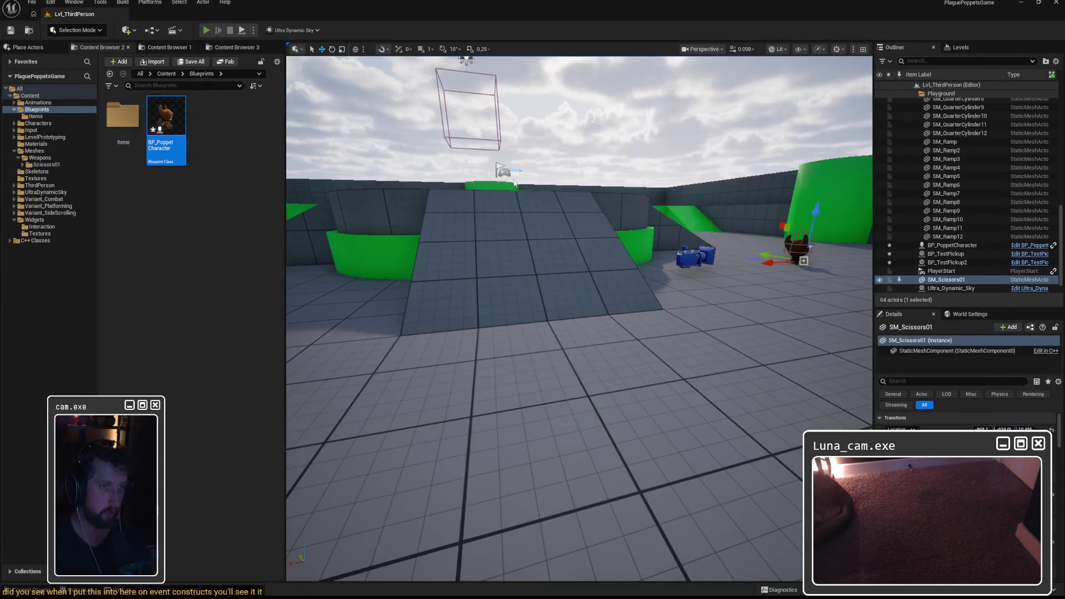
Step: Play in editor, walk to the cubes to show the E prompt, press E, then stop
{"action": "key", "text": "alt+p"}
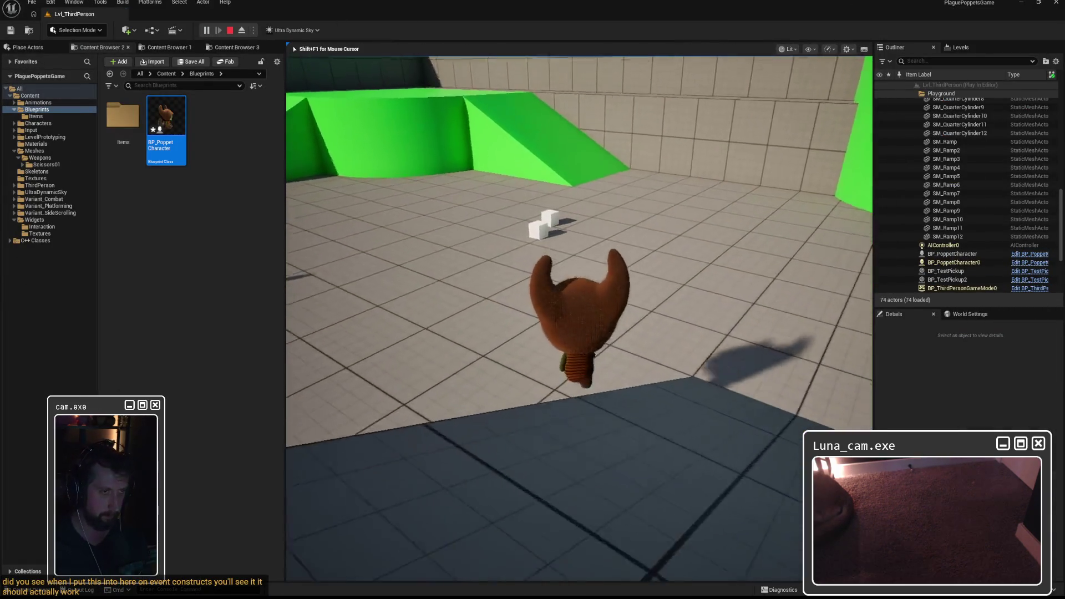
{"action": "key", "text": "w"}
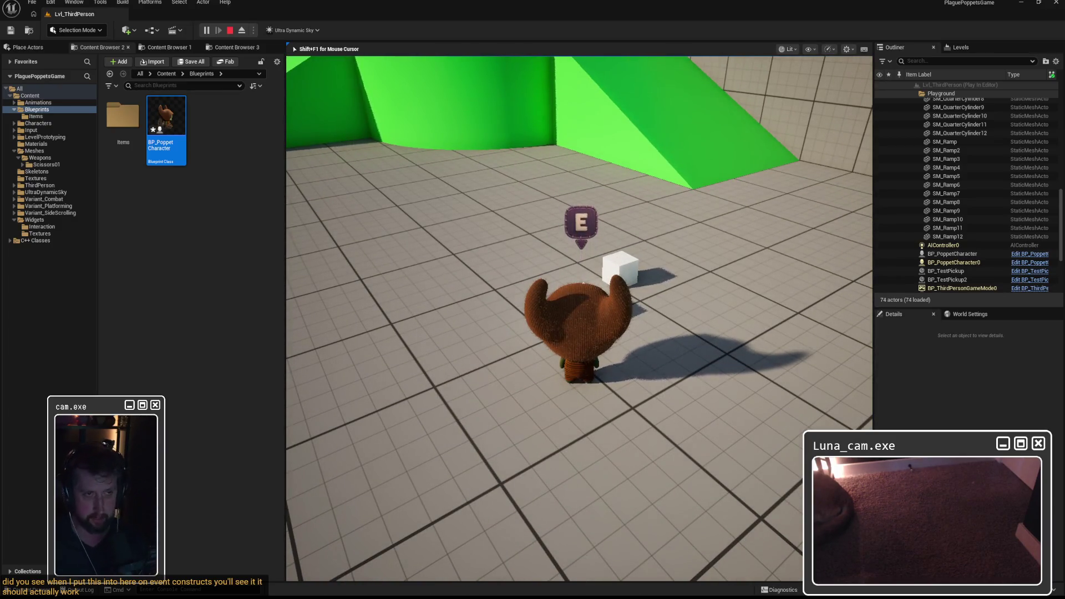
{"action": "key", "text": "e"}
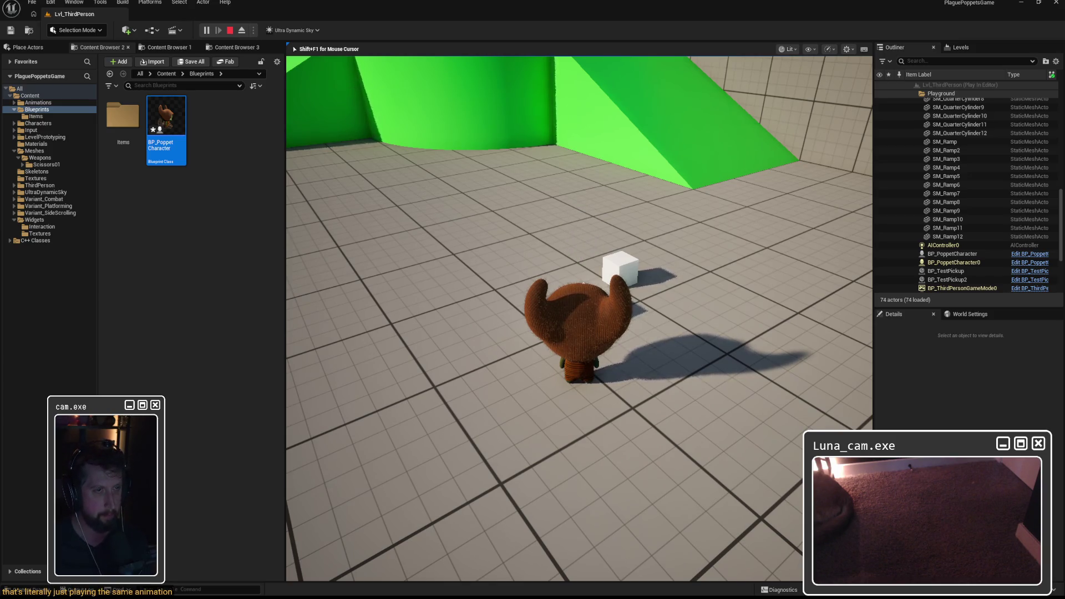
{"action": "key", "text": "w"}
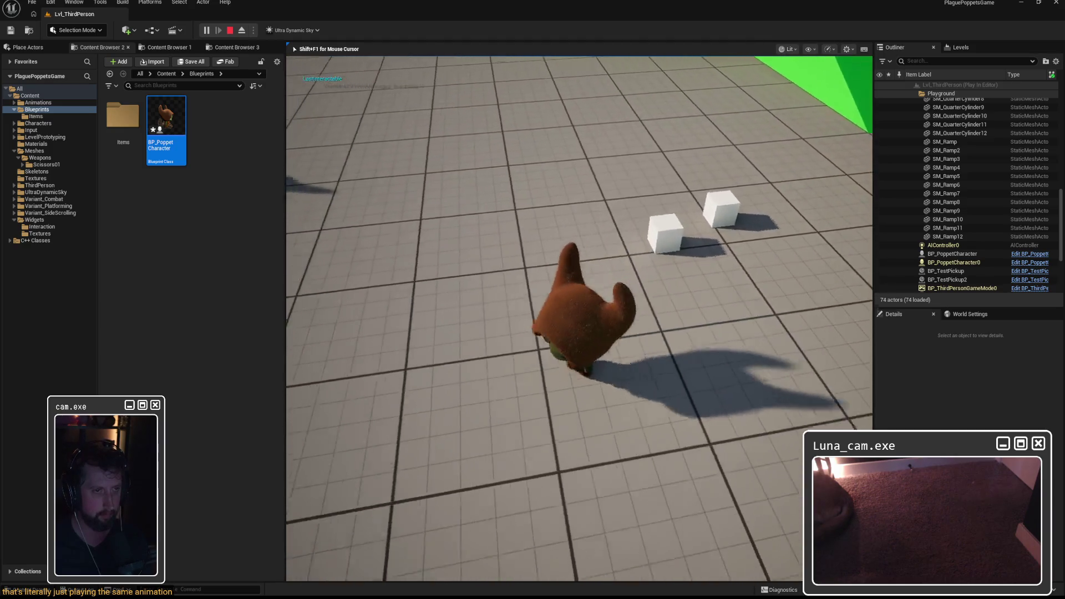
{"action": "key", "text": "w"}
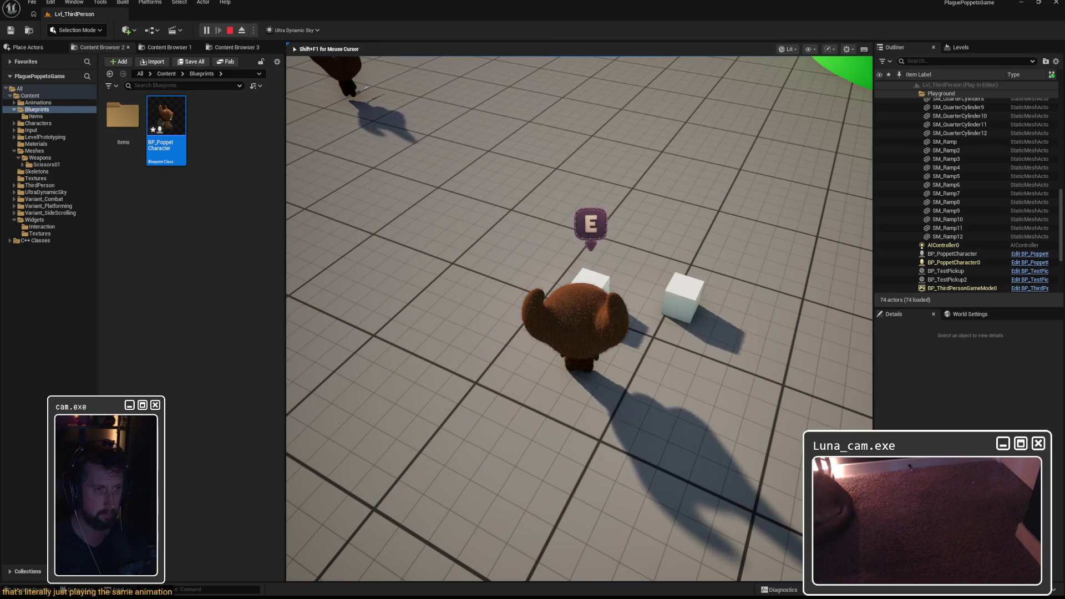
{"action": "key", "text": "w"}
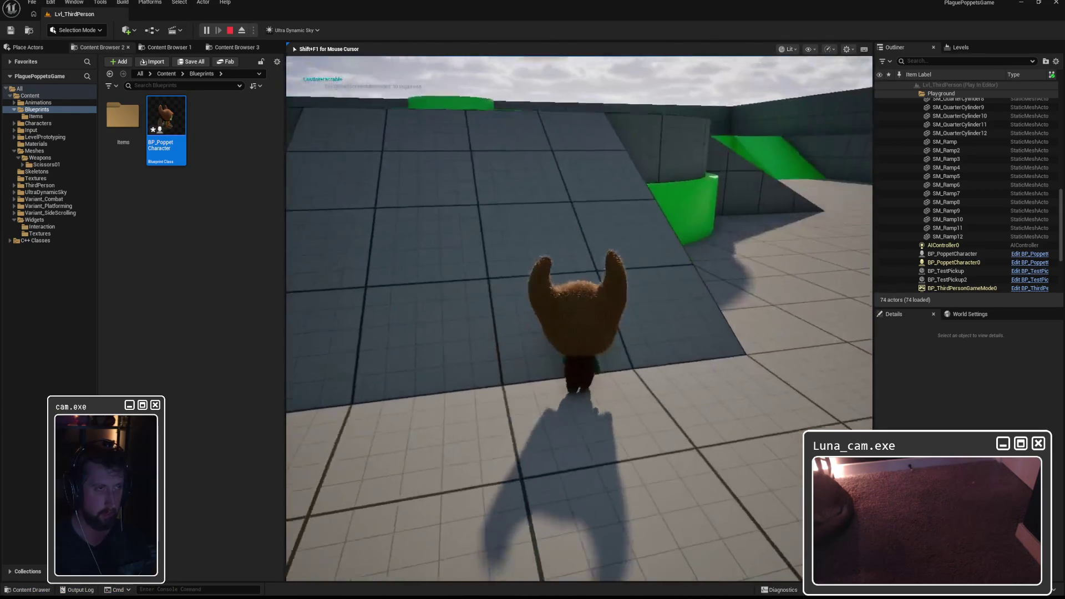
{"action": "key", "text": "Escape"}
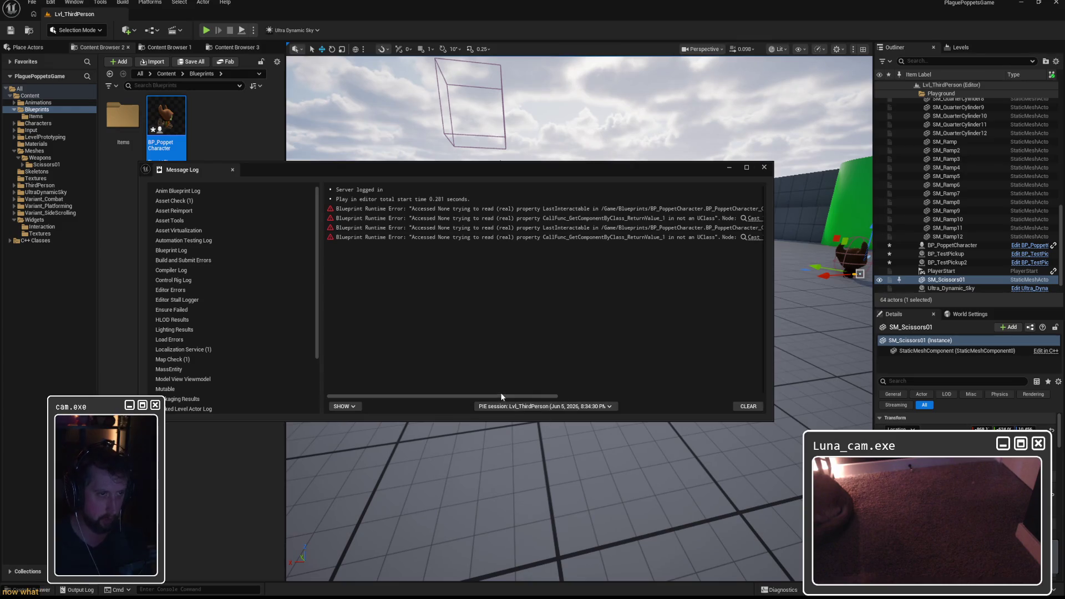
Step: Read the LastInteractable errors in the Message Log, then open BP_PoppetCharacter and select Last Interactable
{"action": "left_click_drag", "start_coordinate": [499, 397], "coordinate": [713, 402]}
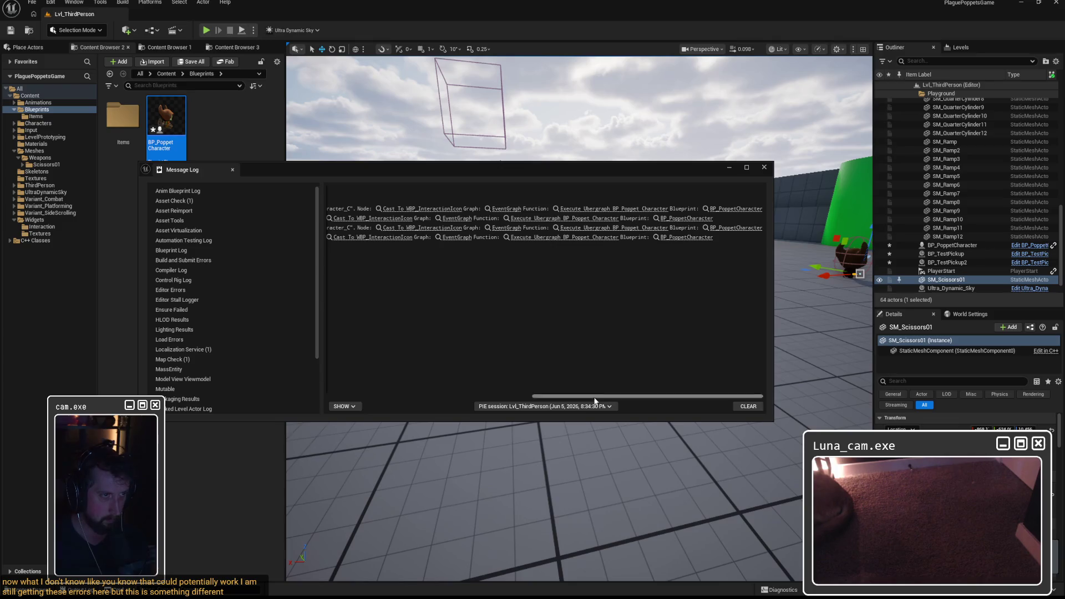
{"action": "mouse_move", "coordinate": [582, 400]}
{"action": "left_mouse_down"}
{"action": "mouse_move", "coordinate": [345, 388]}
{"action": "mouse_move", "coordinate": [427, 394]}
{"action": "left_mouse_up"}
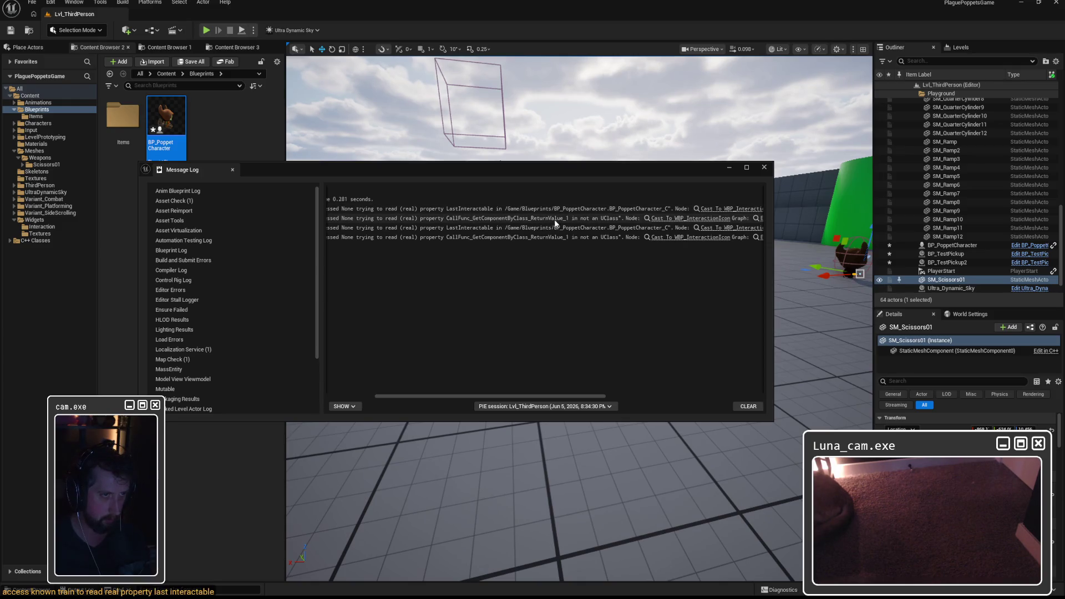
{"action": "left_click_drag", "start_coordinate": [561, 394], "coordinate": [723, 397]}
{"action": "left_click", "coordinate": [764, 167]}
{"action": "double_click", "coordinate": [166, 117]}
{"action": "mouse_move", "coordinate": [357, 171]}
{"action": "left_mouse_down"}
{"action": "mouse_move", "coordinate": [772, 138]}
{"action": "mouse_move", "coordinate": [863, 144]}
{"action": "mouse_move", "coordinate": [499, 138]}
{"action": "mouse_move", "coordinate": [428, 184]}
{"action": "mouse_move", "coordinate": [510, 159]}
{"action": "mouse_move", "coordinate": [284, 153]}
{"action": "mouse_move", "coordinate": [689, 164]}
{"action": "left_mouse_up"}
{"action": "left_click", "coordinate": [616, 266]}
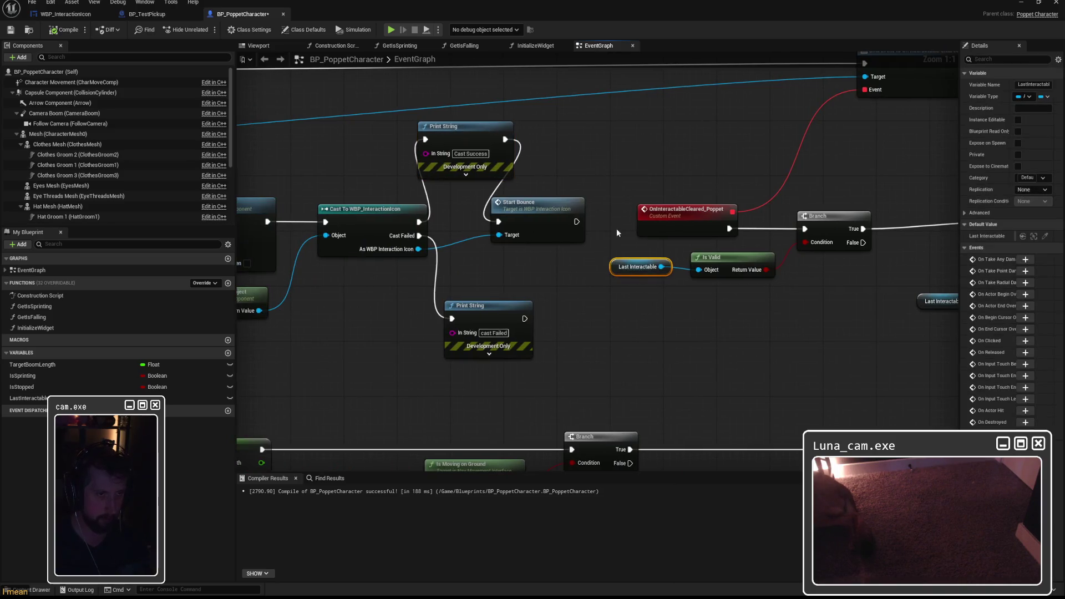
Step: Locate the cleared-interactable cast and Stop Bounce chain, shifting Stop Bounce right to make room
{"action": "left_click_drag", "start_coordinate": [616, 269], "coordinate": [687, 267]}
{"action": "mouse_move", "coordinate": [244, 258]}
{"action": "left_mouse_down"}
{"action": "mouse_move", "coordinate": [735, 251]}
{"action": "mouse_move", "coordinate": [581, 250]}
{"action": "left_mouse_up"}
{"action": "left_click", "coordinate": [451, 236]}
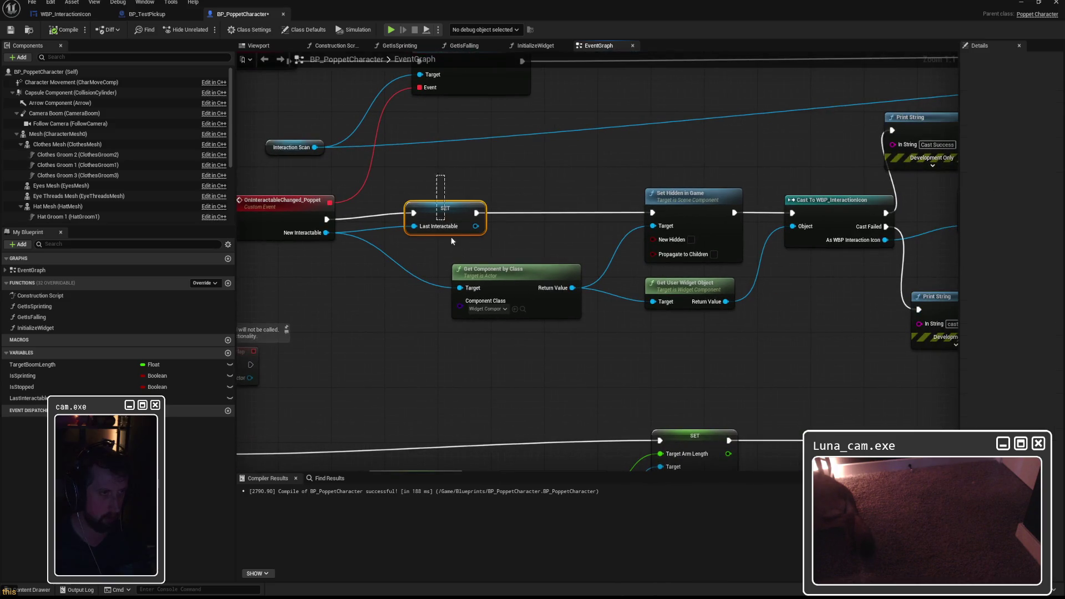
{"action": "left_click_drag", "start_coordinate": [721, 252], "coordinate": [514, 268]}
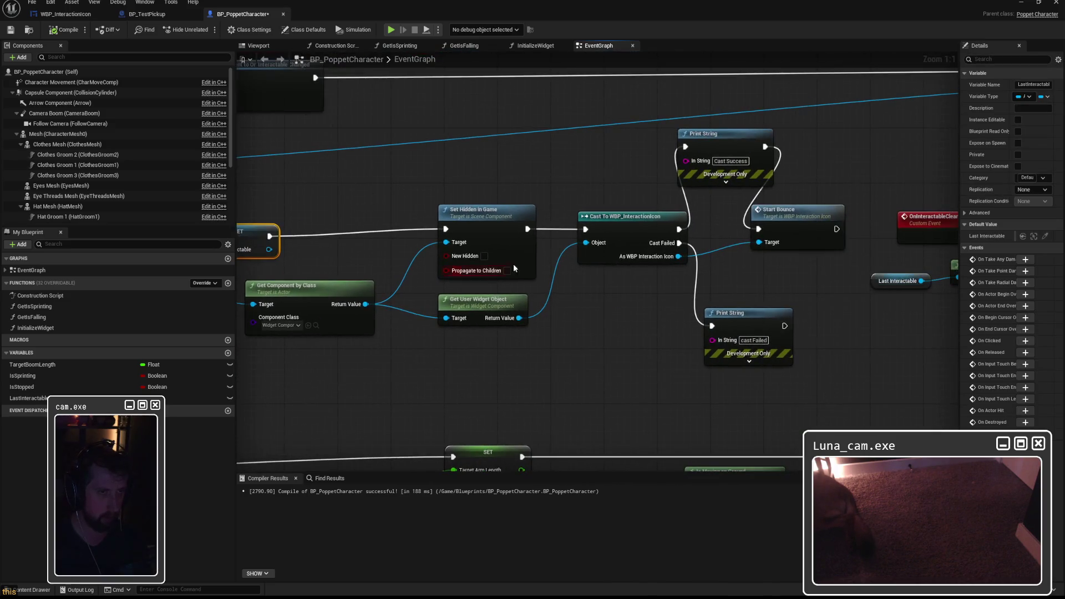
{"action": "left_click_drag", "start_coordinate": [815, 186], "coordinate": [405, 185]}
{"action": "mouse_move", "coordinate": [610, 185]}
{"action": "left_mouse_down"}
{"action": "mouse_move", "coordinate": [405, 184]}
{"action": "mouse_move", "coordinate": [819, 182]}
{"action": "left_mouse_up"}
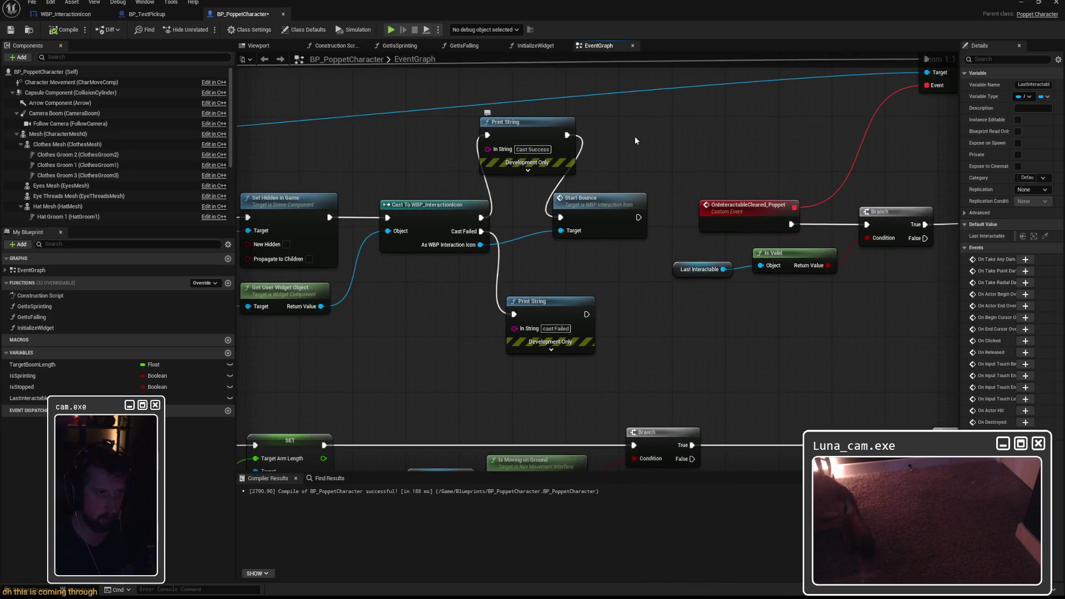
{"action": "left_click_drag", "start_coordinate": [636, 140], "coordinate": [332, 144]}
{"action": "left_click_drag", "start_coordinate": [888, 150], "coordinate": [471, 139]}
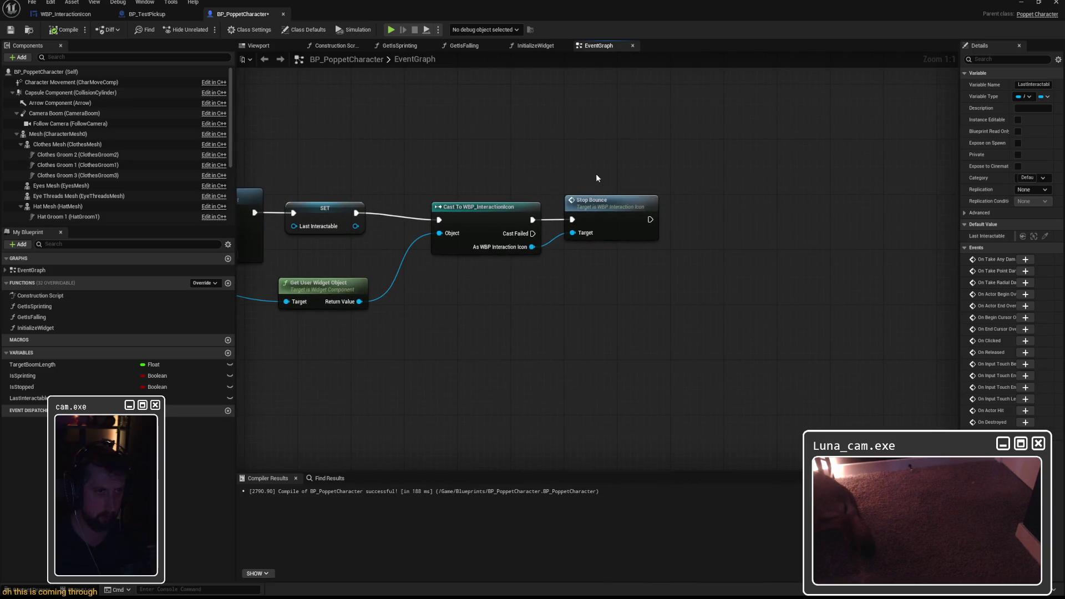
{"action": "left_click", "coordinate": [602, 206]}
{"action": "left_click_drag", "start_coordinate": [606, 201], "coordinate": [679, 201]}
Step: Add a Print String reading 'Interact Failed' on the cast's Cast Failed output
{"action": "left_click_drag", "start_coordinate": [532, 234], "coordinate": [638, 302]}
{"action": "type", "text": "print string"}
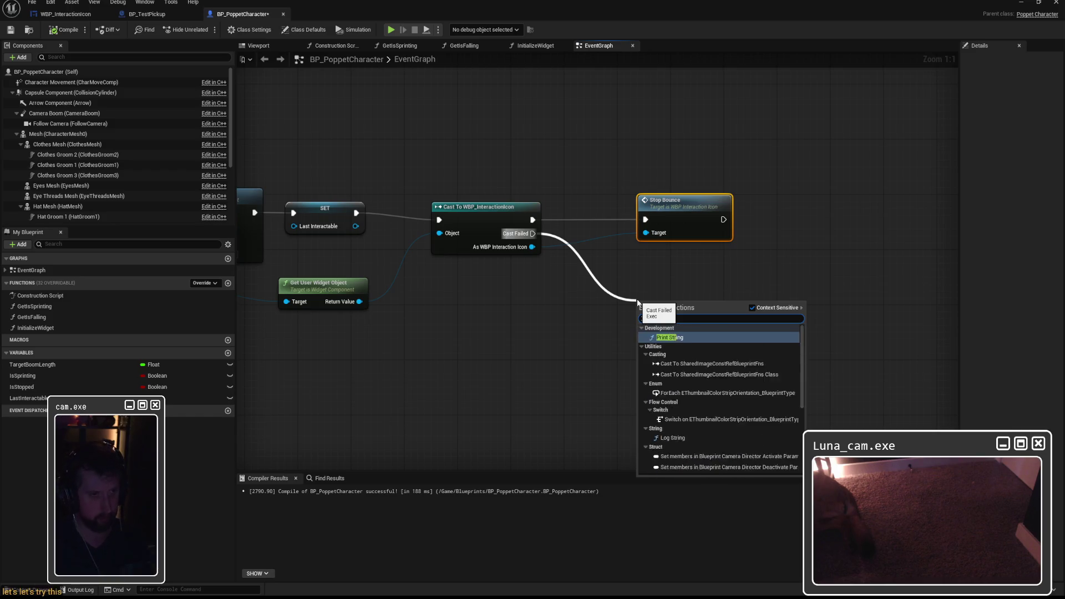
{"action": "left_click", "coordinate": [680, 336]}
{"action": "left_click", "coordinate": [673, 330]}
{"action": "type", "text": "Interact"}
{"action": "key", "text": "BackSpace"}
{"action": "key", "text": "BackSpace"}
{"action": "key", "text": "BackSpace"}
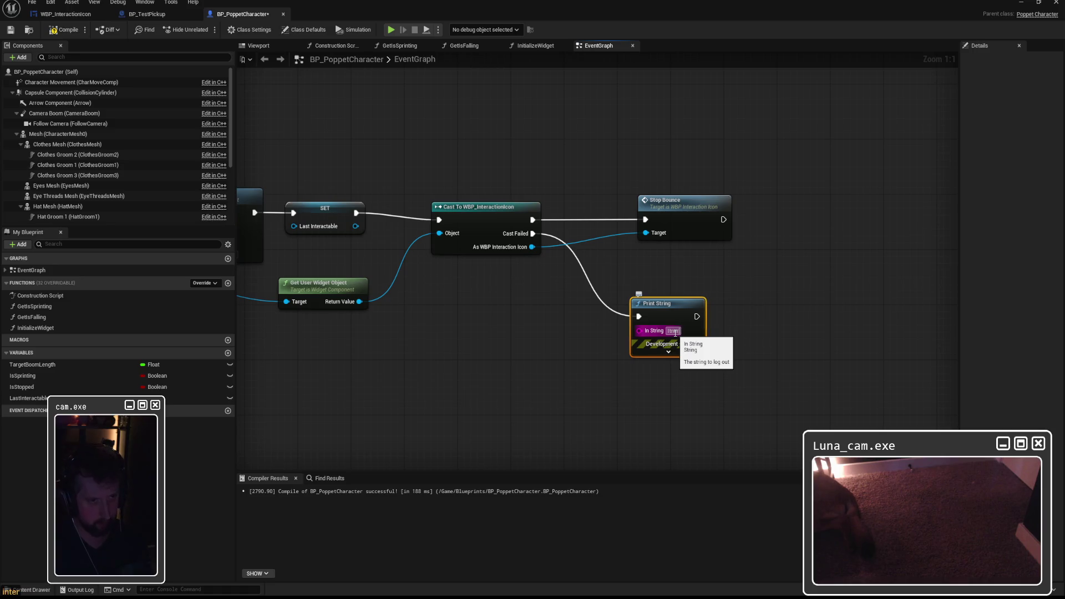
{"action": "type", "text": "nteract Failed"}
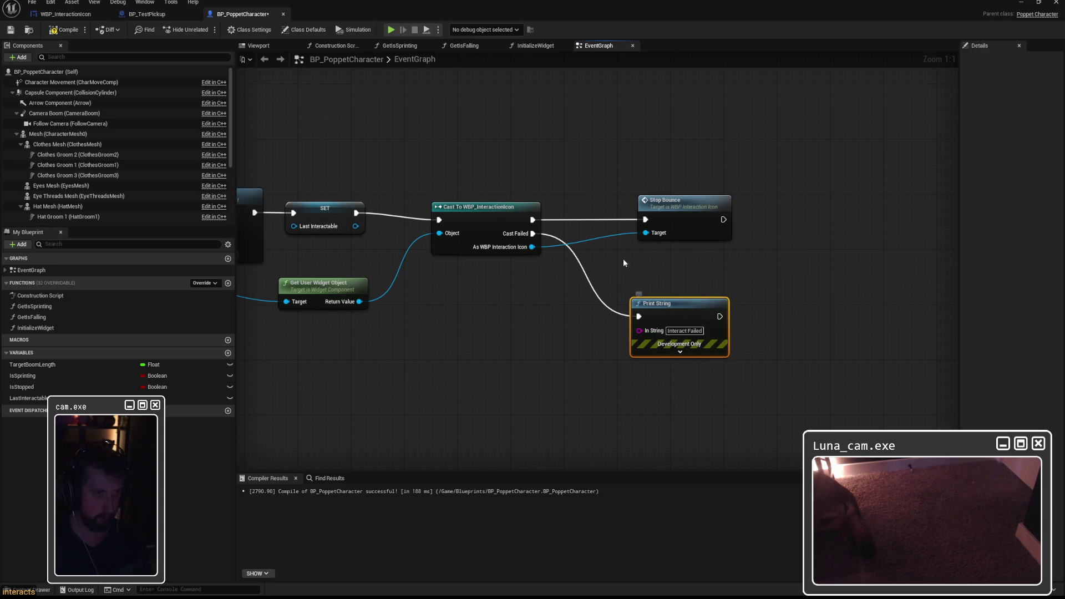
{"action": "left_click", "coordinate": [624, 259]}
Step: Insert an 'Interact Succeeded' Print String on the cast's success path before Stop Bounce
{"action": "left_click_drag", "start_coordinate": [692, 205], "coordinate": [758, 206]}
{"action": "left_click_drag", "start_coordinate": [532, 219], "coordinate": [583, 157]}
{"action": "type", "text": "stri"}
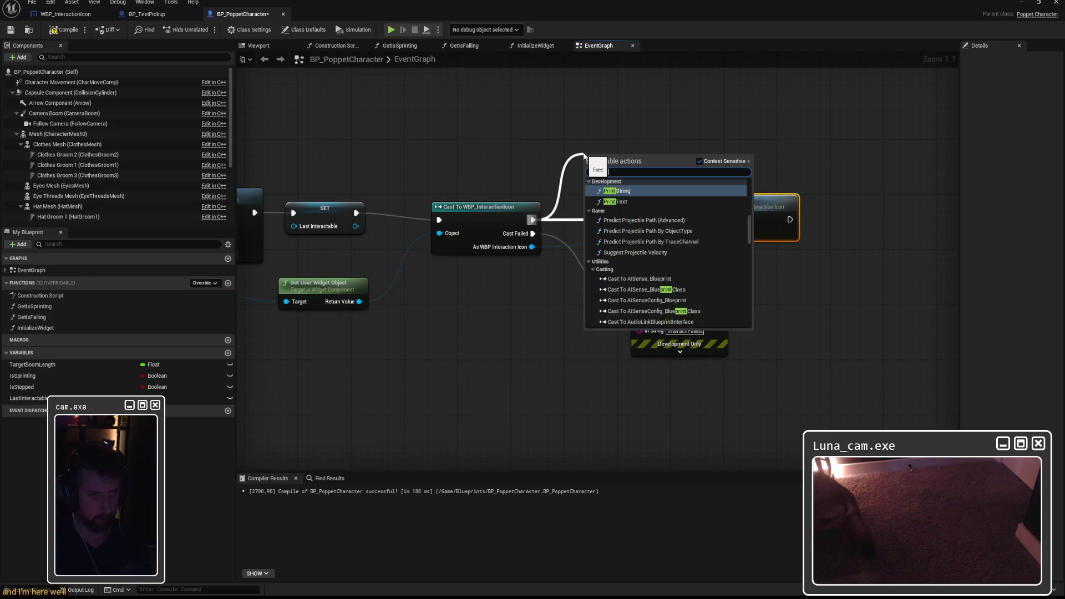
{"action": "key", "text": "Return"}
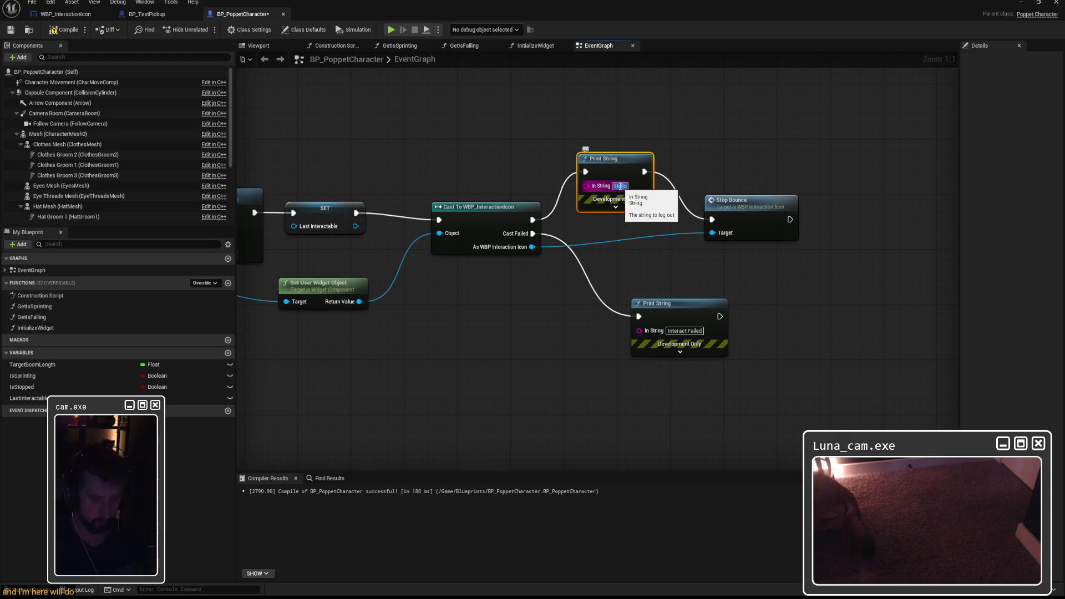
{"action": "type", "text": "H"}
{"action": "type", "text": "nteract Succ"}
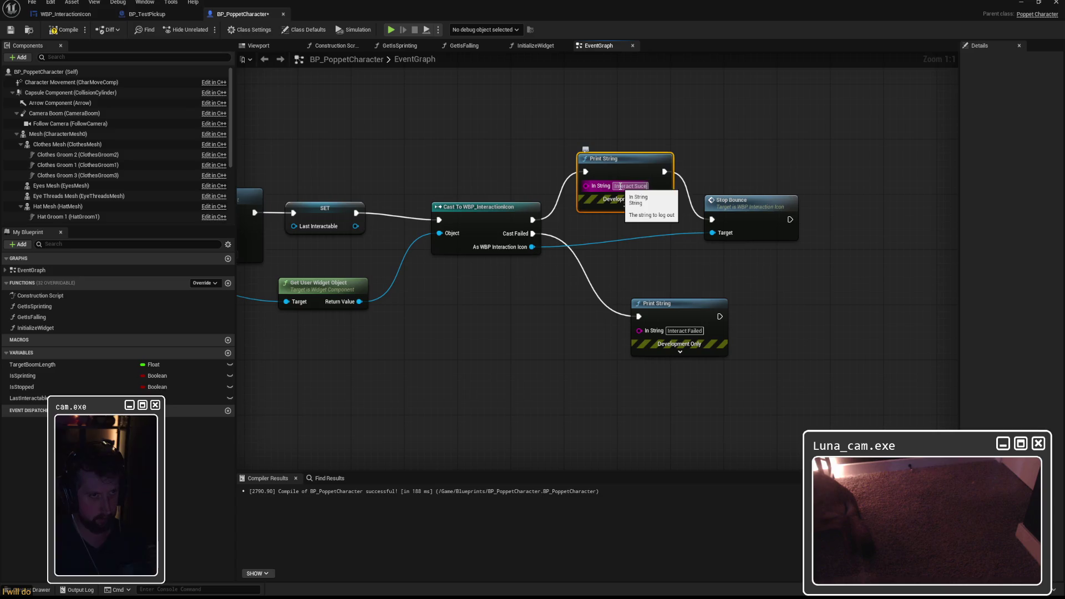
{"action": "type", "text": "eeded"}
{"action": "left_click", "coordinate": [604, 123]}
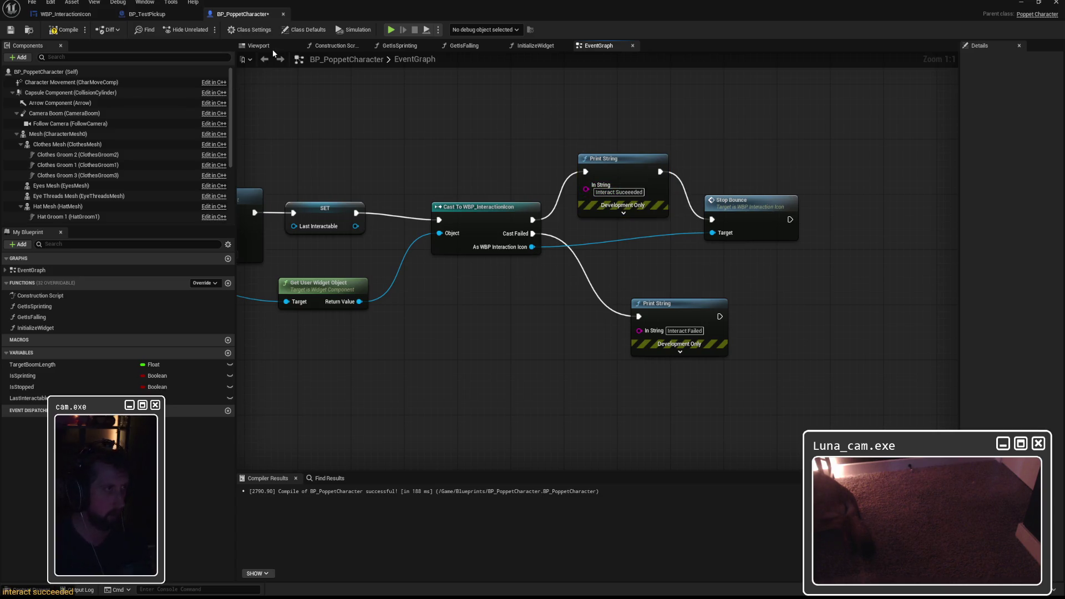
{"action": "key", "text": "alt+Tab"}
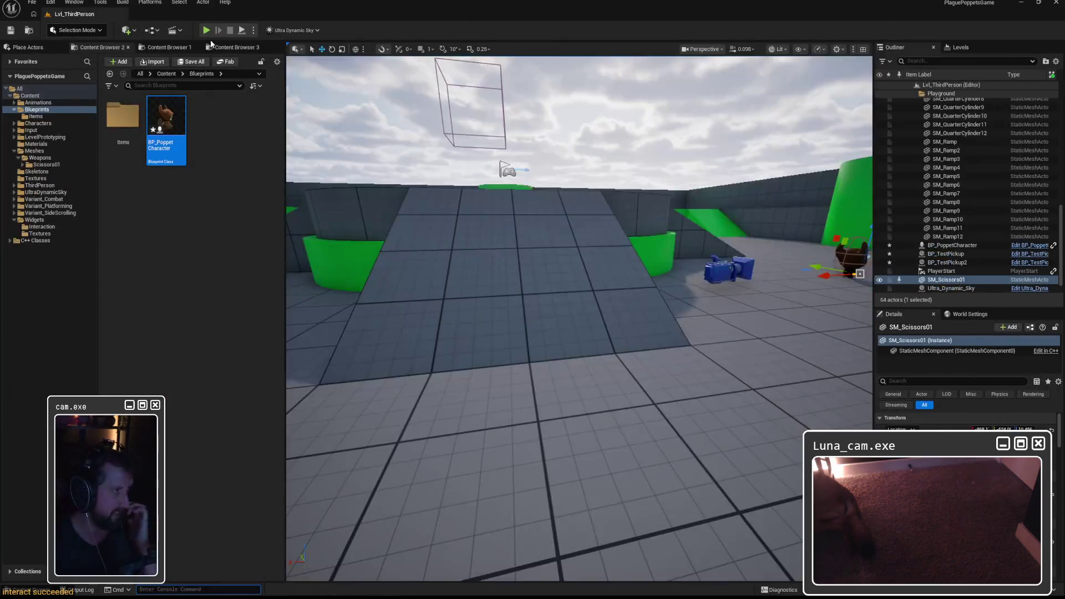
Step: Playtest walking to the cubes and pressing E twice, then stop and close the error log
{"action": "left_click", "coordinate": [205, 30]}
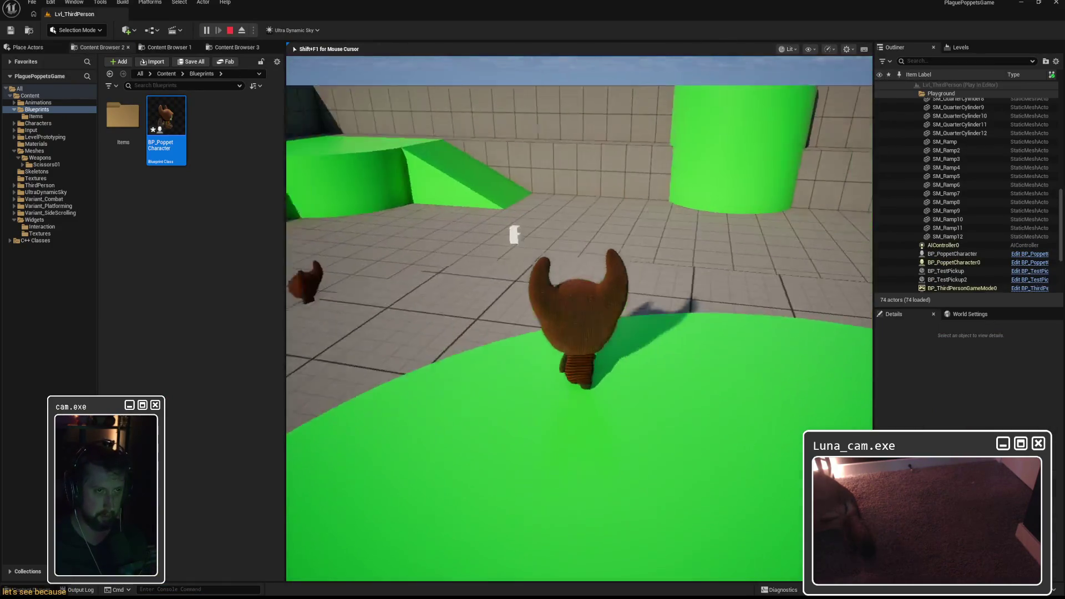
{"action": "key", "text": "w"}
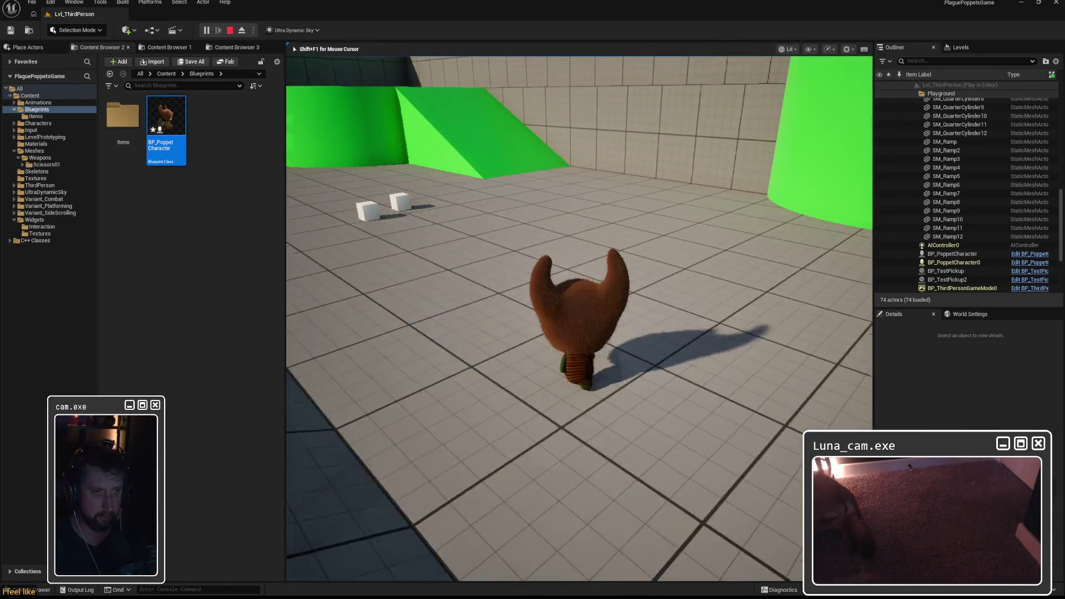
{"action": "key", "text": "w"}
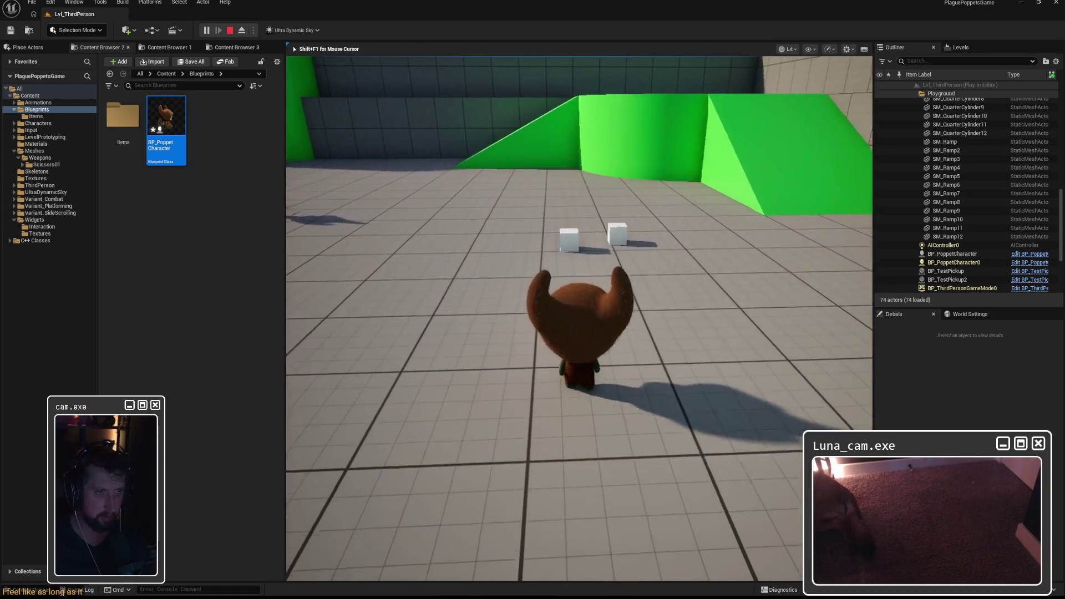
{"action": "key", "text": "w"}
{"action": "key", "text": "e"}
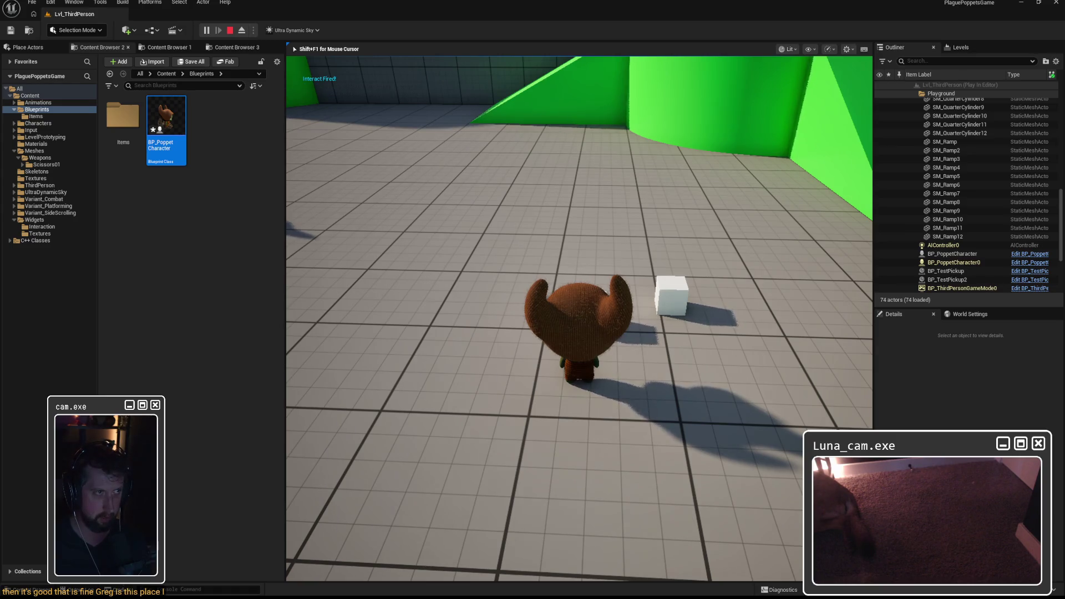
{"action": "key", "text": "w"}
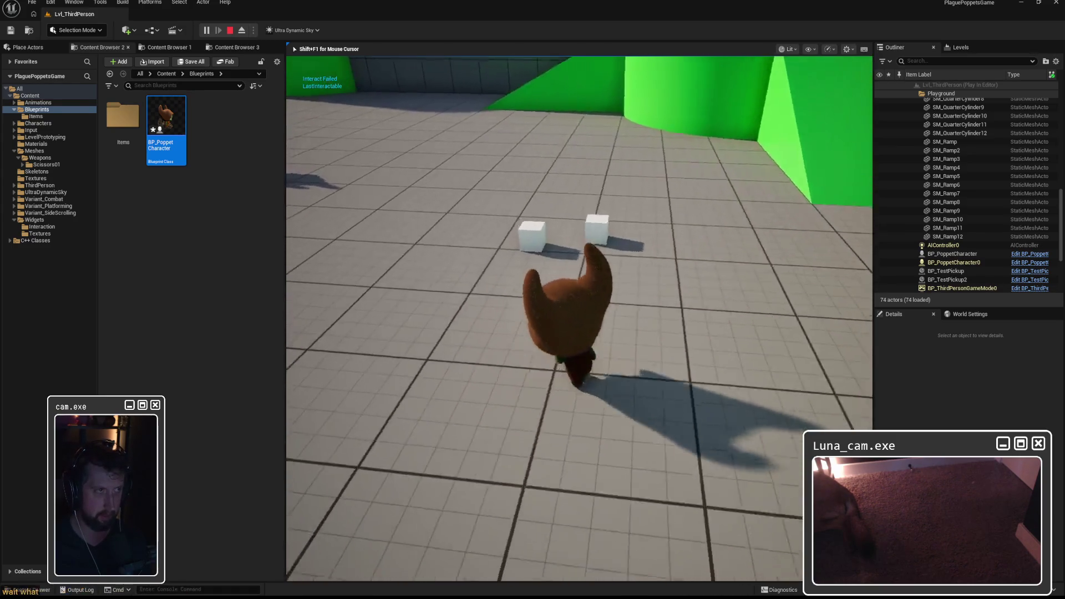
{"action": "key", "text": "e"}
{"action": "key", "text": "e"}
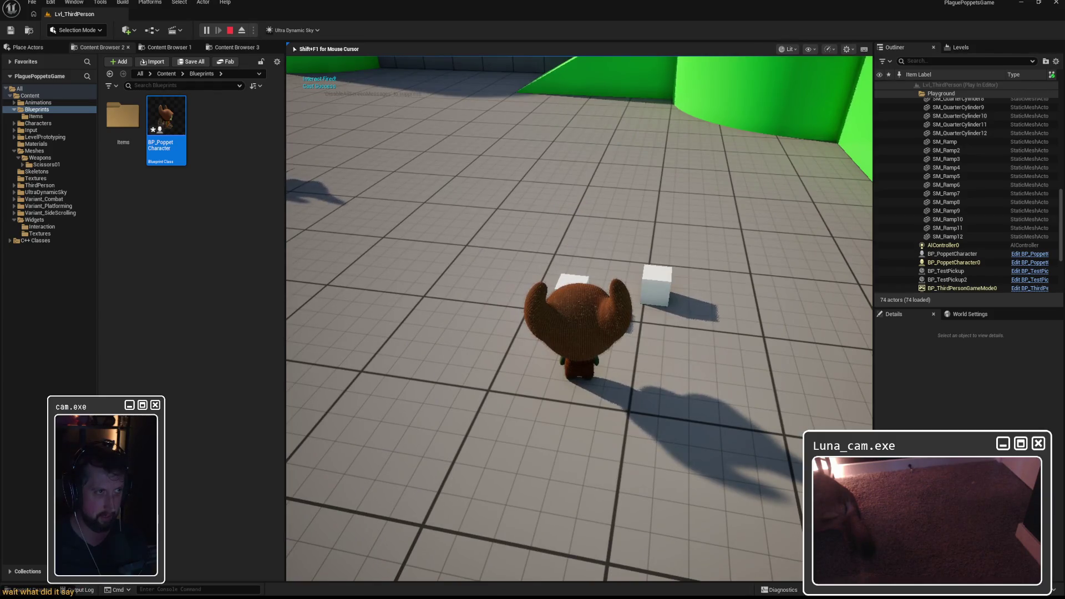
{"action": "key", "text": "Escape"}
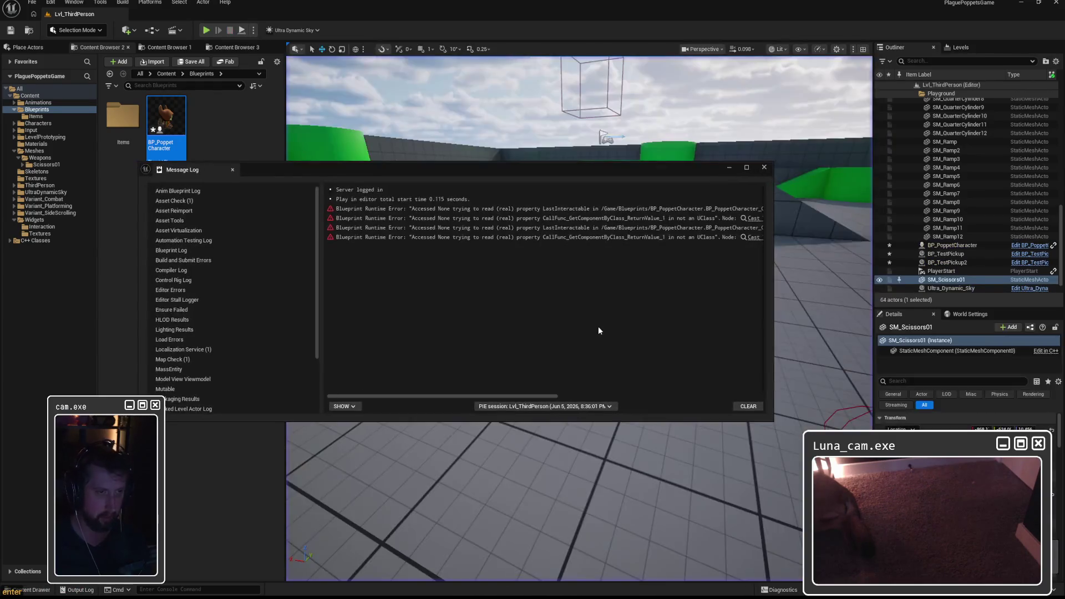
{"action": "left_click", "coordinate": [763, 167]}
Step: Wire the cast directly into Stop Bounce and move the Interact Succeeded print aside
{"action": "double_click", "coordinate": [167, 120]}
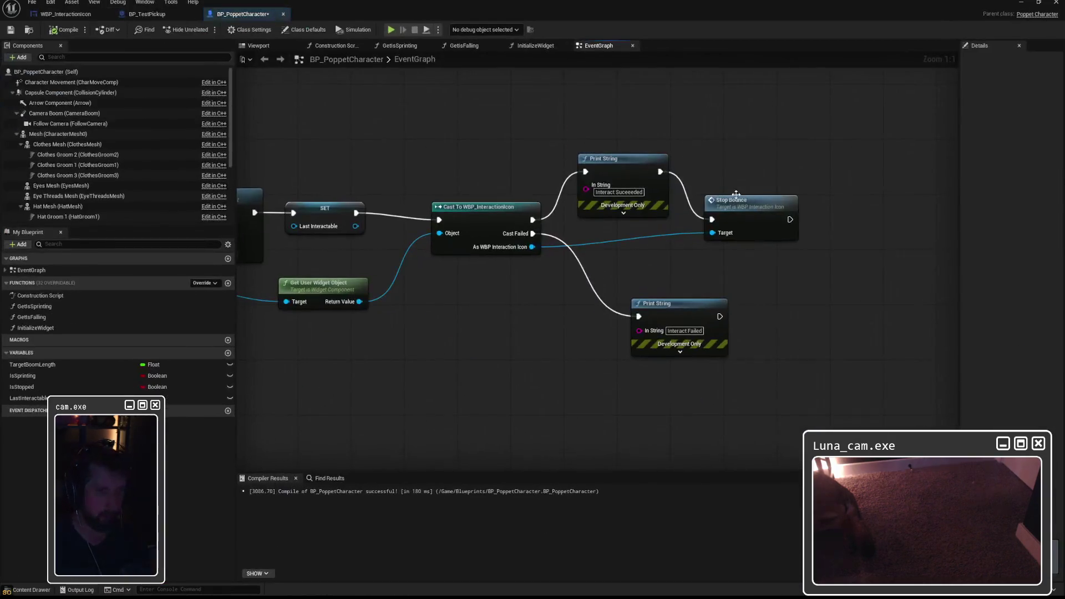
{"action": "left_click_drag", "start_coordinate": [532, 219], "coordinate": [712, 220]}
{"action": "left_click", "coordinate": [621, 158]}
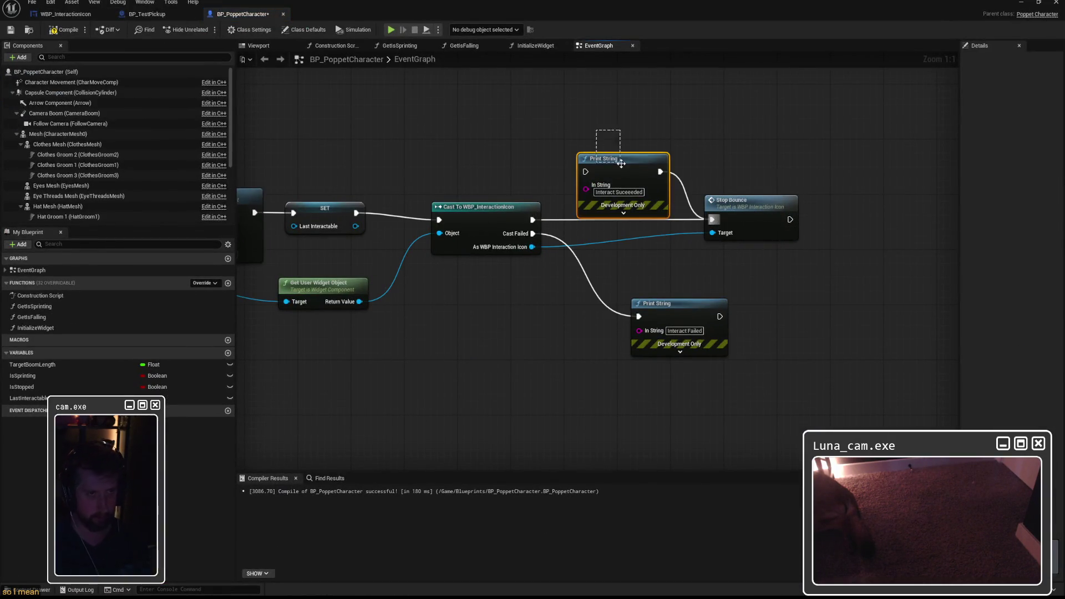
{"action": "left_click_drag", "start_coordinate": [627, 156], "coordinate": [714, 316]}
{"action": "mouse_move", "coordinate": [643, 300]}
{"action": "left_mouse_down"}
{"action": "mouse_move", "coordinate": [665, 266]}
{"action": "mouse_move", "coordinate": [716, 272]}
{"action": "left_mouse_up"}
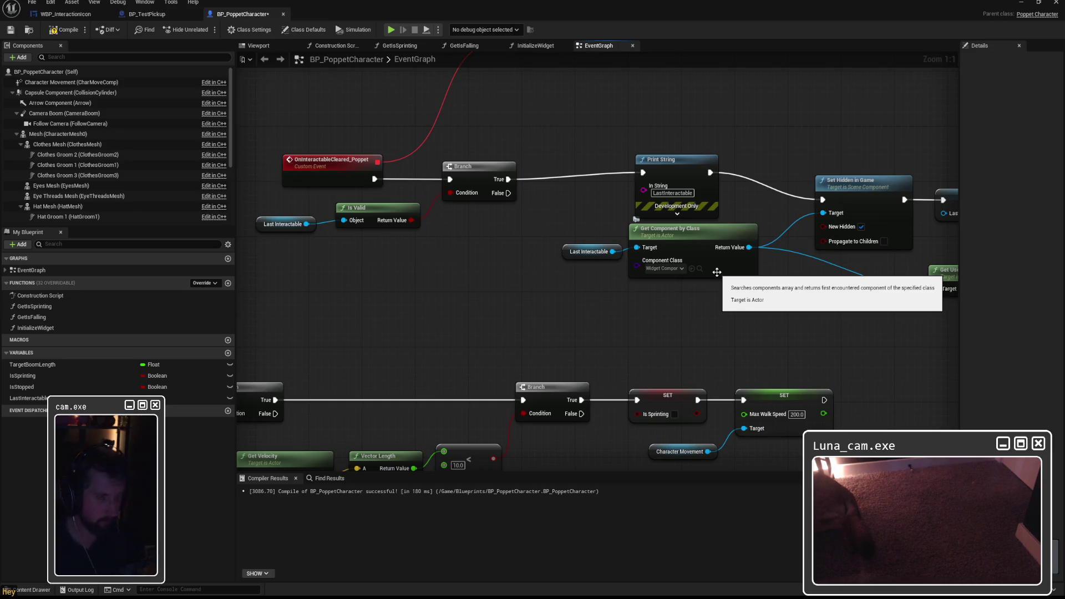
Step: Connect Branch True straight to Set Hidden in Game and delete the debug Print String
{"action": "mouse_move", "coordinate": [628, 183]}
{"action": "left_mouse_down"}
{"action": "mouse_move", "coordinate": [505, 210]}
{"action": "mouse_move", "coordinate": [611, 197]}
{"action": "mouse_move", "coordinate": [700, 226]}
{"action": "left_mouse_up"}
{"action": "left_click_drag", "start_coordinate": [548, 187], "coordinate": [535, 157]}
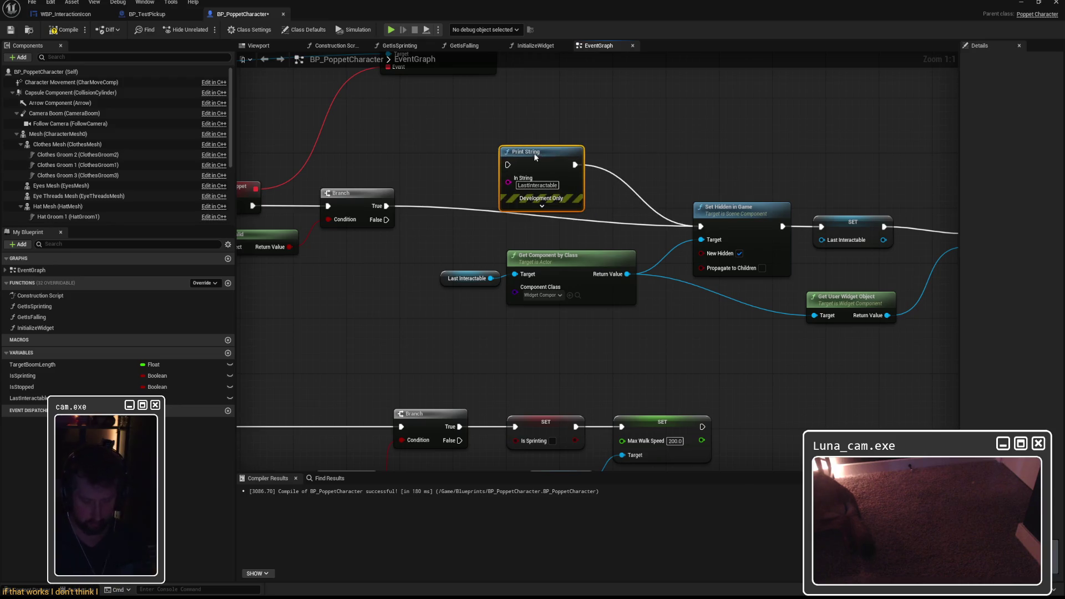
{"action": "key", "text": "Delete"}
{"action": "left_click_drag", "start_coordinate": [720, 181], "coordinate": [589, 161]}
{"action": "left_click_drag", "start_coordinate": [937, 174], "coordinate": [601, 189]}
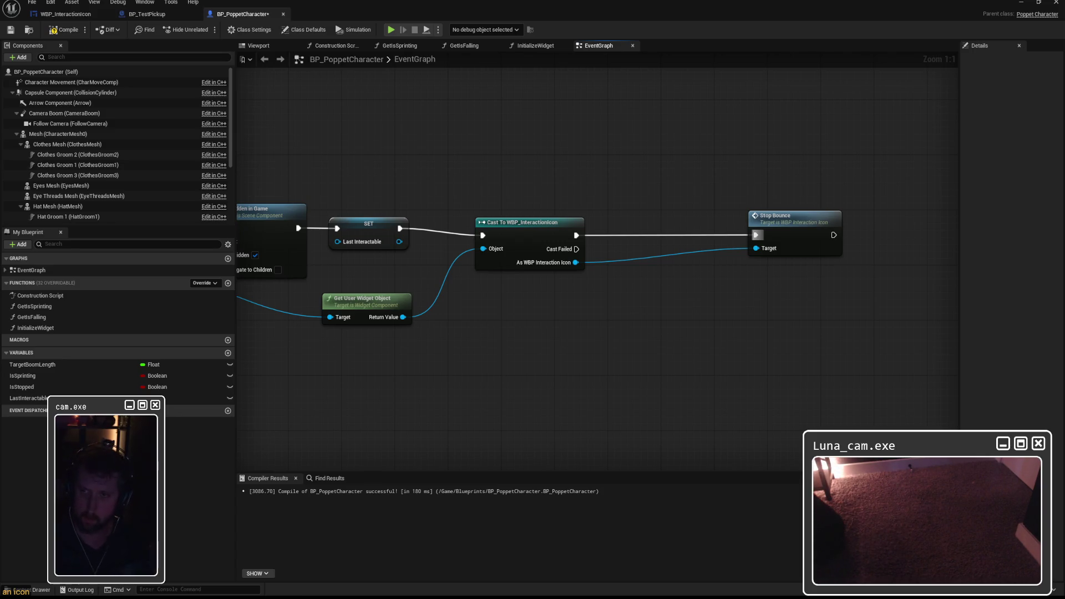
{"action": "scroll", "coordinate": [945, 209], "scroll_direction": "down", "scroll_amount": 3}
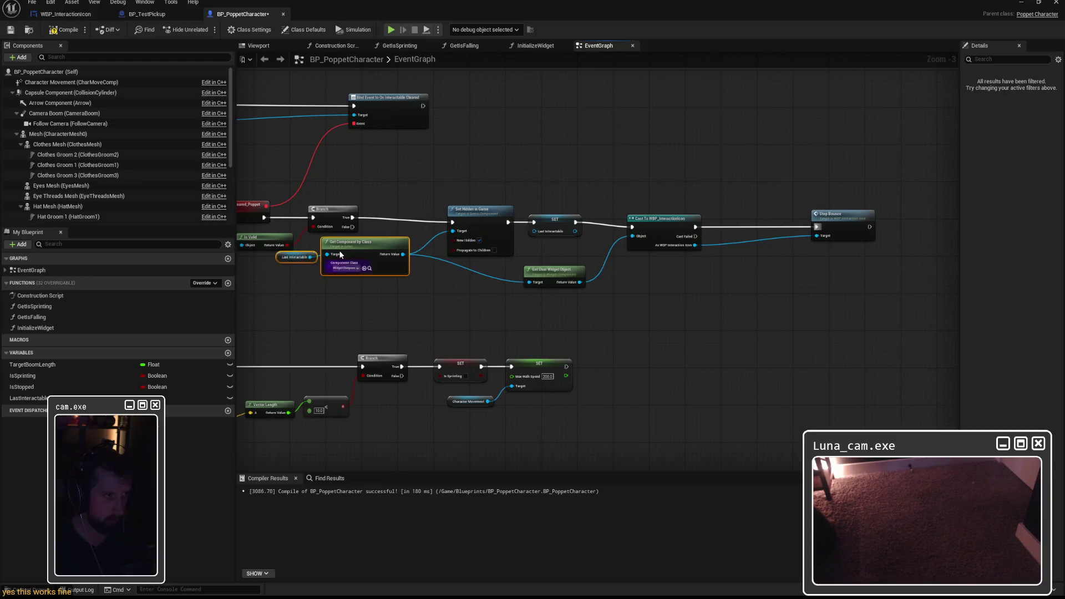
Step: Move SET Last Interactable, the WBP_InteractionIcon cast, Get User Widget Object and Stop Bounce closer together
{"action": "left_click_drag", "start_coordinate": [479, 213], "coordinate": [471, 209]}
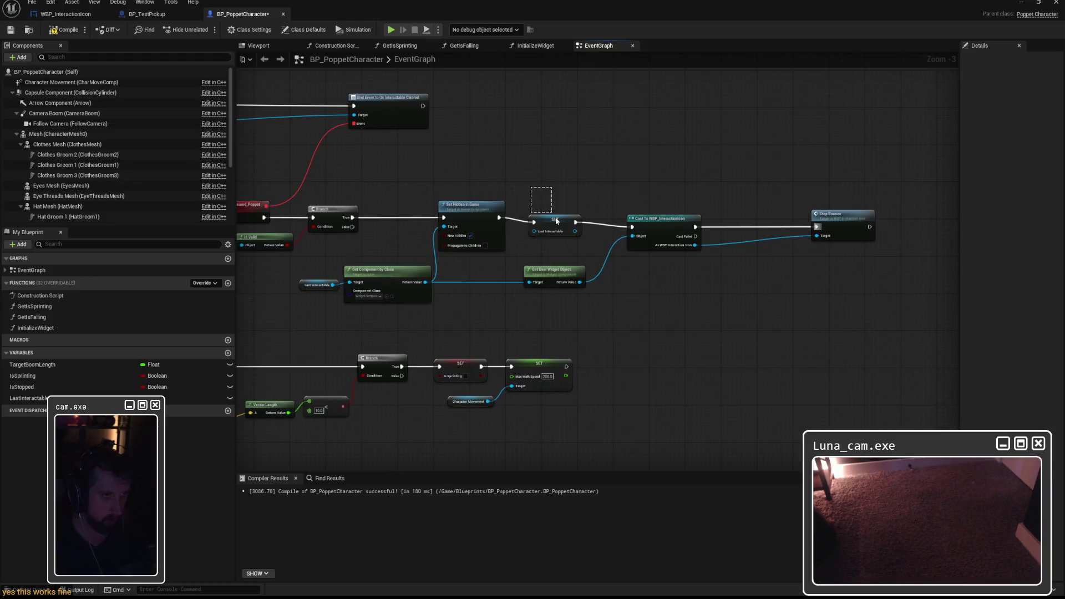
{"action": "left_click_drag", "start_coordinate": [550, 225], "coordinate": [544, 216]}
{"action": "left_click_drag", "start_coordinate": [656, 220], "coordinate": [629, 214]}
{"action": "left_click_drag", "start_coordinate": [551, 271], "coordinate": [532, 271]}
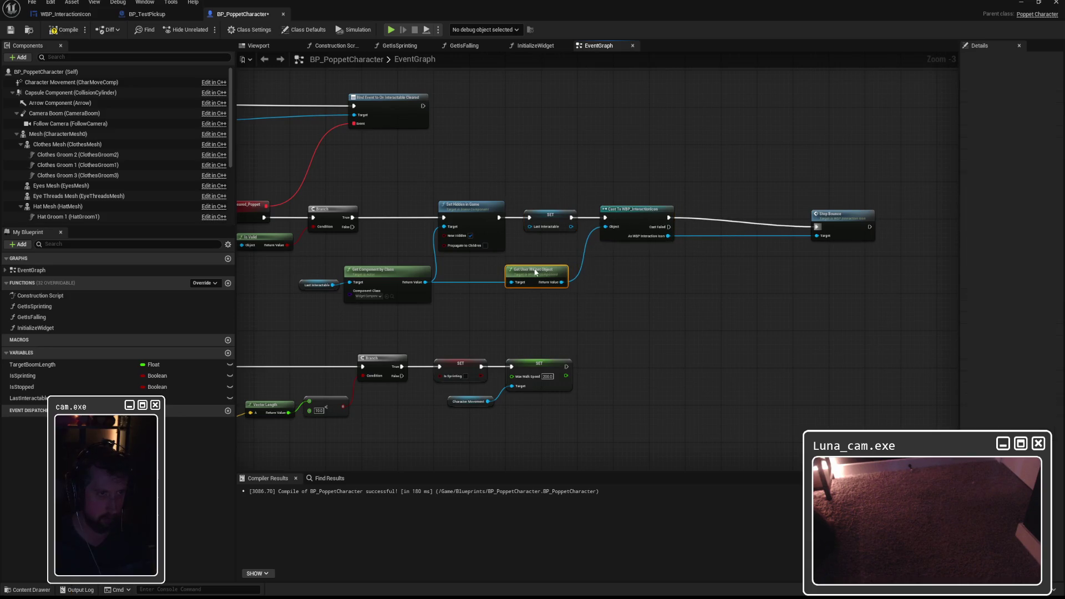
{"action": "left_click_drag", "start_coordinate": [830, 214], "coordinate": [712, 202]}
{"action": "left_click", "coordinate": [661, 188]}
{"action": "mouse_move", "coordinate": [288, 90]}
{"action": "left_mouse_down"}
{"action": "mouse_move", "coordinate": [516, 172]}
{"action": "mouse_move", "coordinate": [692, 162]}
{"action": "left_mouse_up"}
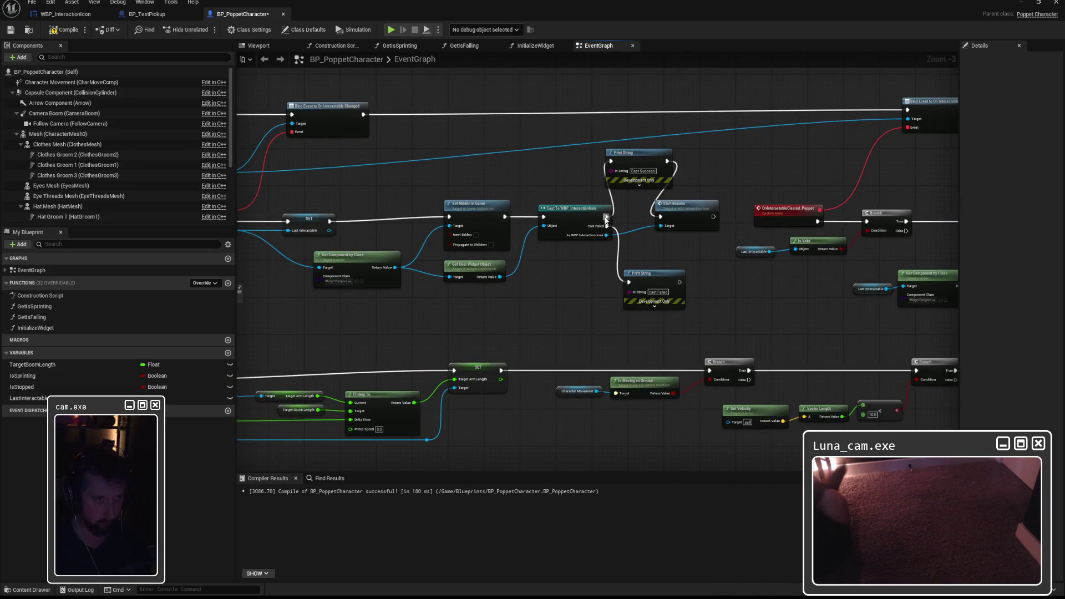
Step: Delete the debug Print Strings, Start Bounce, the Cast To WBP_InteractionIcon and Get User Widget Object nodes
{"action": "left_click_drag", "start_coordinate": [604, 143], "coordinate": [687, 201]}
{"action": "key", "text": "Delete"}
{"action": "left_click", "coordinate": [655, 274]}
{"action": "key", "text": "Delete"}
{"action": "left_click", "coordinate": [609, 237]}
{"action": "key", "text": "Delete"}
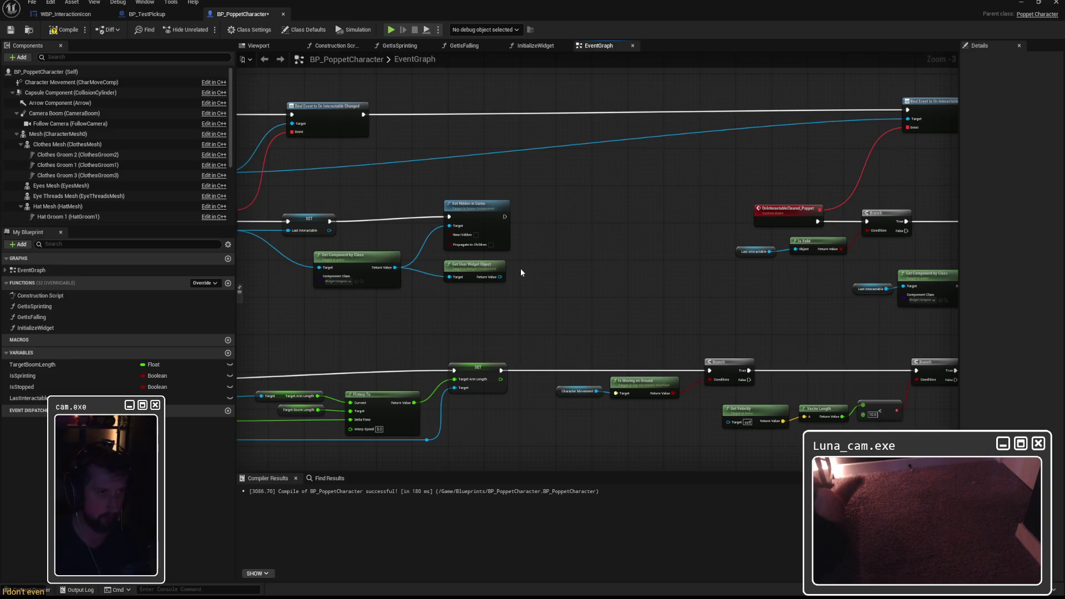
{"action": "left_click", "coordinate": [472, 265]}
{"action": "key", "text": "Delete"}
Step: Shift the remaining node group left, then compile and save BP_PoppetCharacter
{"action": "scroll", "coordinate": [662, 163], "scroll_direction": "down", "scroll_amount": 2}
{"action": "mouse_move", "coordinate": [523, 107]}
{"action": "left_mouse_down"}
{"action": "mouse_move", "coordinate": [718, 214]}
{"action": "mouse_move", "coordinate": [893, 261]}
{"action": "left_mouse_up"}
{"action": "left_click_drag", "start_coordinate": [543, 195], "coordinate": [439, 199]}
{"action": "left_click", "coordinate": [525, 138]}
{"action": "left_click_drag", "start_coordinate": [436, 108], "coordinate": [768, 247]}
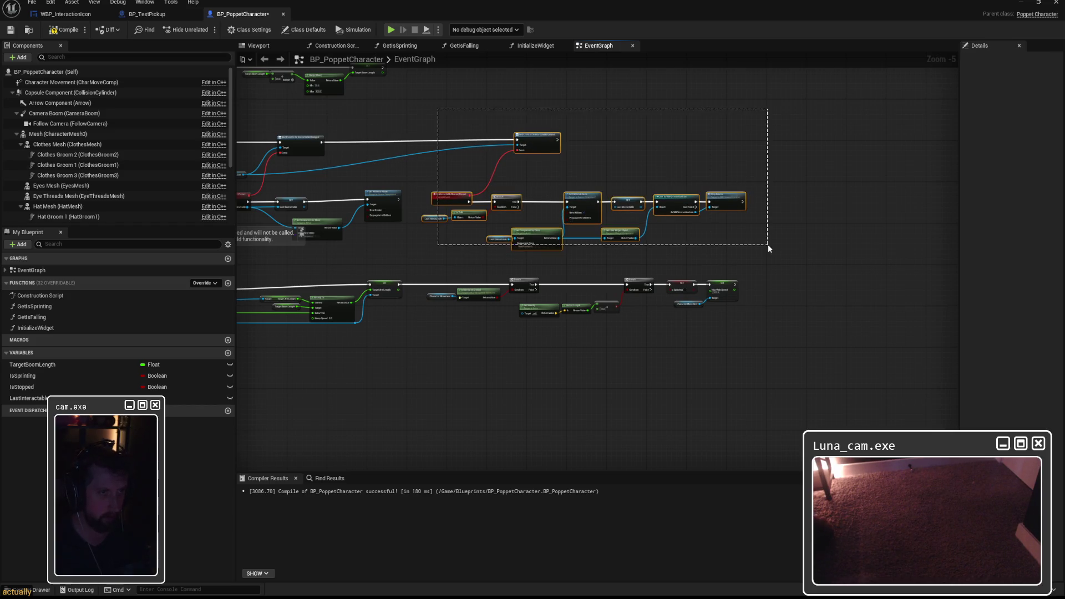
{"action": "scroll", "coordinate": [792, 210], "scroll_direction": "up", "scroll_amount": 3}
{"action": "left_click_drag", "start_coordinate": [803, 177], "coordinate": [803, 182]}
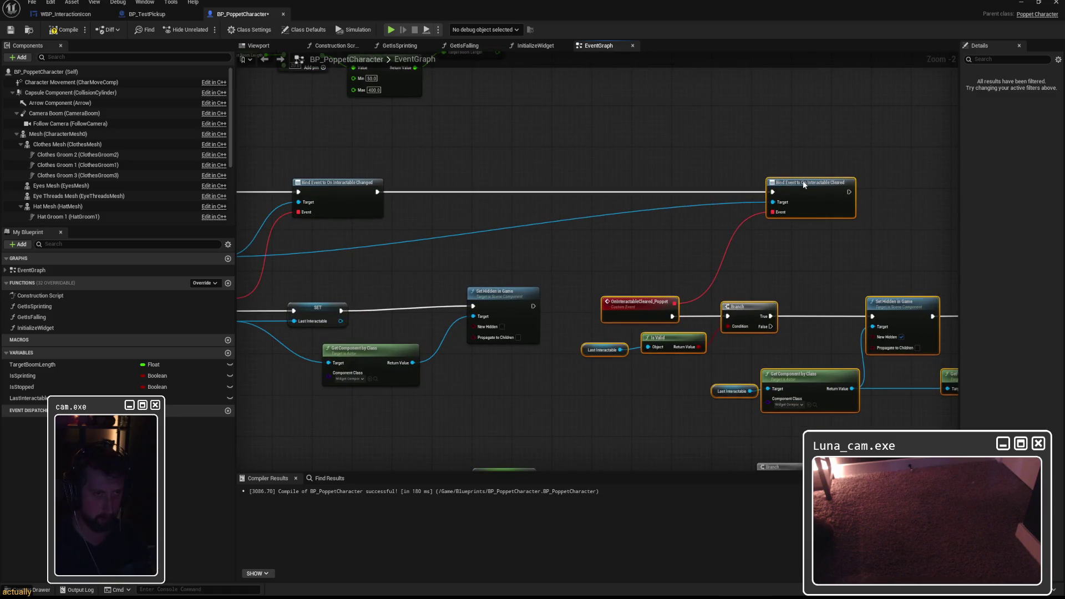
{"action": "left_click", "coordinate": [10, 30]}
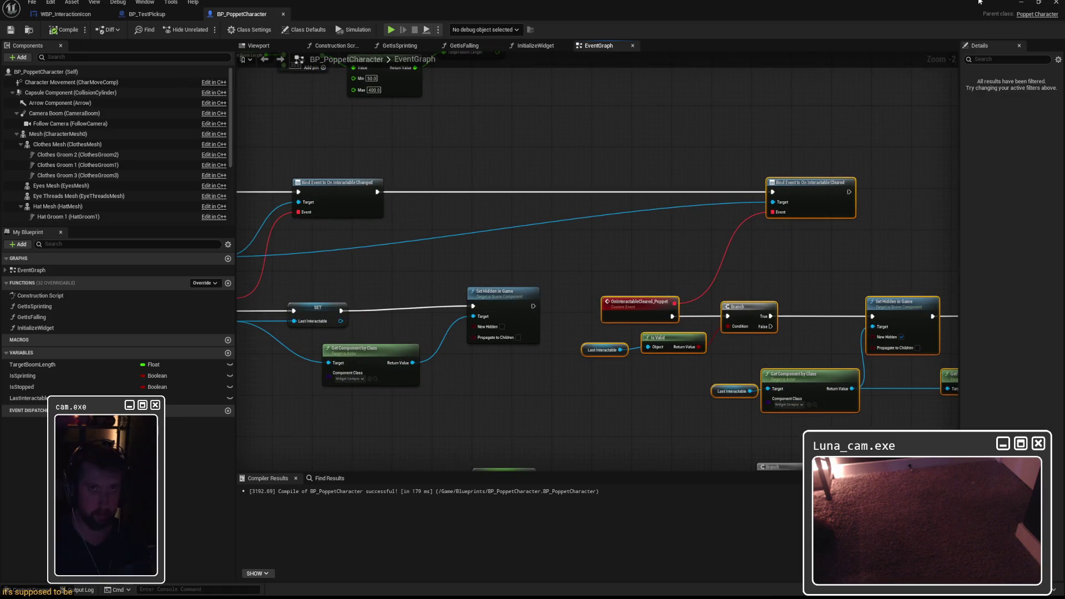
{"action": "left_click", "coordinate": [1021, 2]}
Step: Play-test by walking to the white cube, interacting with E, and stopping the session
{"action": "left_click", "coordinate": [206, 30]}
{"action": "key", "text": "w"}
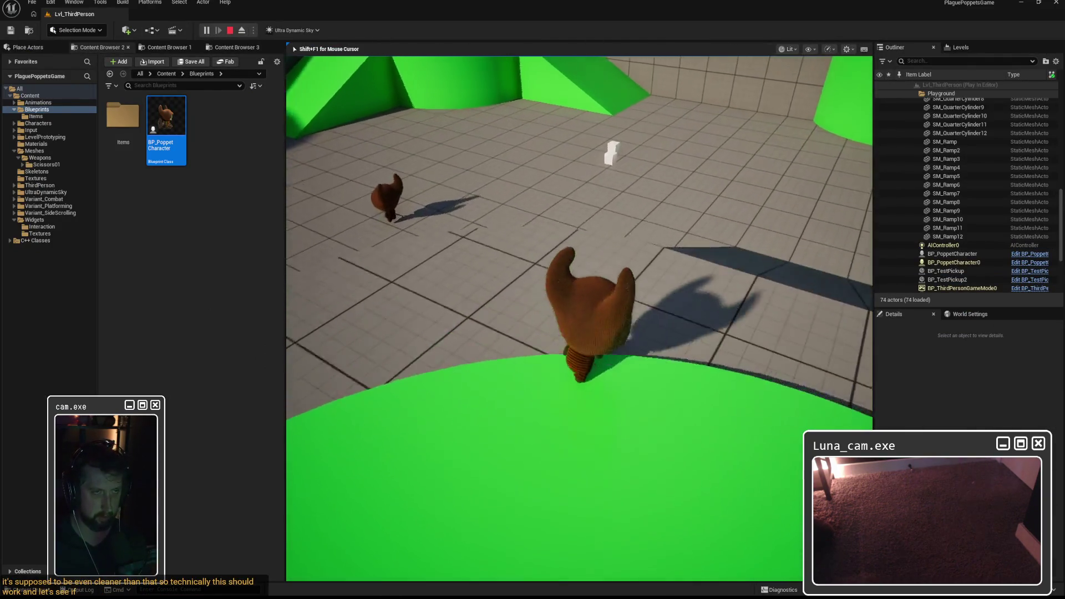
{"action": "key", "text": "w"}
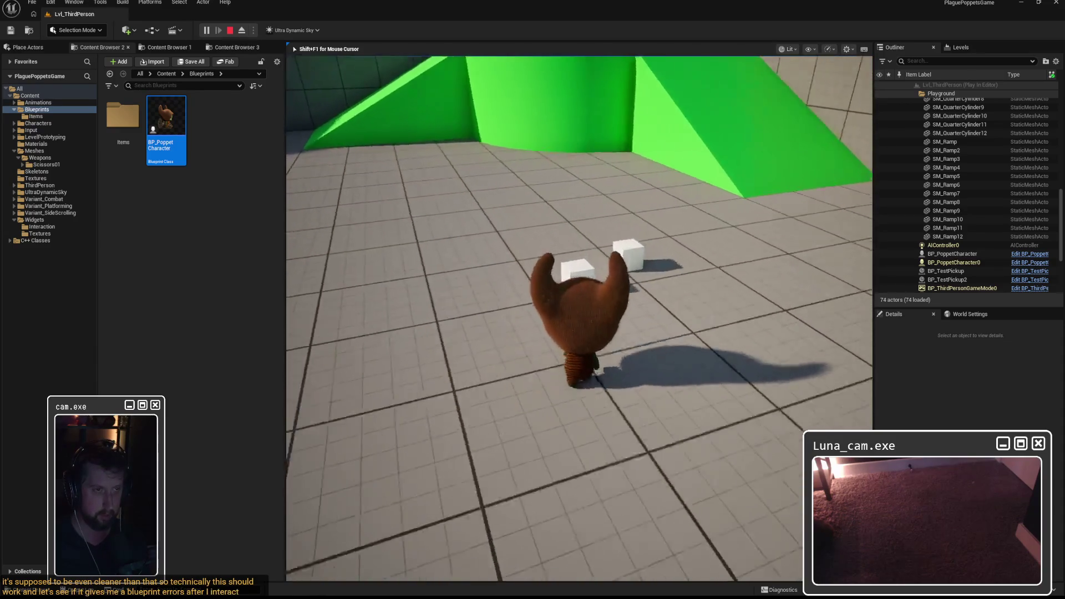
{"action": "key", "text": "e"}
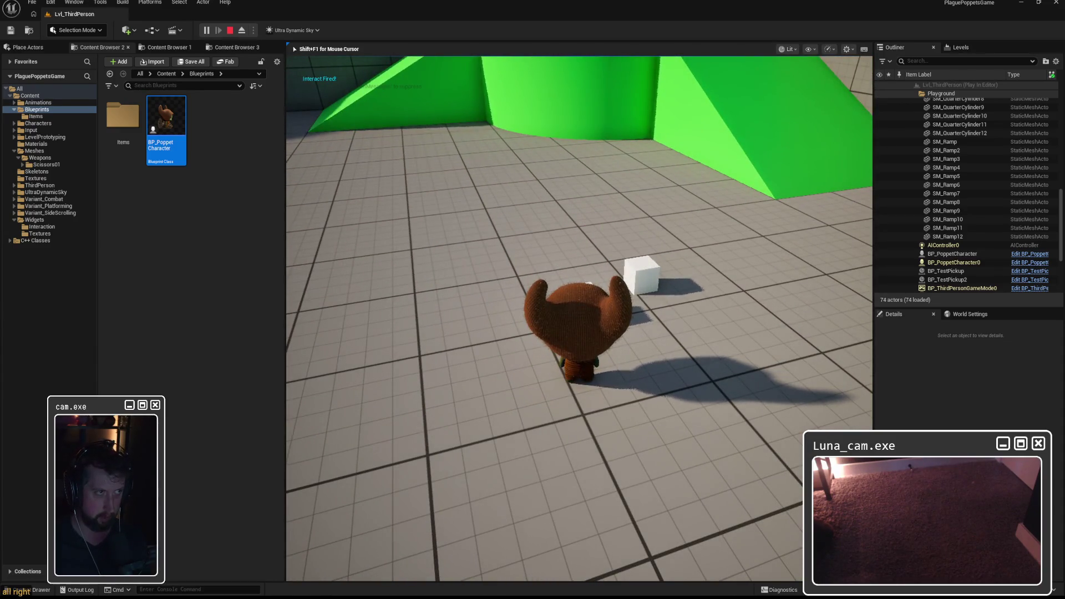
{"action": "key", "text": "w"}
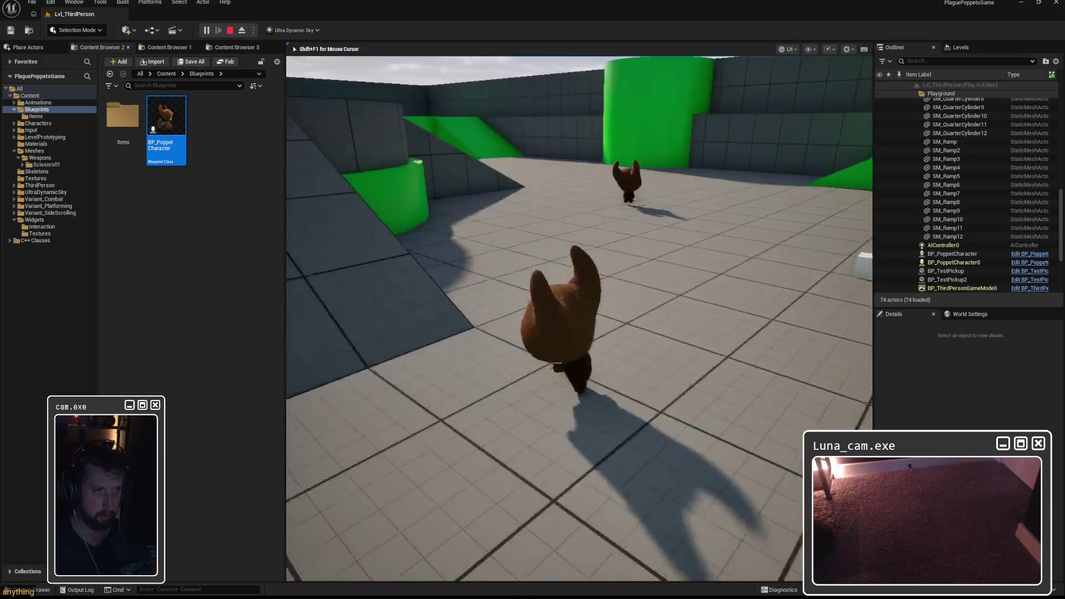
{"action": "key", "text": "Escape"}
Step: Review the Accessed None runtime errors in the Message Log, then close it
{"action": "left_click", "coordinate": [585, 218]}
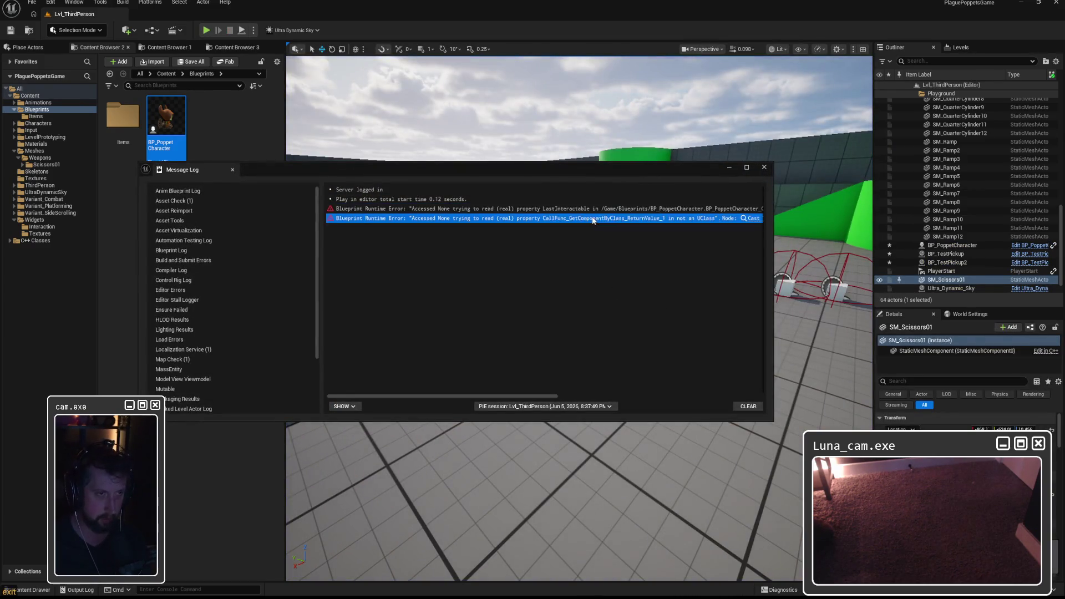
{"action": "key", "text": "Up"}
{"action": "left_click", "coordinate": [609, 218]}
{"action": "left_click_drag", "start_coordinate": [539, 398], "coordinate": [763, 397]}
{"action": "left_click", "coordinate": [763, 167]}
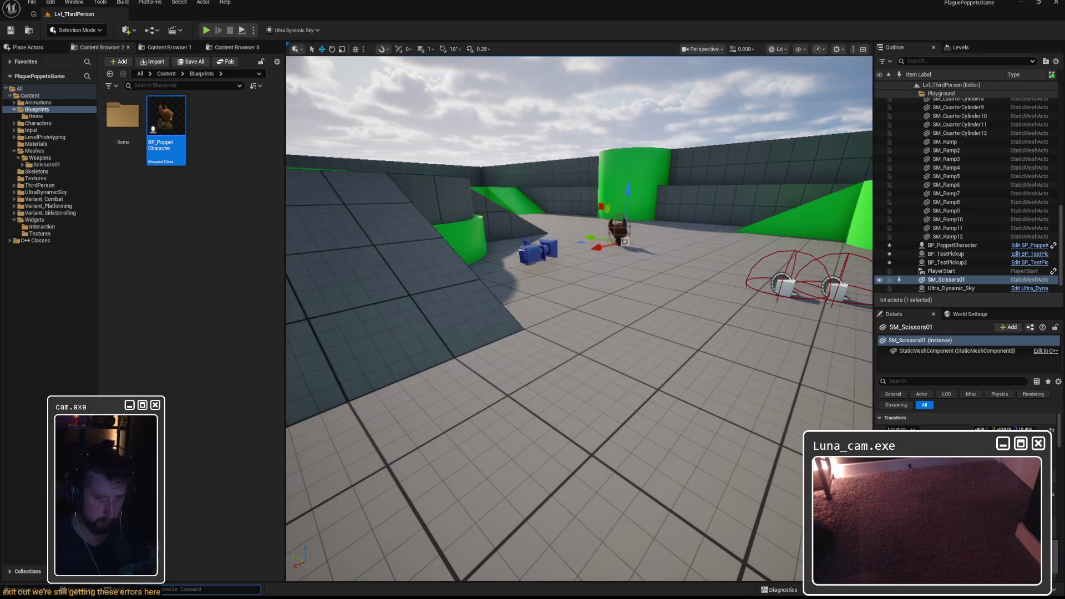
{"action": "left_click", "coordinate": [78, 589]}
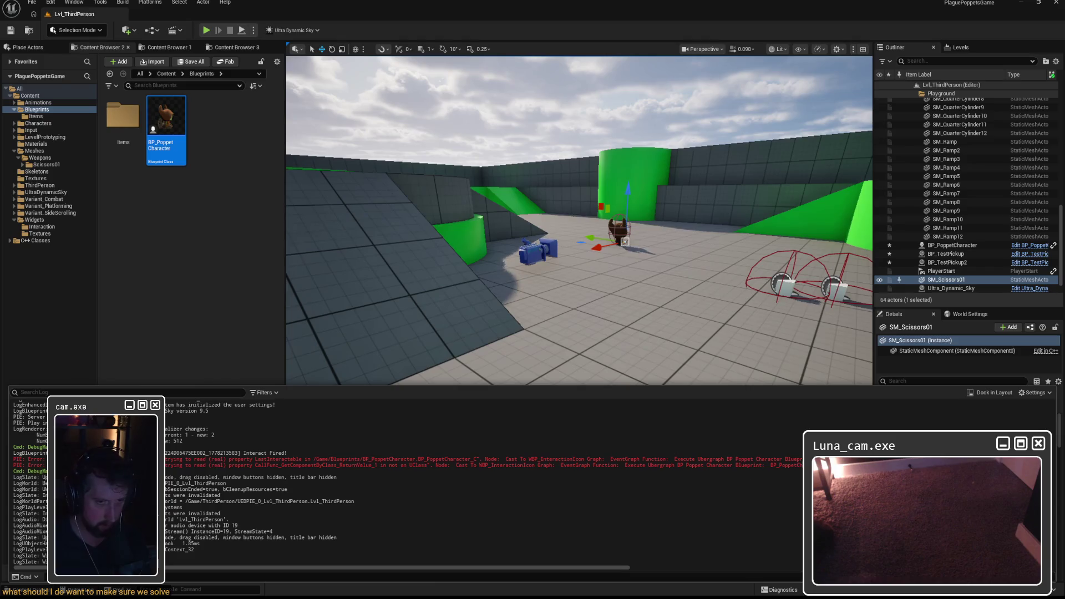
Step: Read the red LastInteractable error lines in the Output Log, then start a new play session
{"action": "left_click_drag", "start_coordinate": [2, 466], "coordinate": [7, 461]}
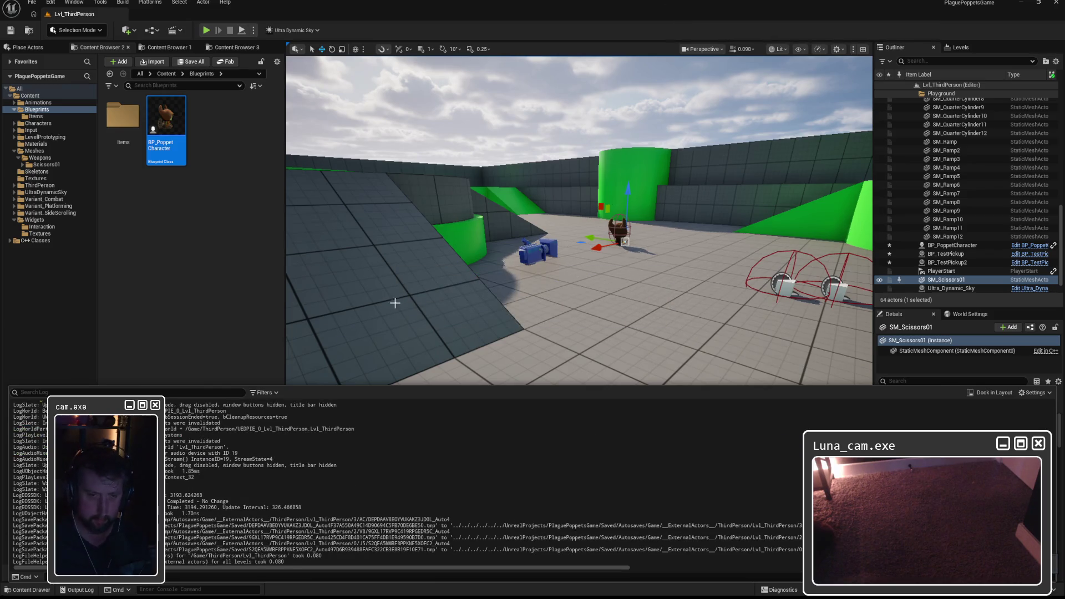
{"action": "scroll", "coordinate": [300, 504], "scroll_direction": "up", "scroll_amount": 5}
{"action": "double_click", "coordinate": [300, 505]}
{"action": "left_click", "coordinate": [358, 497]}
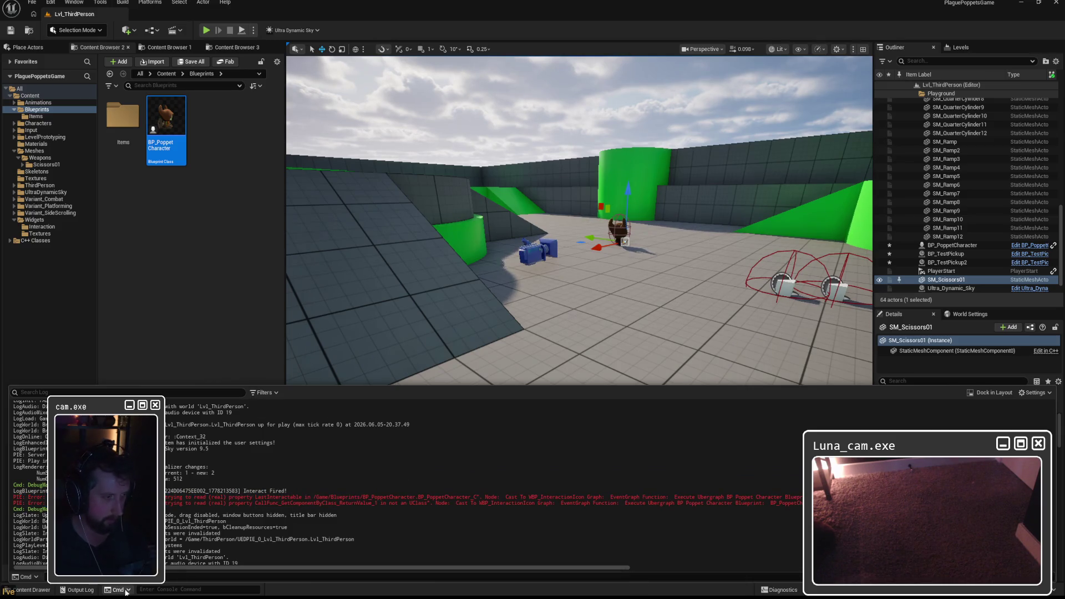
{"action": "left_click", "coordinate": [206, 30]}
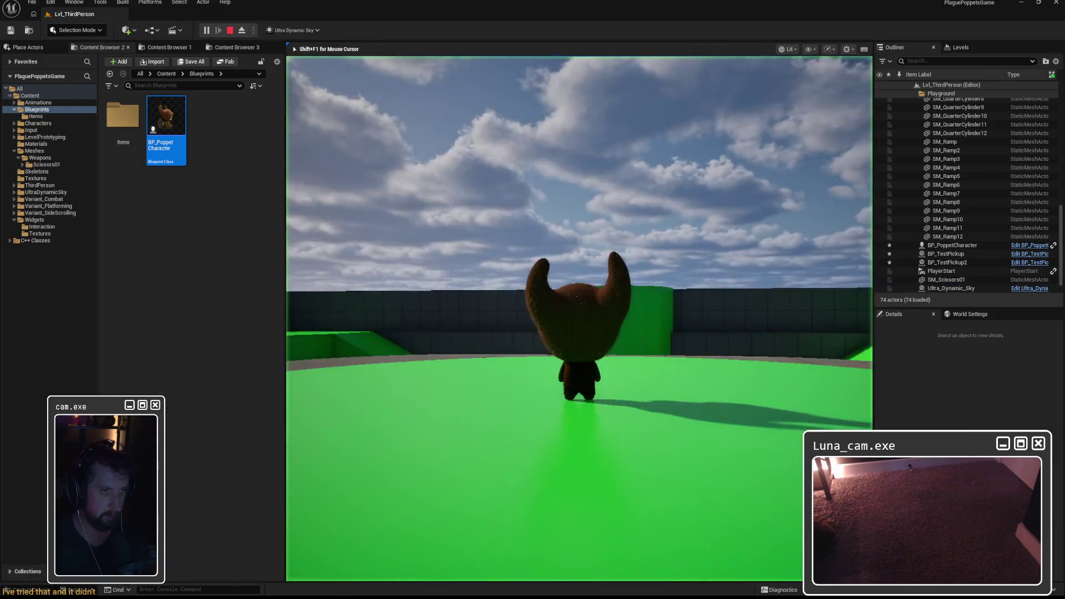
Step: Walk to the cube, interact once with E, and stop the session
{"action": "key", "text": "w"}
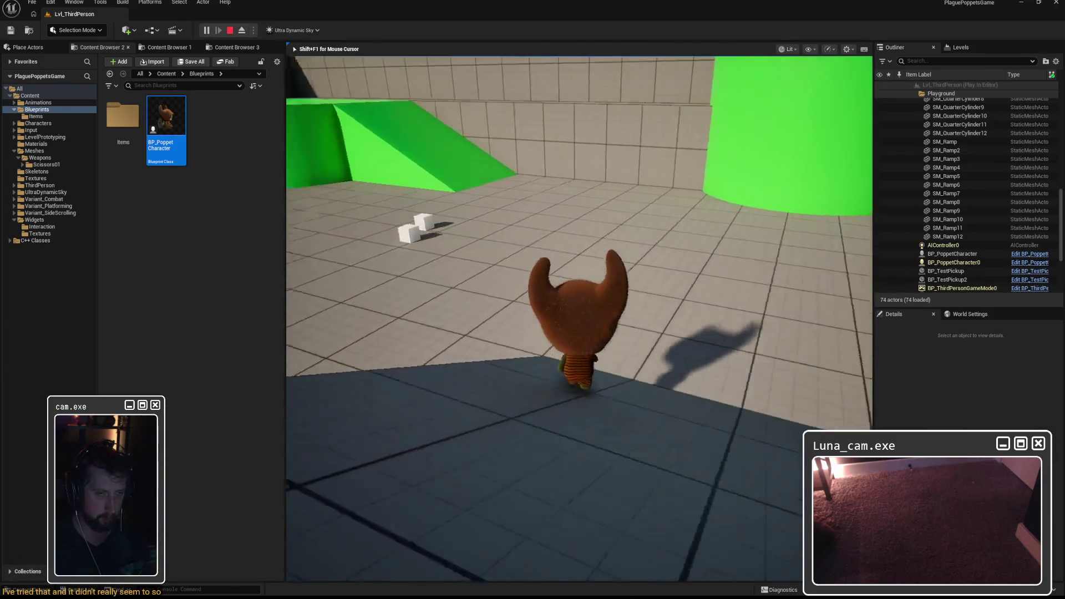
{"action": "key", "text": "e"}
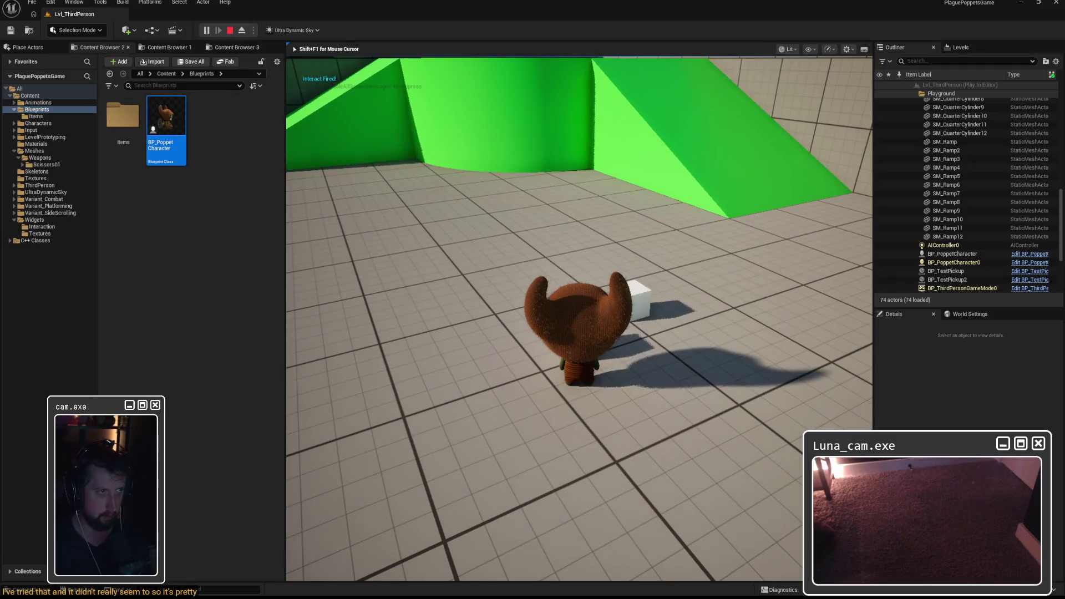
{"action": "key", "text": "Escape"}
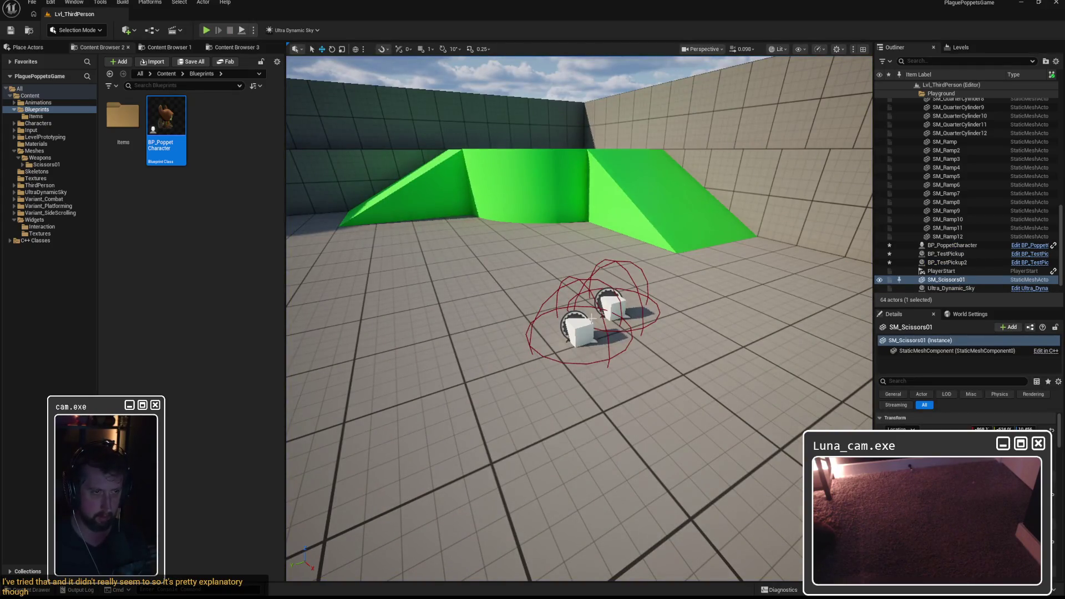
Step: Restart play, interact with the cube twice, and stop to reveal the LastInteractable error
{"action": "key", "text": "alt+p"}
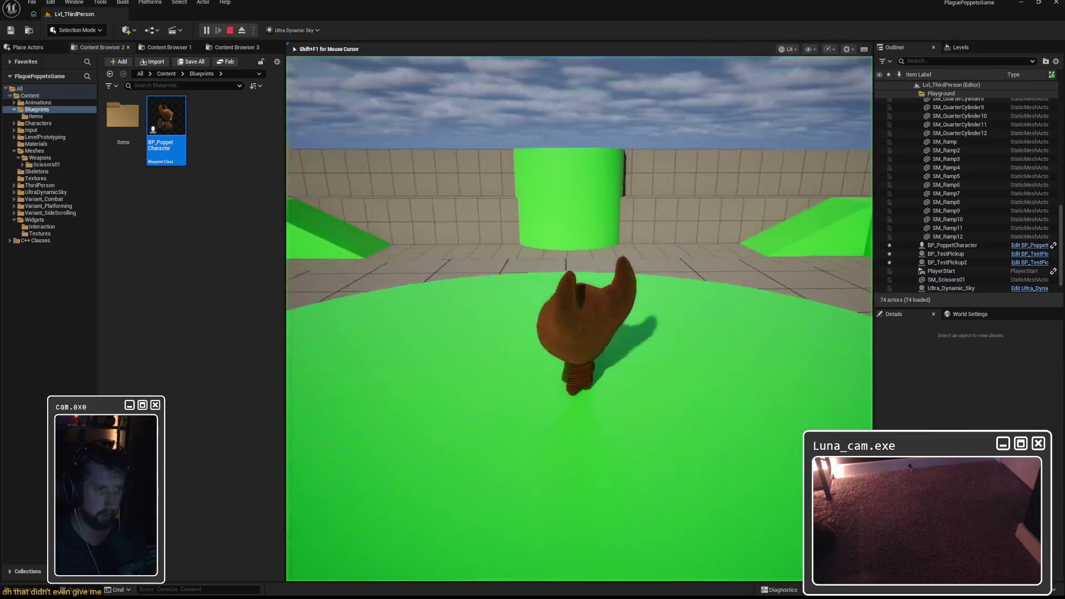
{"action": "key", "text": "w"}
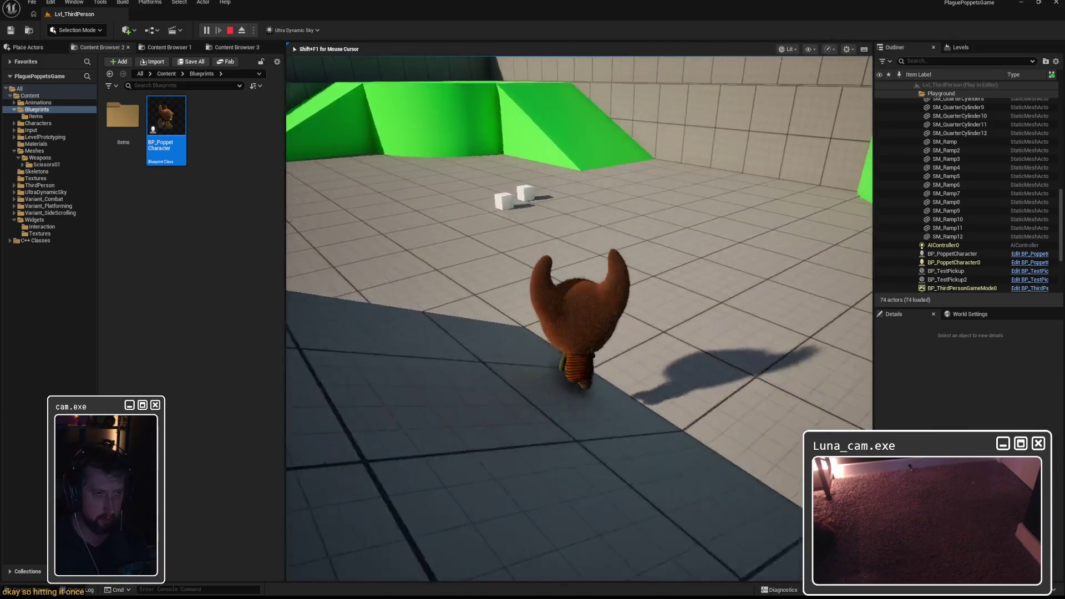
{"action": "key", "text": "e"}
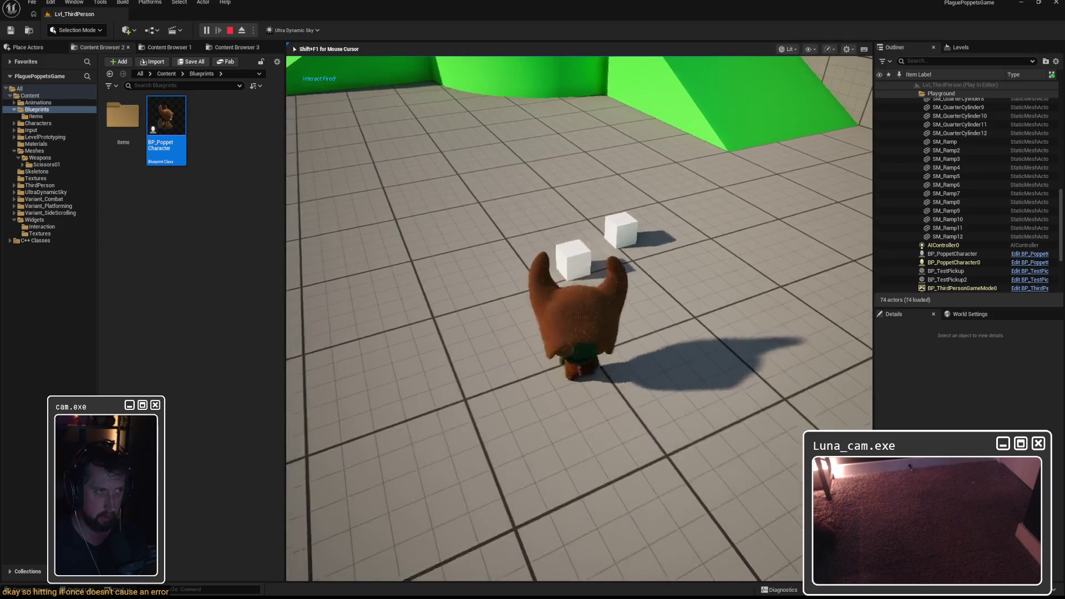
{"action": "key", "text": "w"}
{"action": "key", "text": "e"}
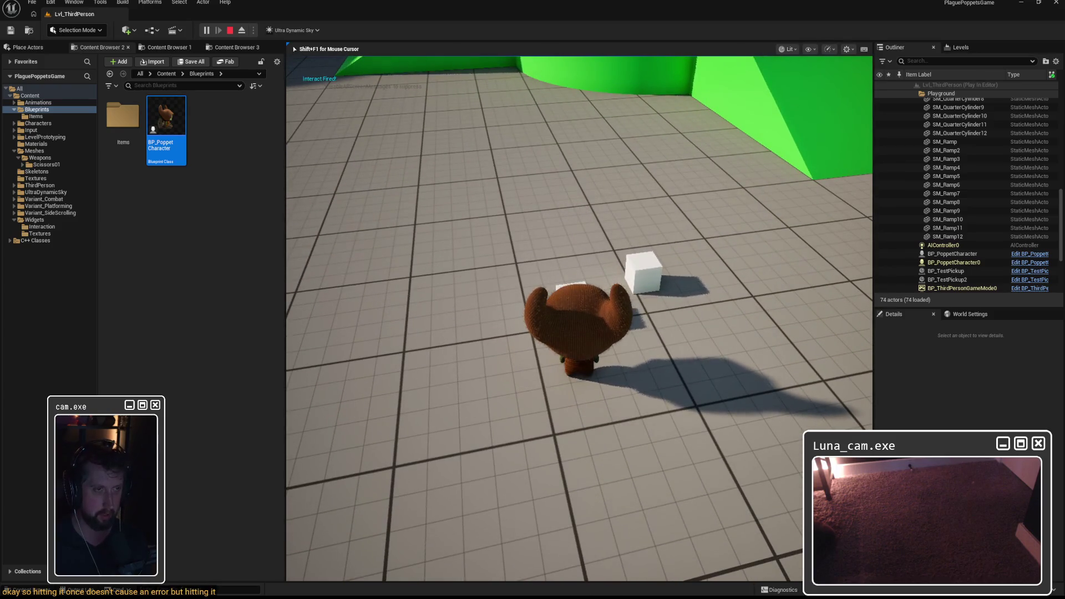
{"action": "key", "text": "Escape"}
{"action": "left_click", "coordinate": [412, 209]}
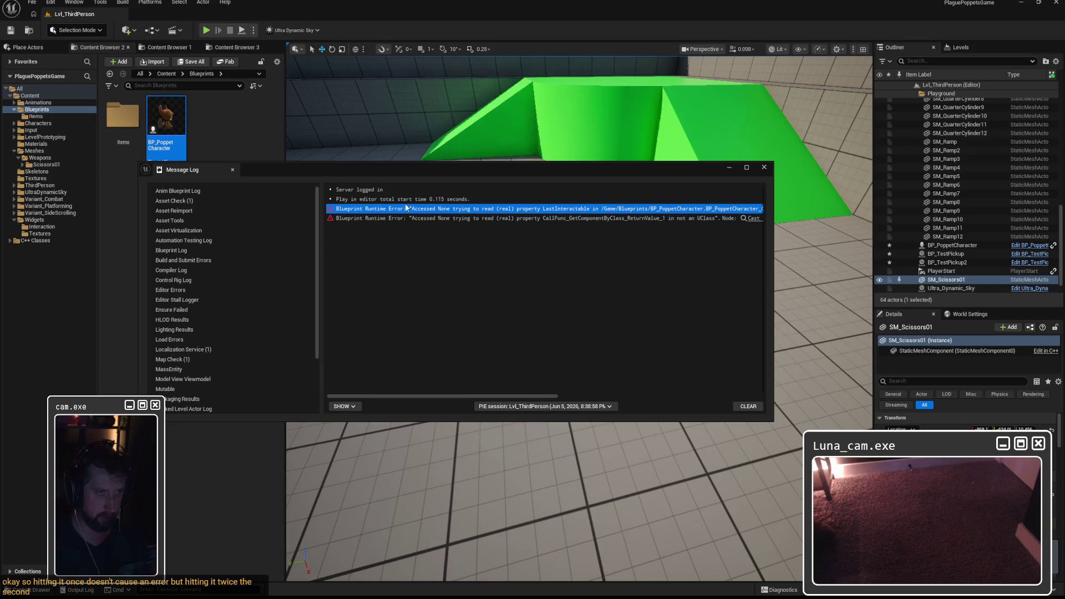
Step: Scroll across the LastInteractable error row to read it, then close the Message Log
{"action": "mouse_move", "coordinate": [478, 396]}
{"action": "left_mouse_down"}
{"action": "mouse_move", "coordinate": [685, 396]}
{"action": "mouse_move", "coordinate": [421, 384]}
{"action": "left_mouse_up"}
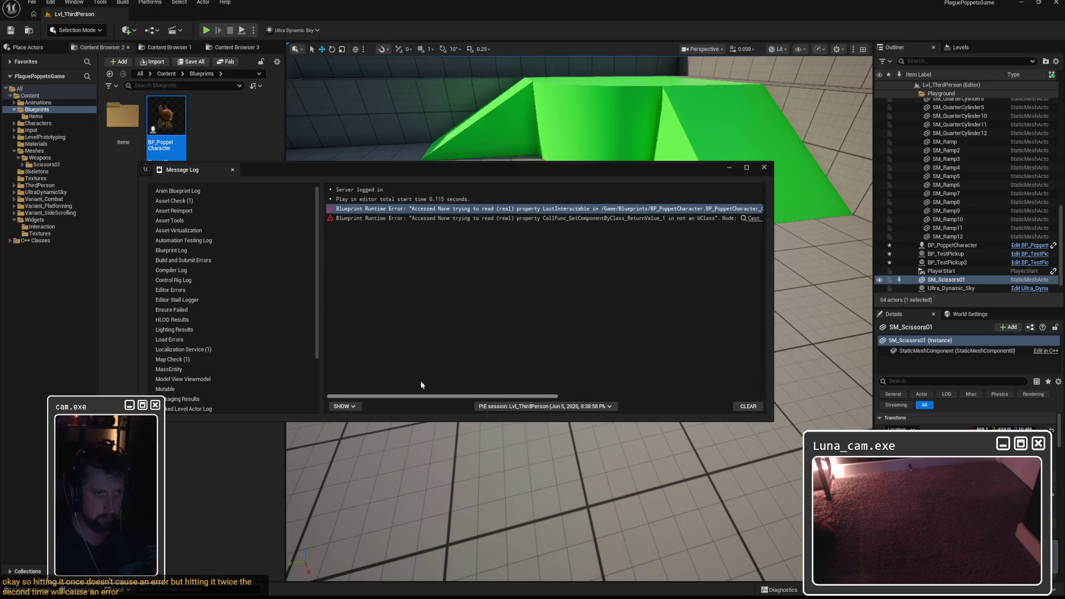
{"action": "left_click", "coordinate": [763, 167]}
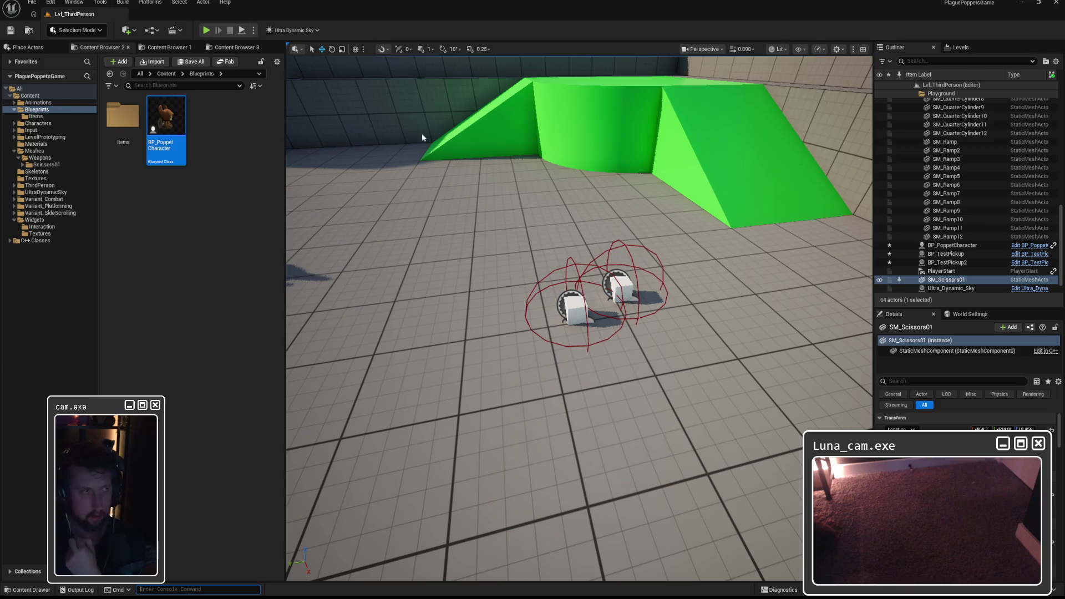
Step: Open BP_PoppetCharacter and frame the OnInteractableCleared_Poppet chain with SET Last Interactable
{"action": "double_click", "coordinate": [166, 119]}
{"action": "left_click_drag", "start_coordinate": [667, 192], "coordinate": [525, 150]}
{"action": "left_click_drag", "start_coordinate": [604, 191], "coordinate": [523, 189]}
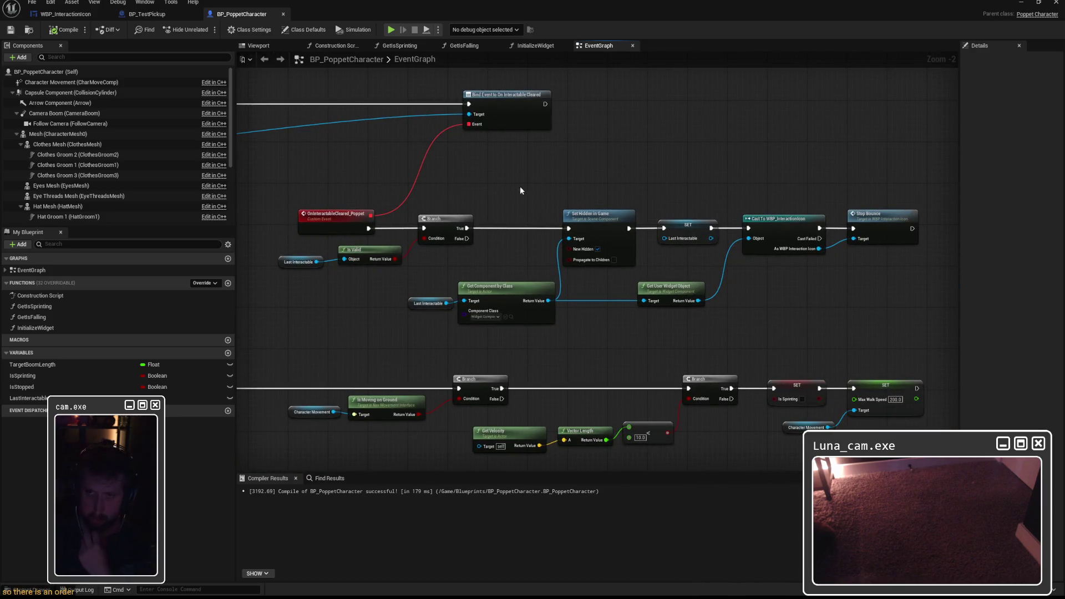
{"action": "left_click", "coordinate": [344, 222]}
{"action": "mouse_move", "coordinate": [343, 182]}
{"action": "left_mouse_down"}
{"action": "mouse_move", "coordinate": [828, 172]}
{"action": "mouse_move", "coordinate": [634, 172]}
{"action": "left_mouse_up"}
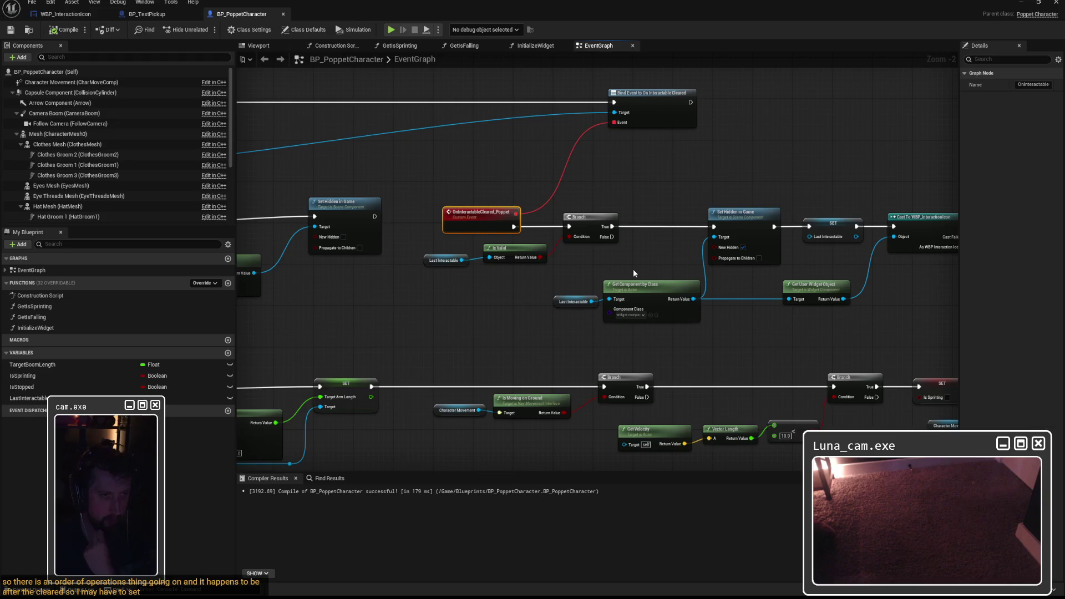
{"action": "left_click_drag", "start_coordinate": [633, 269], "coordinate": [551, 269]}
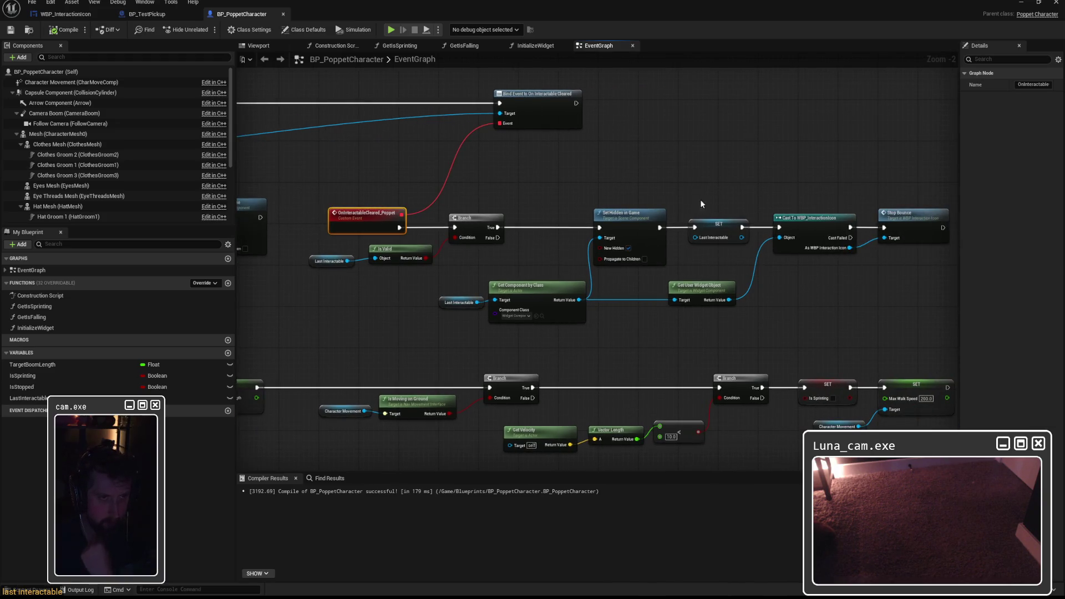
{"action": "left_click", "coordinate": [716, 228]}
{"action": "mouse_move", "coordinate": [708, 178]}
{"action": "left_mouse_down"}
{"action": "mouse_move", "coordinate": [735, 259]}
{"action": "mouse_move", "coordinate": [602, 164]}
{"action": "left_mouse_up"}
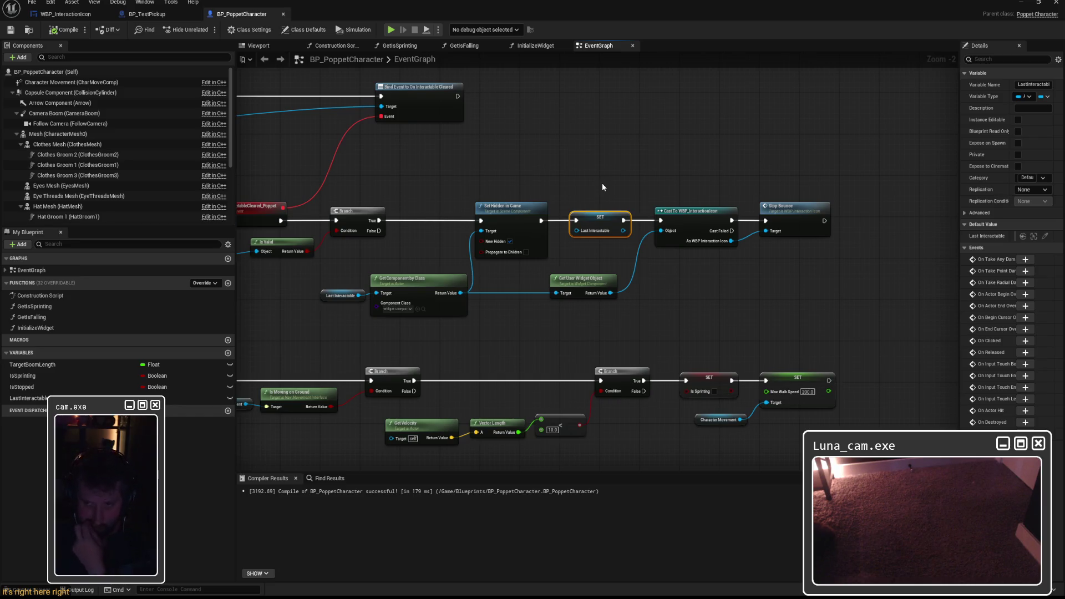
{"action": "mouse_move", "coordinate": [602, 187]}
{"action": "left_mouse_down"}
{"action": "mouse_move", "coordinate": [776, 191]}
{"action": "mouse_move", "coordinate": [575, 207]}
{"action": "mouse_move", "coordinate": [619, 210]}
{"action": "left_mouse_up"}
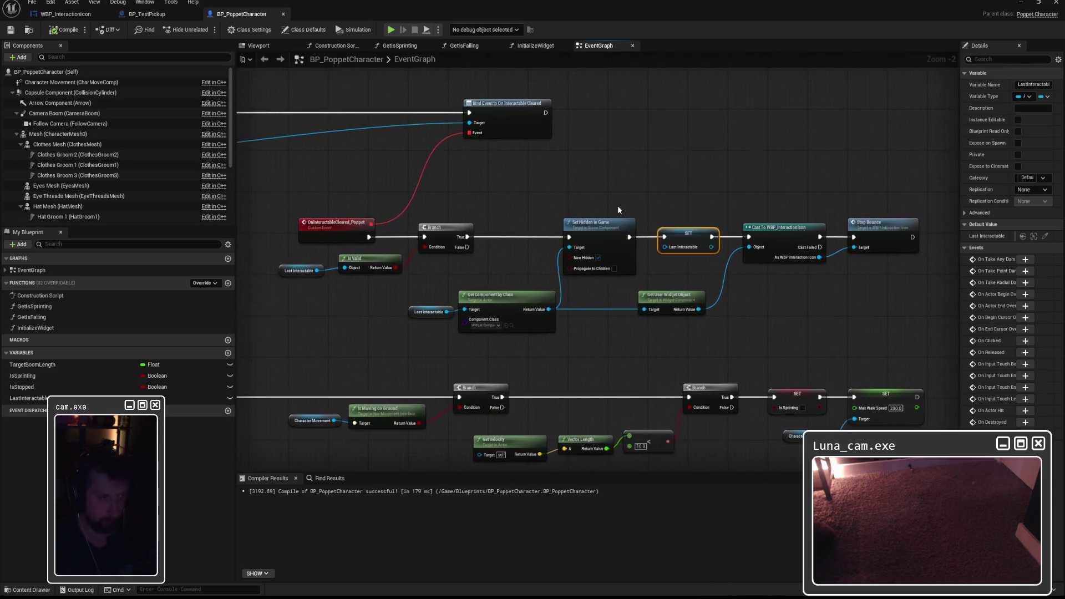
Step: Capture a screenshot of the node graph with the Snipping Tool
{"action": "key", "text": "super"}
{"action": "type", "text": "snip"}
{"action": "key", "text": "Return"}
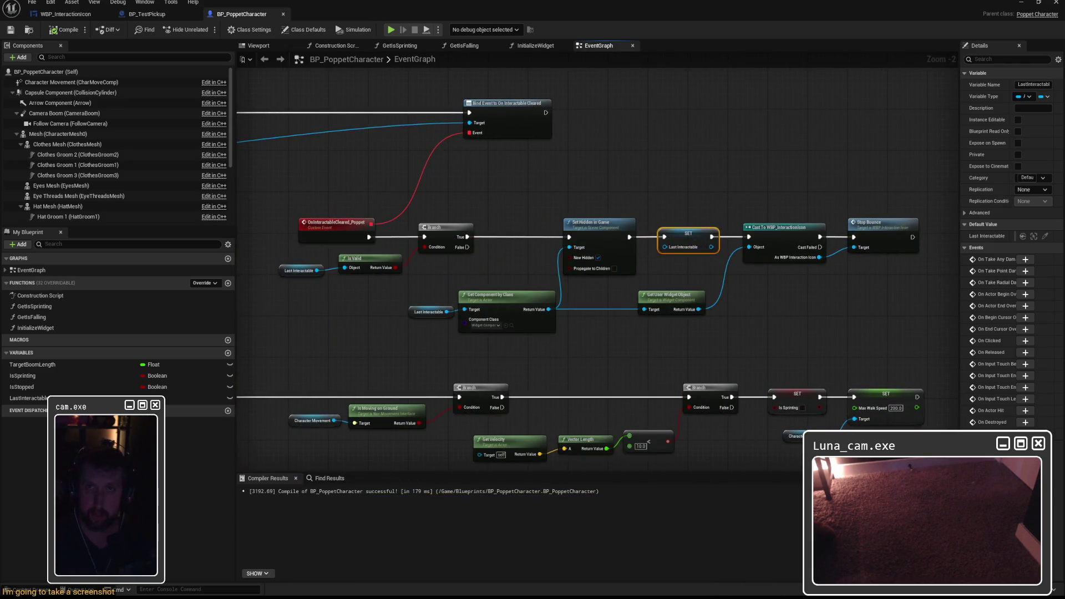
{"action": "mouse_move", "coordinate": [271, 185]}
{"action": "left_mouse_down"}
{"action": "mouse_move", "coordinate": [529, 266]}
{"action": "mouse_move", "coordinate": [940, 352]}
{"action": "left_mouse_up"}
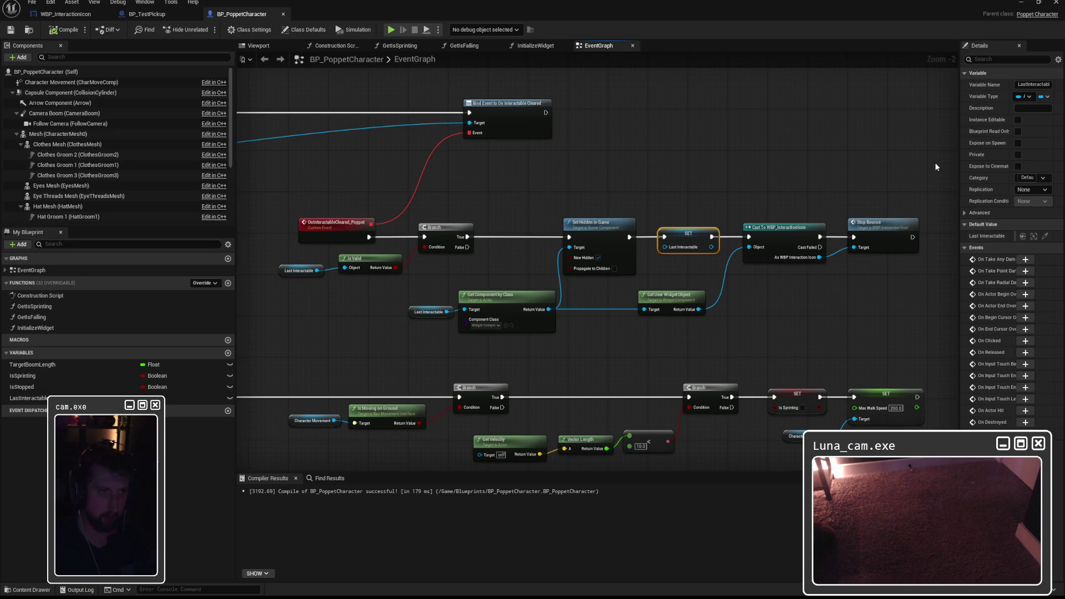
Step: Move SET Last Interactable after Stop Bounce at the chain's end, compile, and return to the level
{"action": "left_click", "coordinate": [634, 188]}
{"action": "mouse_move", "coordinate": [639, 222]}
{"action": "left_mouse_down"}
{"action": "mouse_move", "coordinate": [523, 224]}
{"action": "mouse_move", "coordinate": [842, 192]}
{"action": "mouse_move", "coordinate": [847, 237]}
{"action": "left_mouse_up"}
{"action": "left_click", "coordinate": [61, 30]}
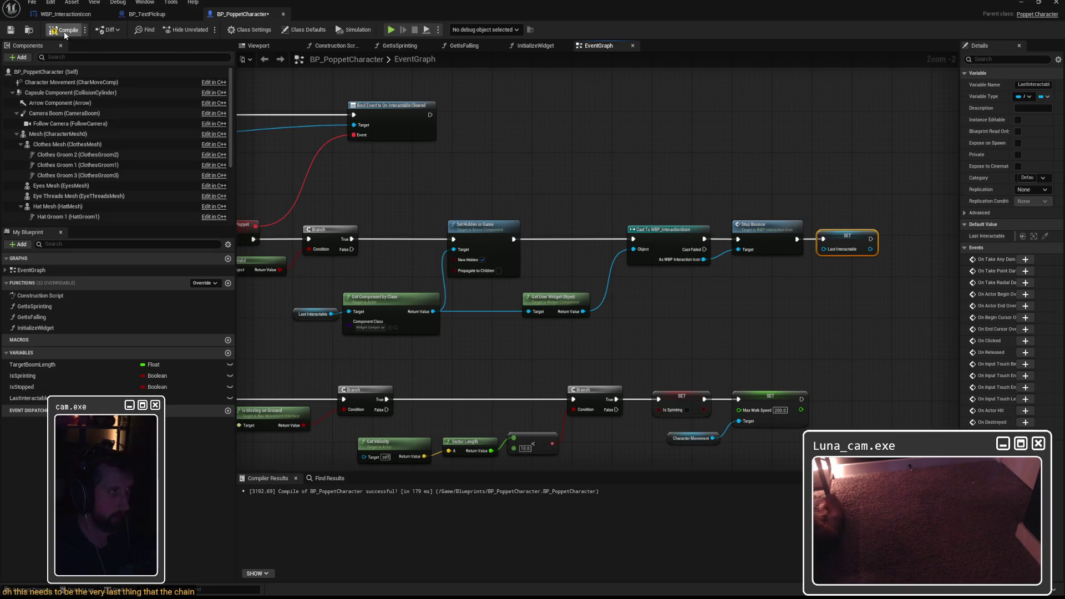
{"action": "left_click", "coordinate": [1021, 3]}
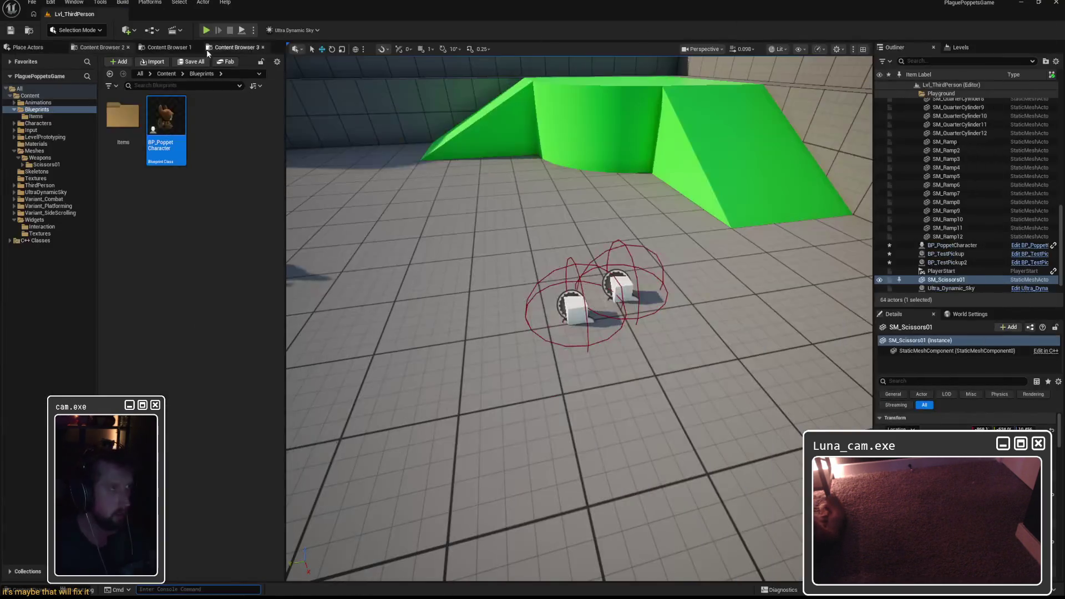
{"action": "left_click", "coordinate": [206, 30]}
{"action": "key", "text": "w"}
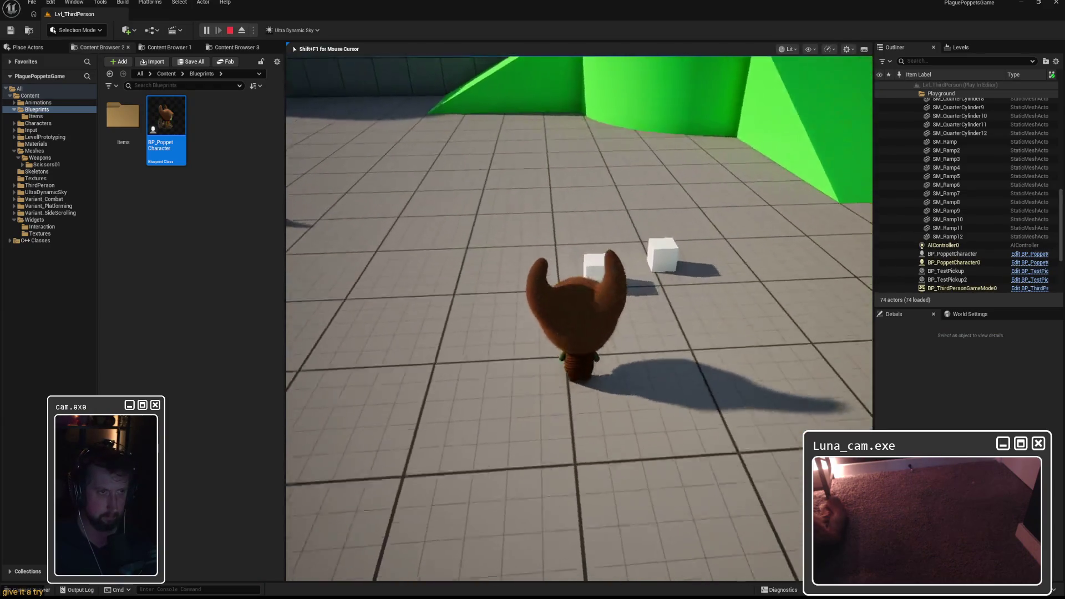
{"action": "key", "text": "e"}
{"action": "key", "text": "w"}
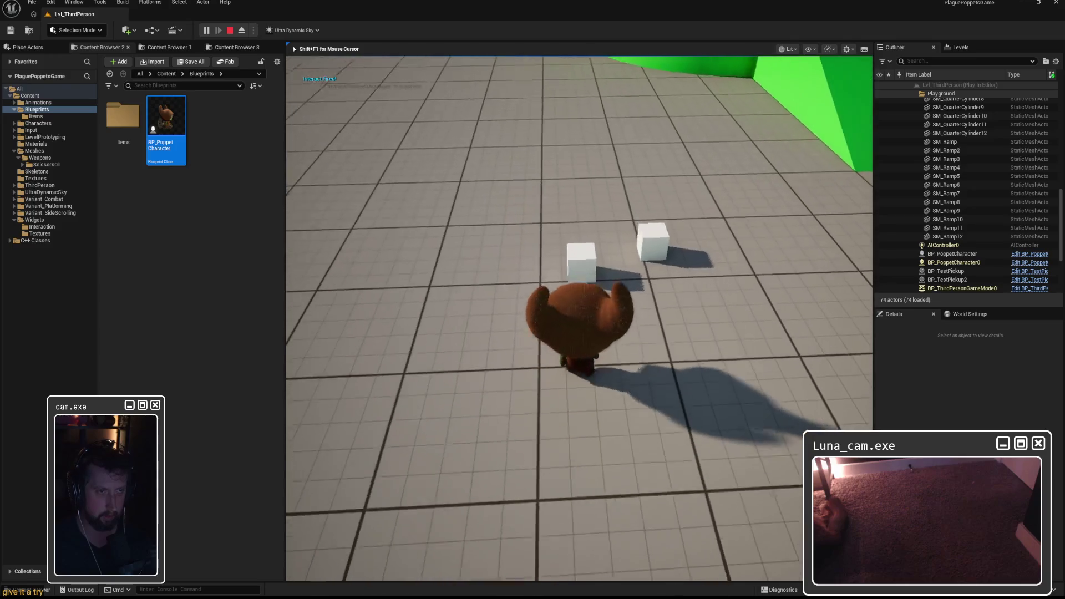
{"action": "key", "text": "Escape"}
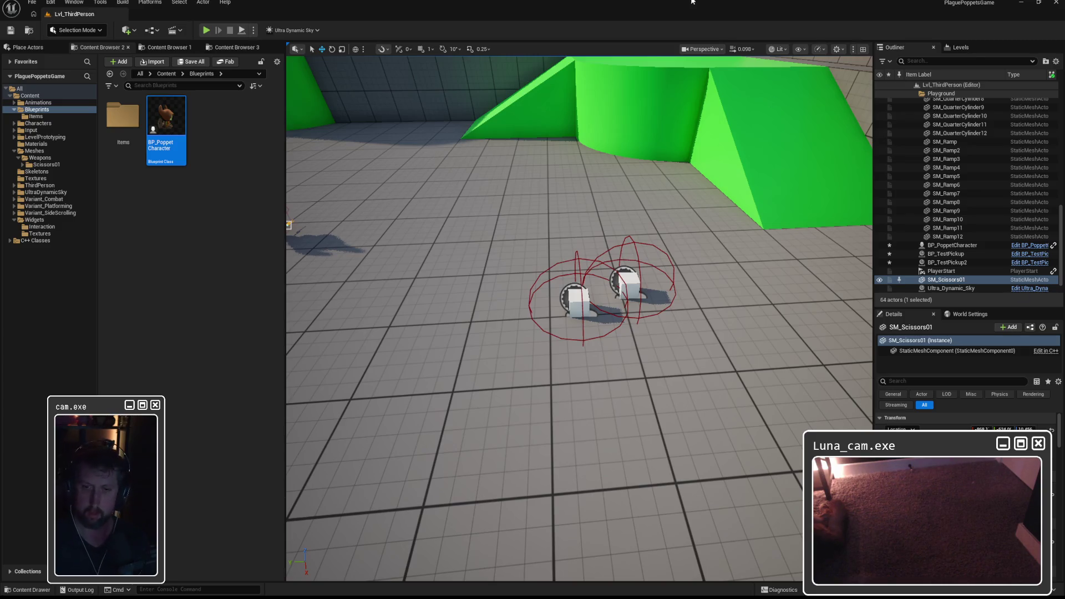
{"action": "left_click", "coordinate": [206, 30]}
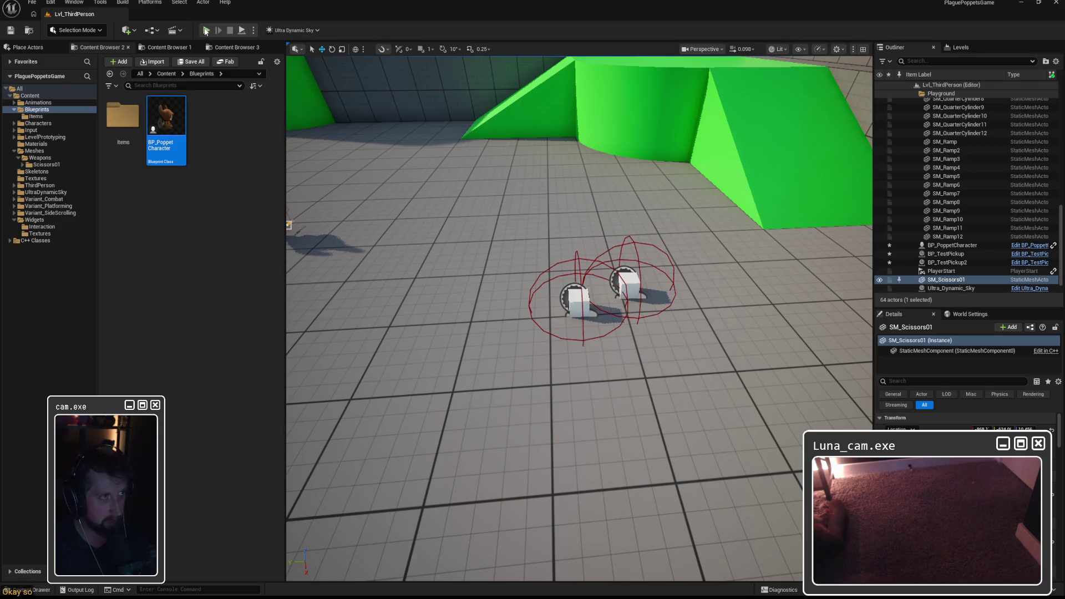
{"action": "key", "text": "w"}
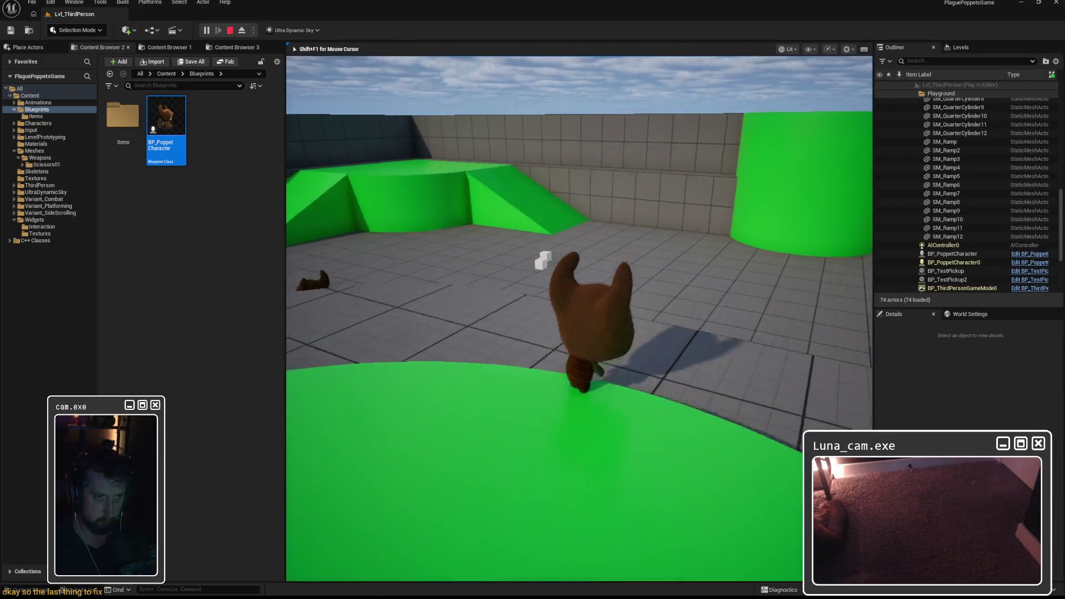
{"action": "key", "text": "w"}
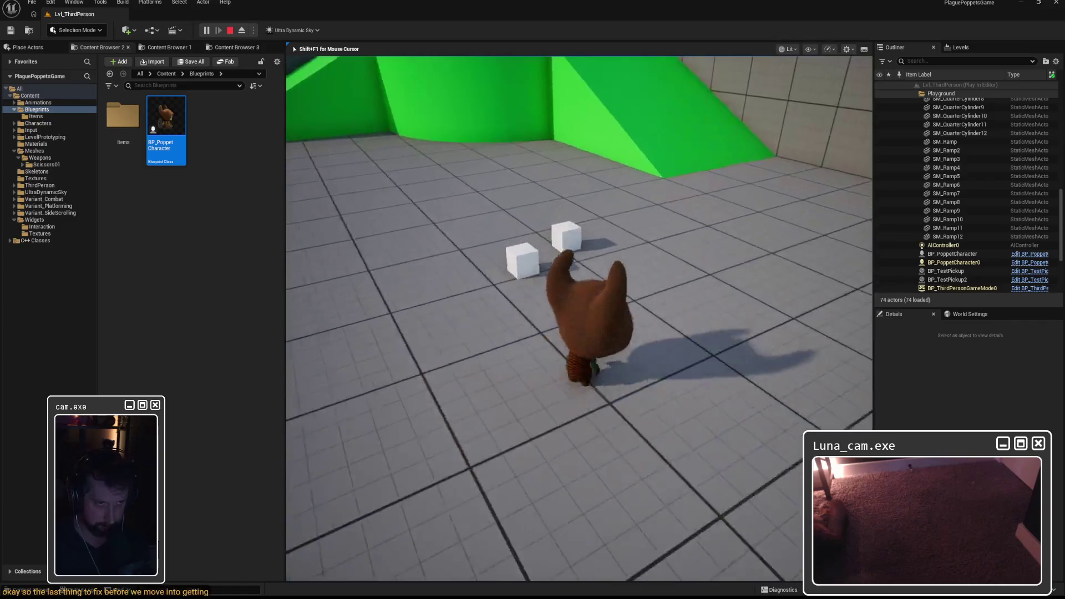
{"action": "key", "text": "a"}
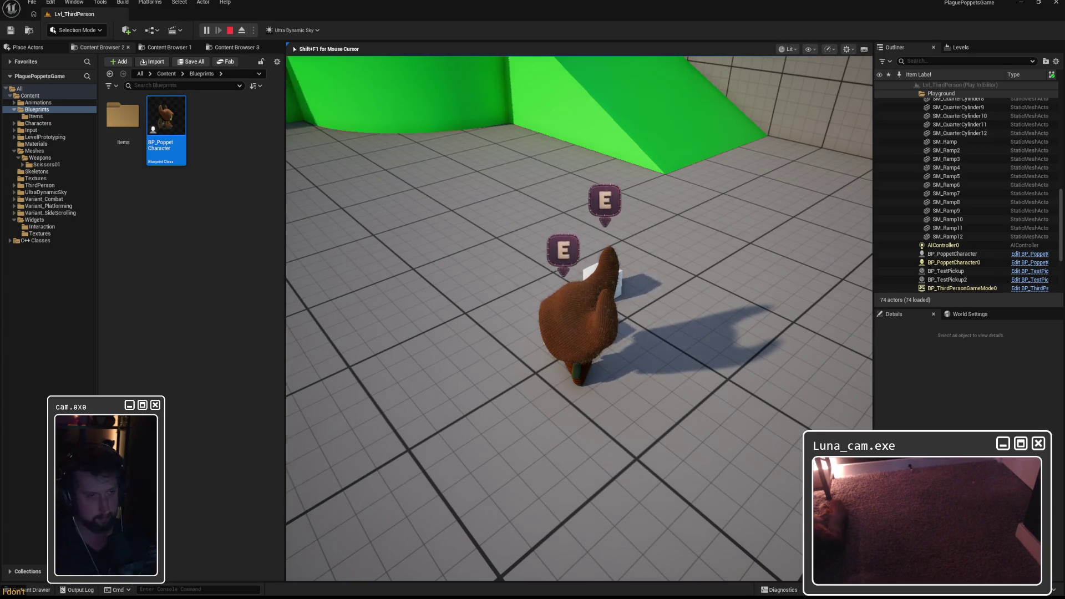
{"action": "key", "text": "Escape"}
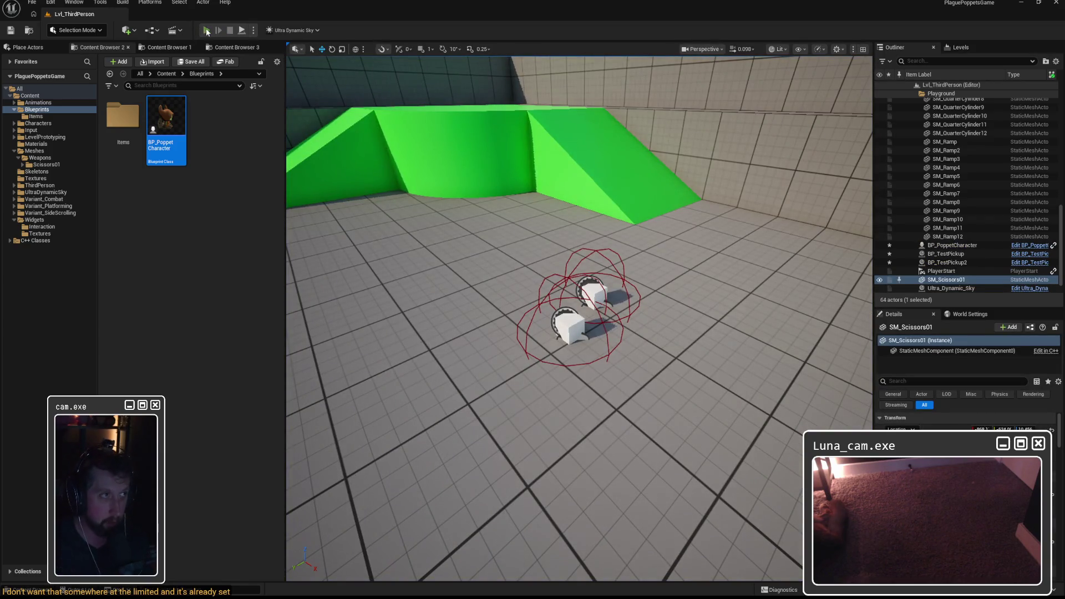
{"action": "left_click", "coordinate": [207, 31]}
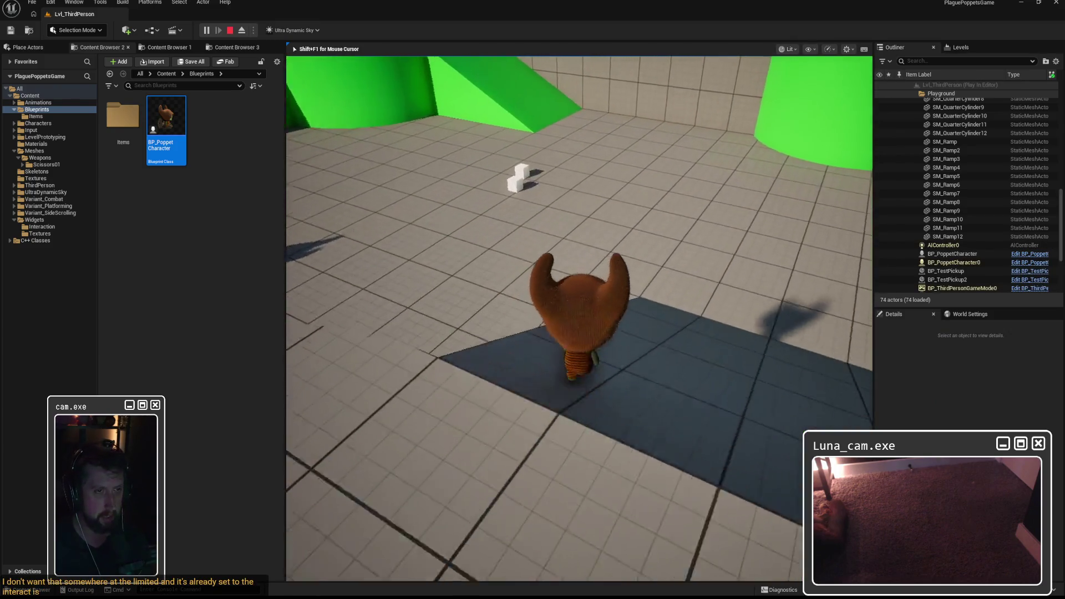
{"action": "key", "text": "w"}
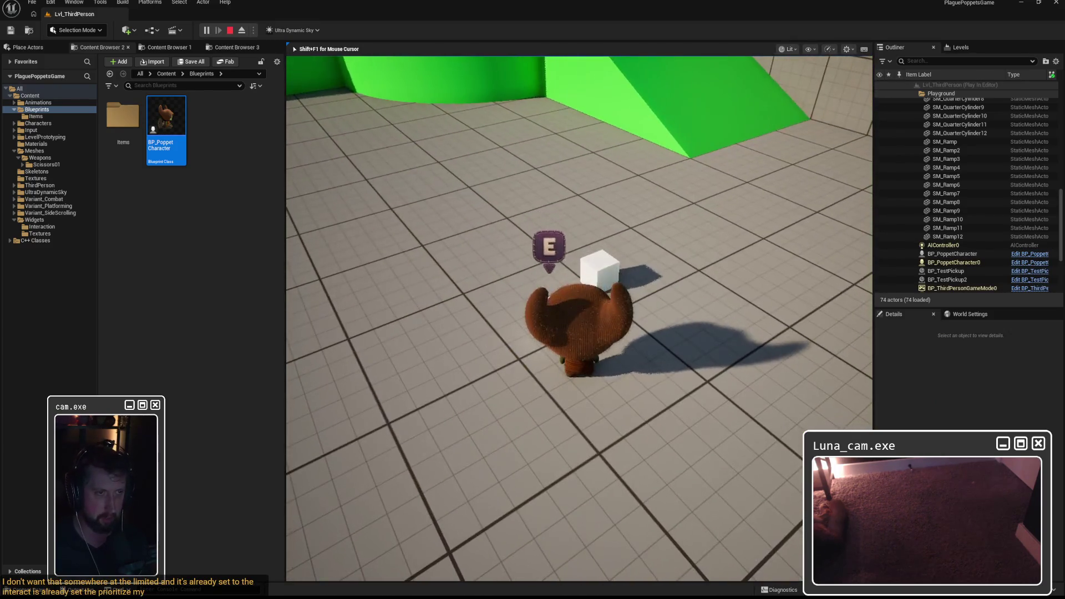
{"action": "key", "text": "w"}
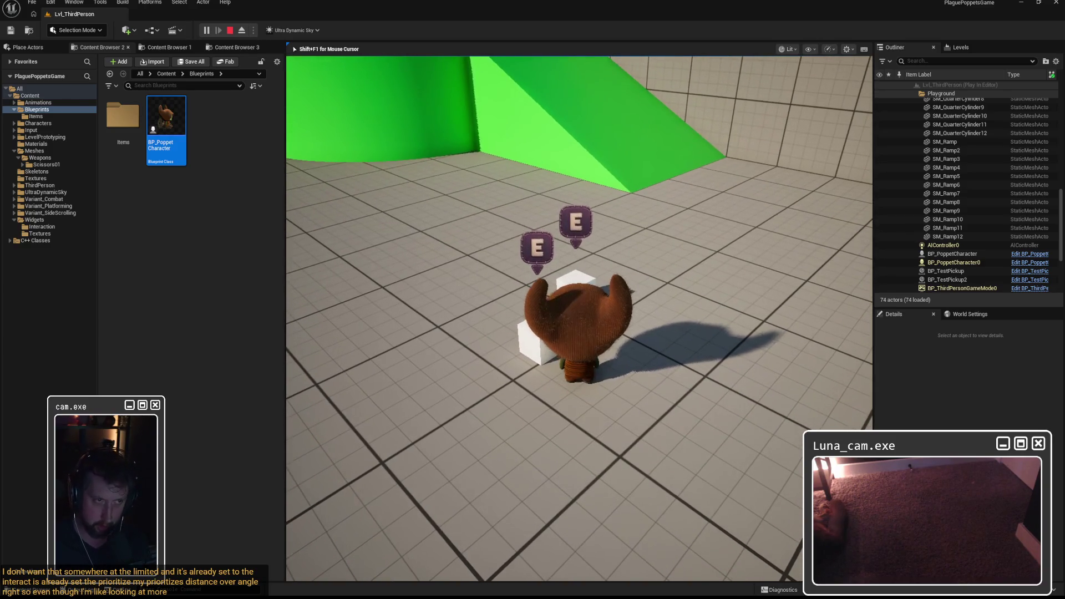
{"action": "key", "text": "e"}
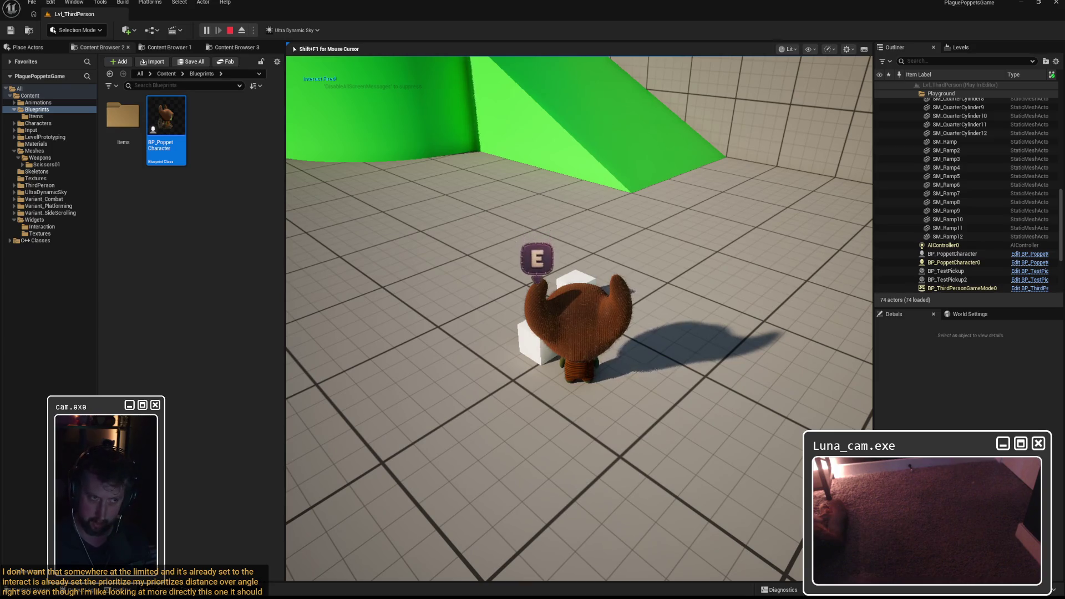
{"action": "key", "text": "e"}
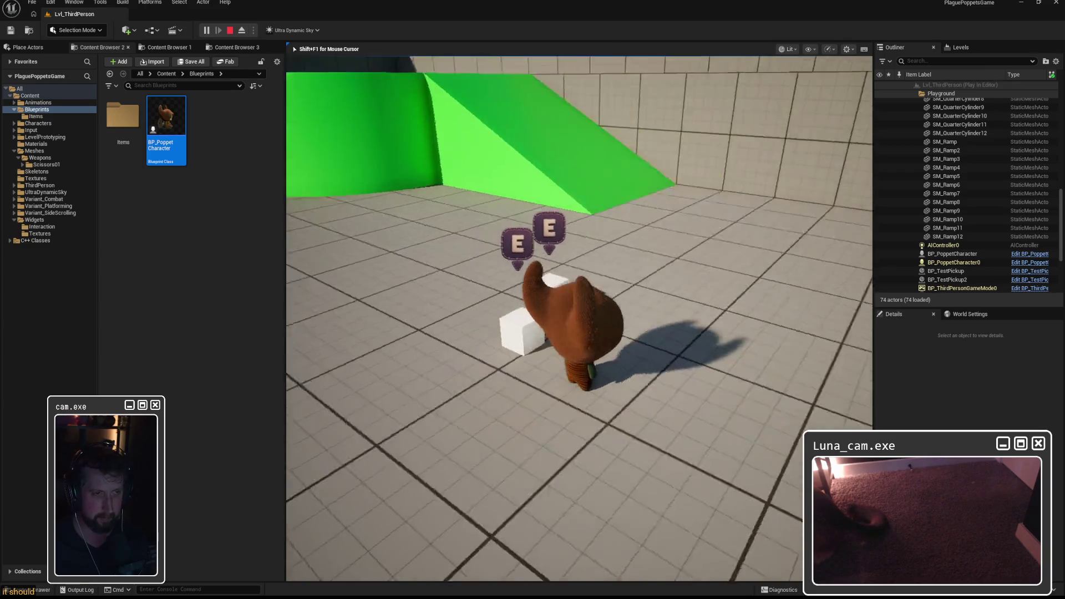
{"action": "key", "text": "e"}
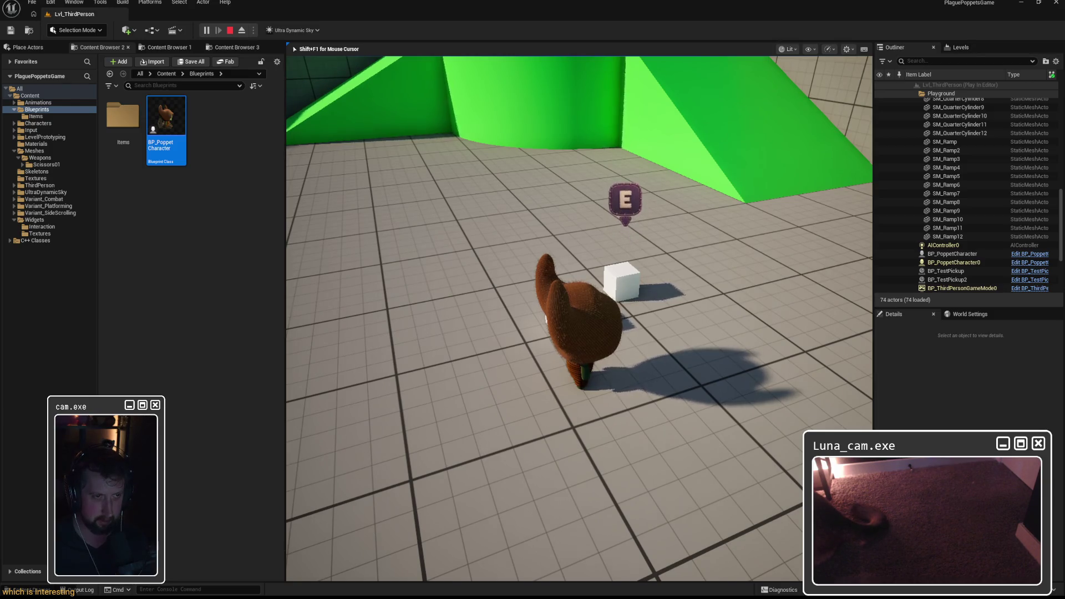
{"action": "key", "text": "w"}
{"action": "key", "text": "e"}
{"action": "key", "text": "e"}
{"action": "key", "text": "a"}
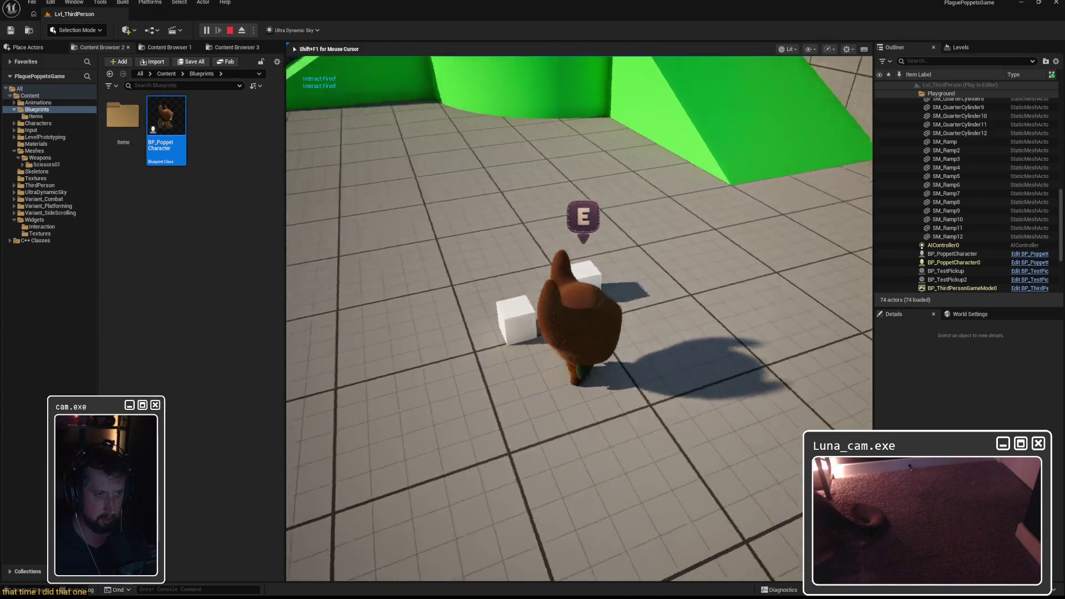
{"action": "key", "text": "w"}
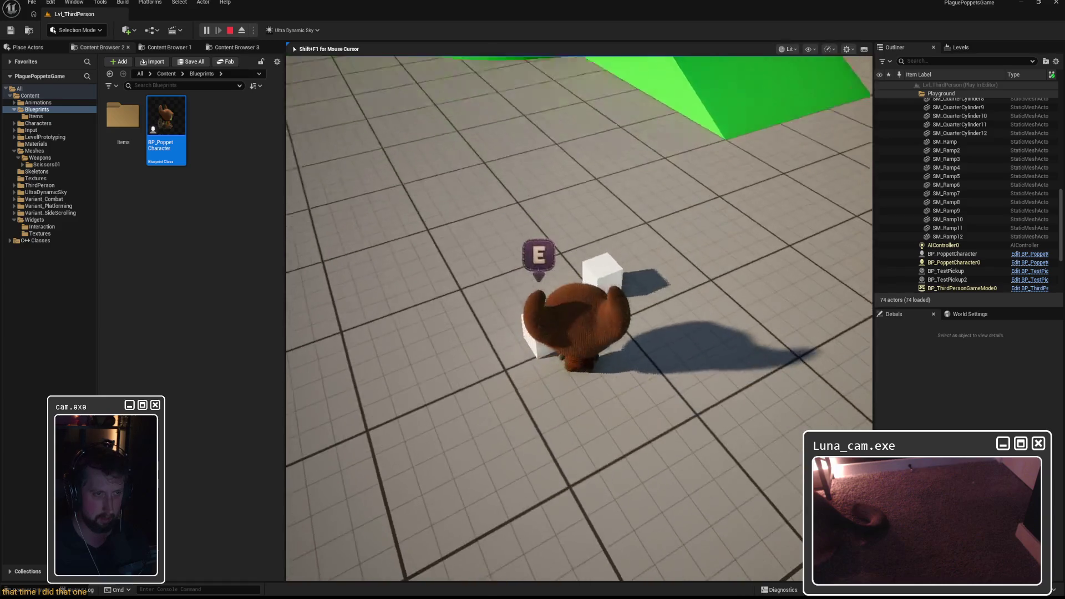
{"action": "key", "text": "e"}
{"action": "key", "text": "s"}
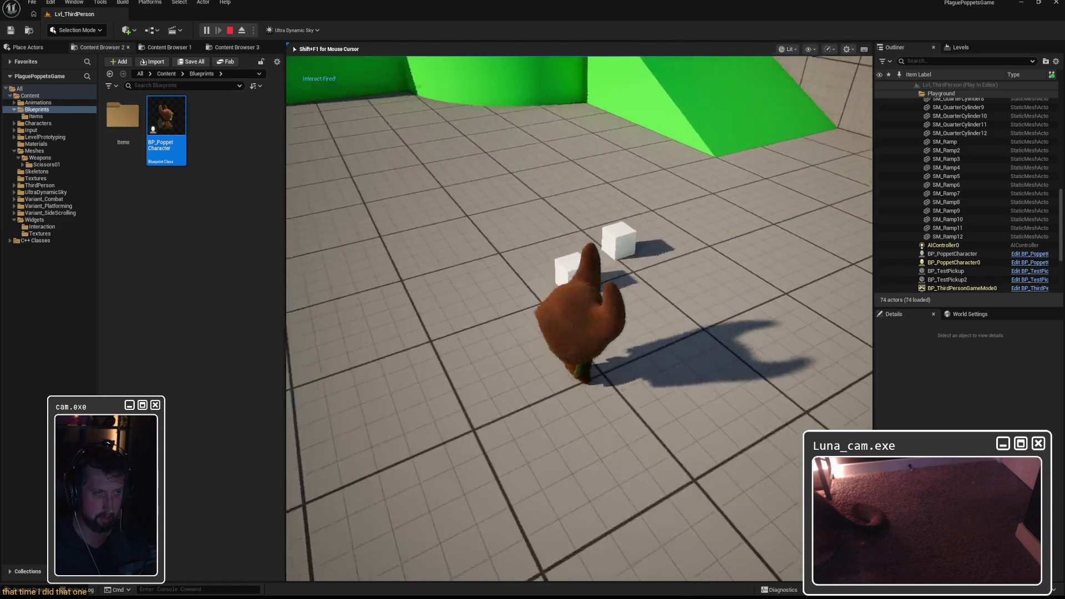
{"action": "key", "text": "w"}
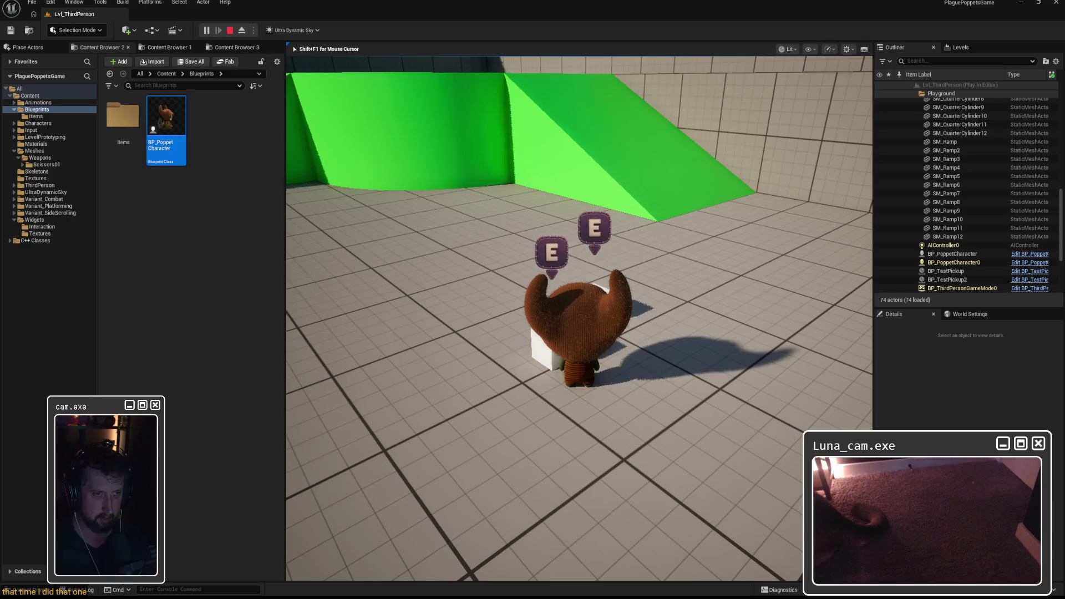
{"action": "key", "text": "e"}
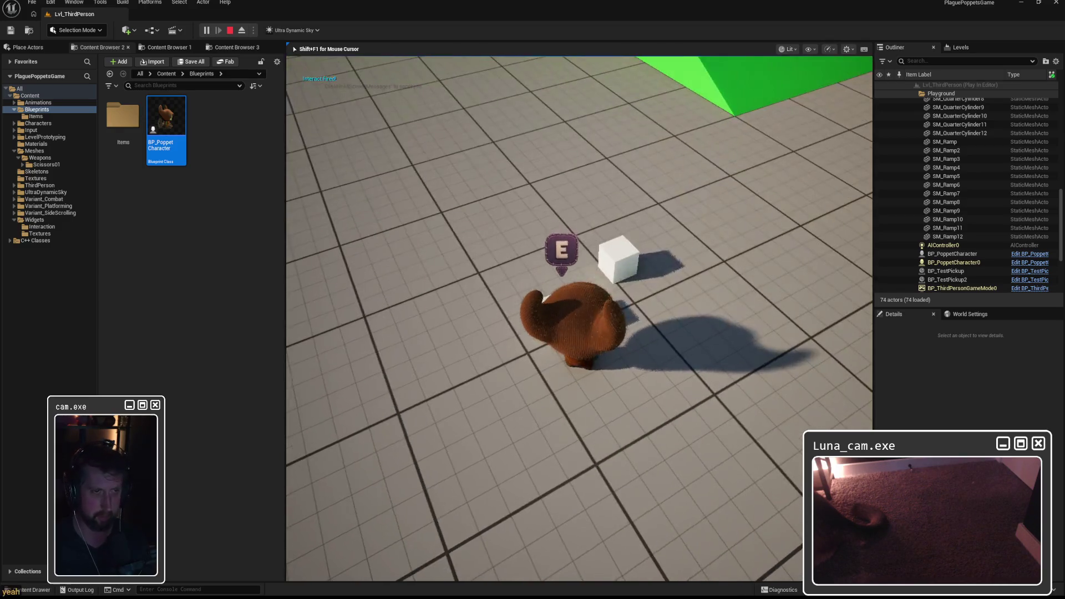
{"action": "key", "text": "Escape"}
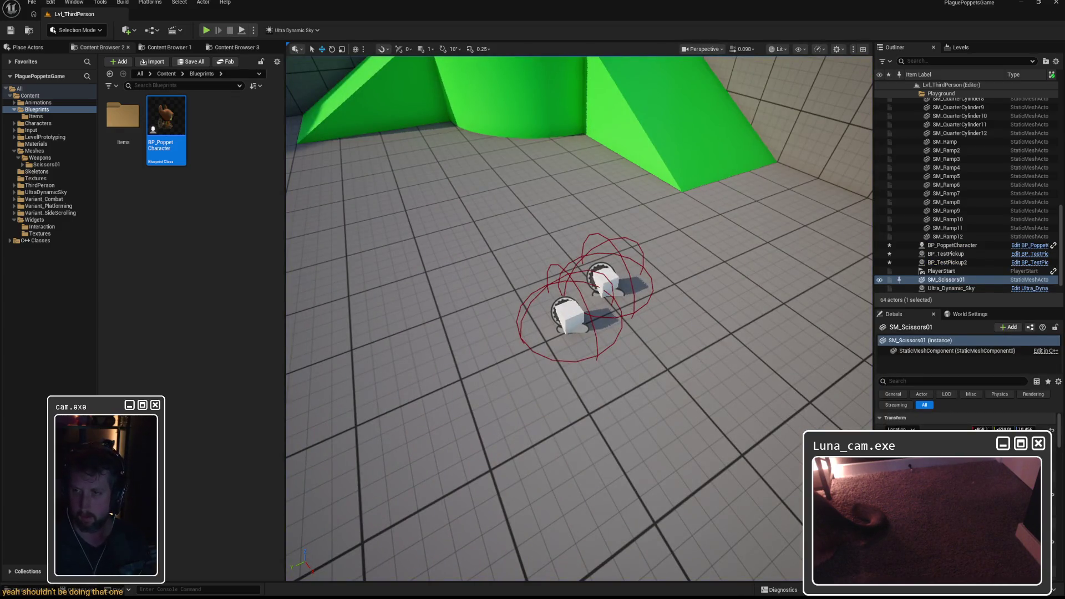
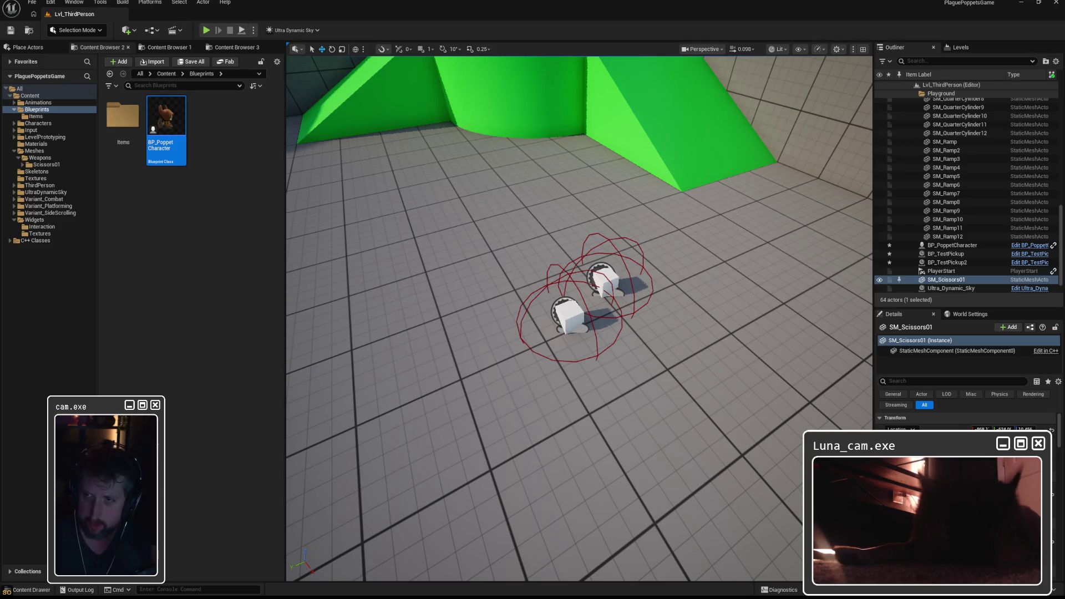
Step: Bring up Claude's chat and read the request about multiple pickup icons and the code
{"action": "key", "text": "alt+Tab"}
{"action": "scroll", "coordinate": [643, 232], "scroll_direction": "down", "scroll_amount": 2}
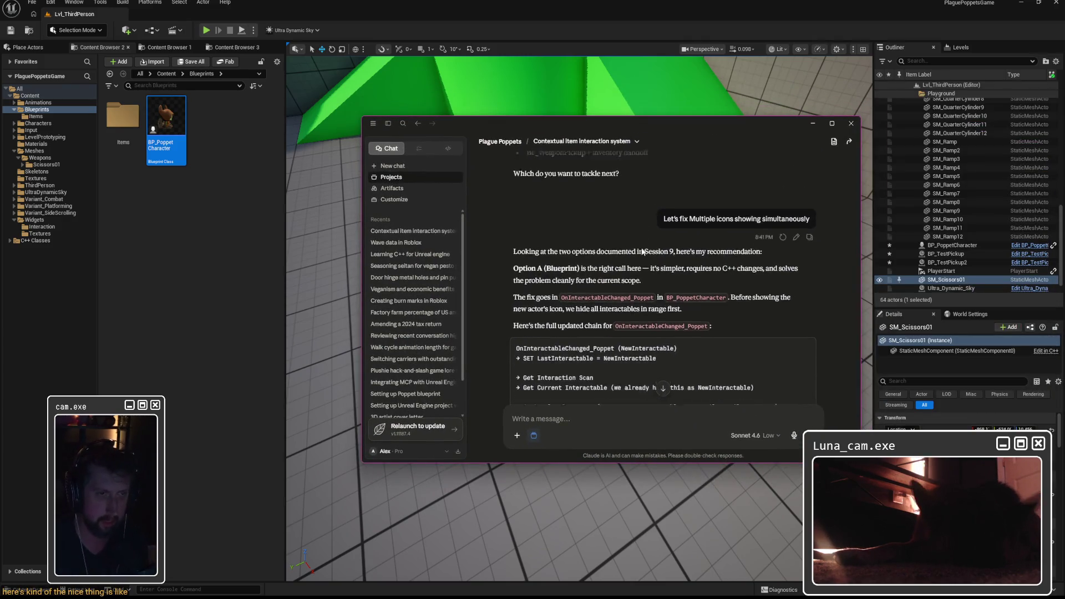
{"action": "scroll", "coordinate": [668, 207], "scroll_direction": "up", "scroll_amount": 2}
{"action": "left_click_drag", "start_coordinate": [667, 234], "coordinate": [807, 234]}
{"action": "left_click_drag", "start_coordinate": [706, 234], "coordinate": [805, 234]}
{"action": "left_click", "coordinate": [805, 234]}
{"action": "scroll", "coordinate": [528, 212], "scroll_direction": "down", "scroll_amount": 4}
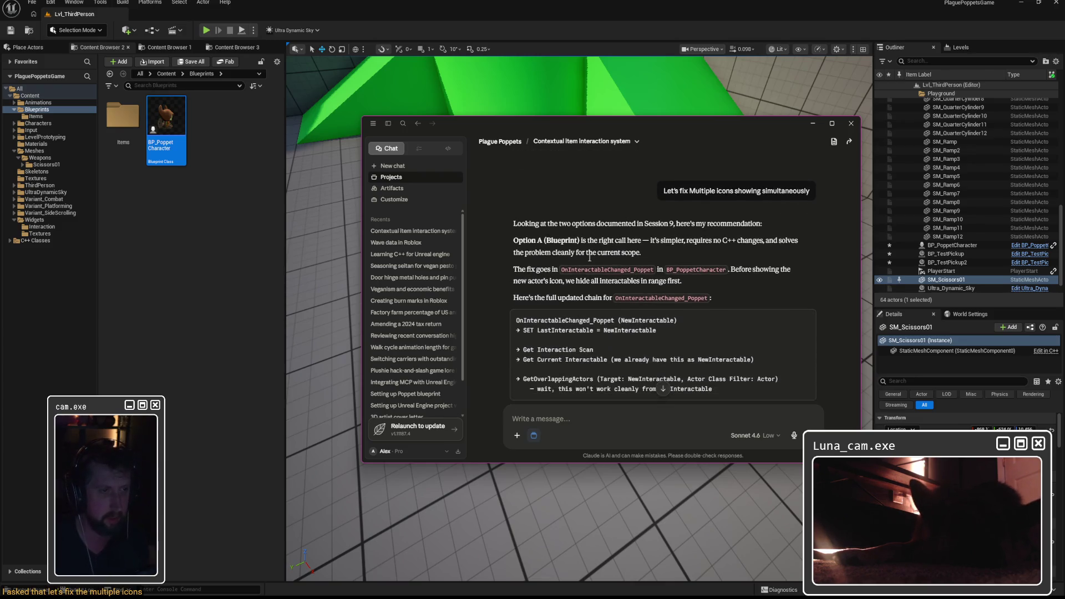
{"action": "left_click_drag", "start_coordinate": [516, 233], "coordinate": [754, 304]}
{"action": "left_click", "coordinate": [754, 304]}
Step: Reread the cleanest-approach sentence in Claude's answer
{"action": "scroll", "coordinate": [525, 194], "scroll_direction": "down", "scroll_amount": 4}
{"action": "left_click_drag", "start_coordinate": [515, 195], "coordinate": [741, 207]}
{"action": "left_click", "coordinate": [675, 207]}
{"action": "scroll", "coordinate": [569, 220], "scroll_direction": "up", "scroll_amount": 5}
{"action": "scroll", "coordinate": [526, 292], "scroll_direction": "down", "scroll_amount": 2}
{"action": "left_click_drag", "start_coordinate": [513, 282], "coordinate": [721, 291]}
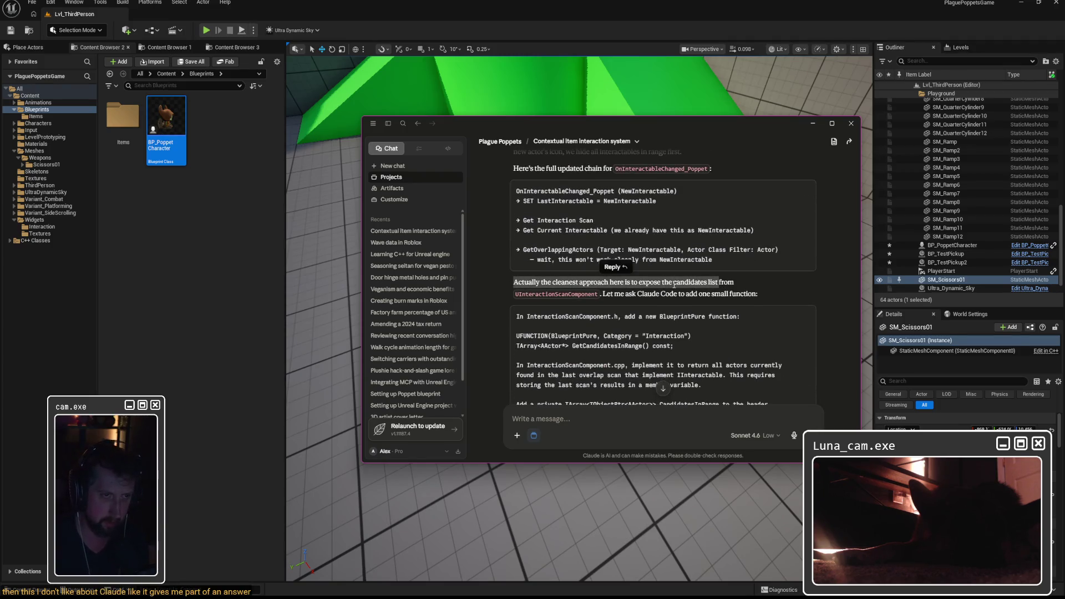
{"action": "left_click", "coordinate": [721, 292]}
{"action": "left_click_drag", "start_coordinate": [514, 282], "coordinate": [700, 293]}
{"action": "left_click", "coordinate": [699, 293]}
{"action": "scroll", "coordinate": [667, 286], "scroll_direction": "down", "scroll_amount": 3}
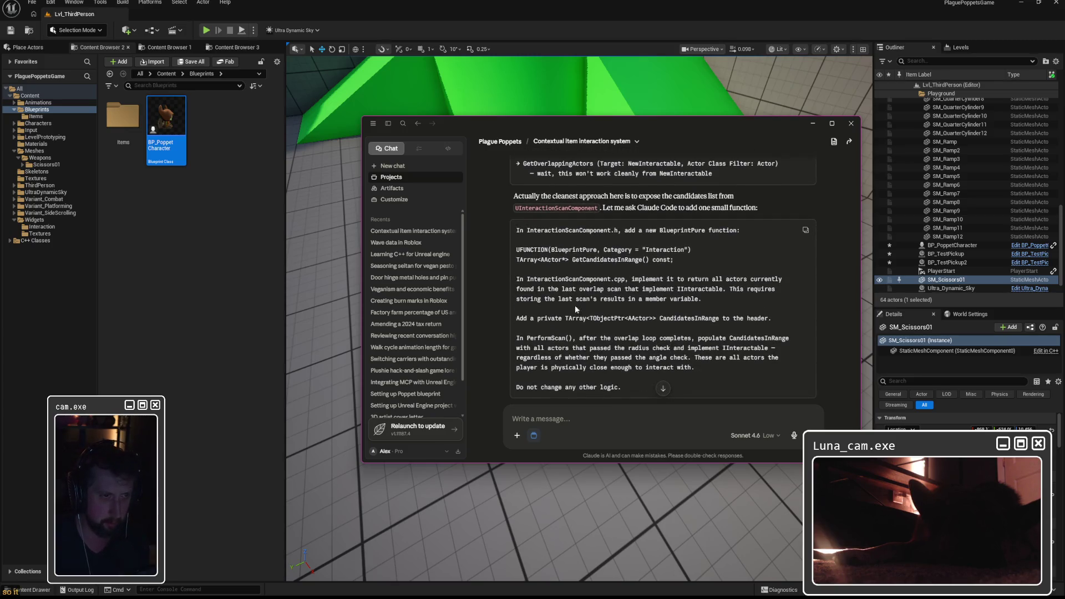
Step: Send the GetCandidatesInRange prompt to a Claude Code session on PlaguePoppetsGame, then minimize Claude
{"action": "left_click", "coordinate": [805, 229]}
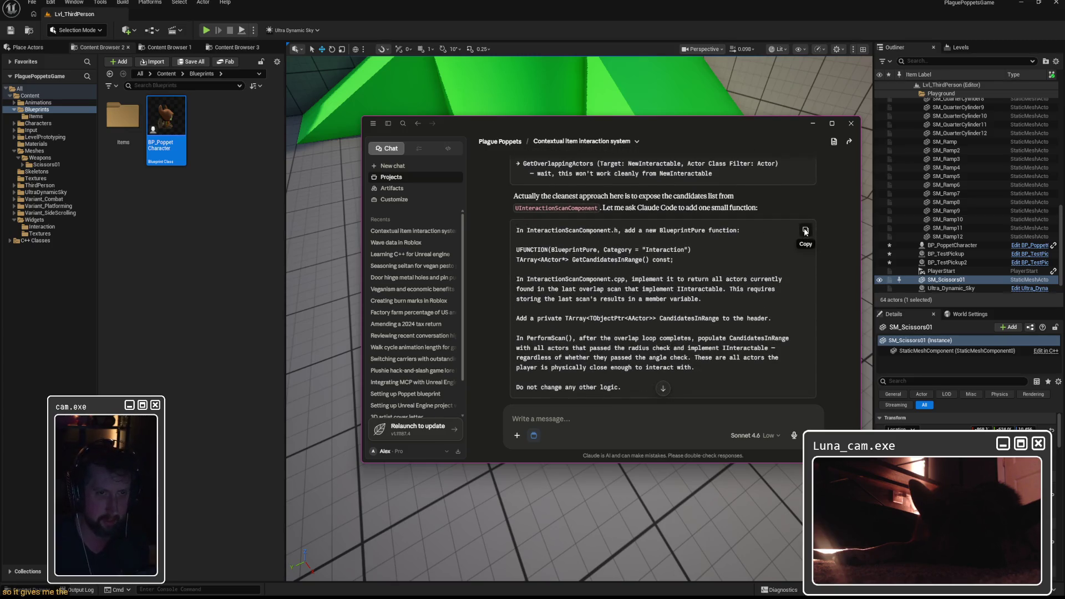
{"action": "left_click", "coordinate": [447, 148]}
{"action": "left_click", "coordinate": [536, 397]}
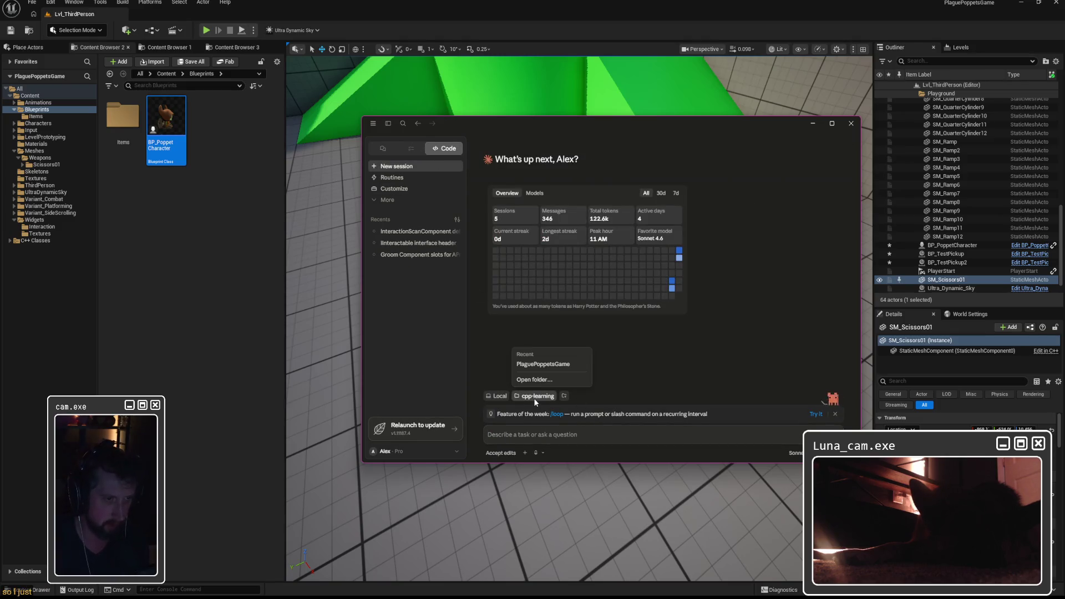
{"action": "left_click", "coordinate": [543, 364]}
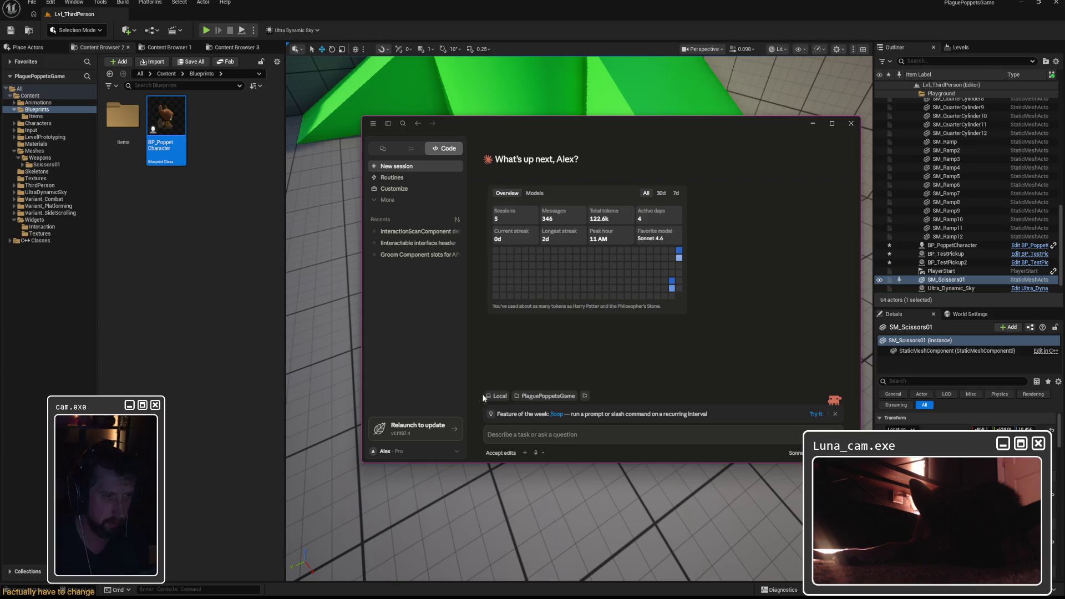
{"action": "key", "text": "ctrl+v"}
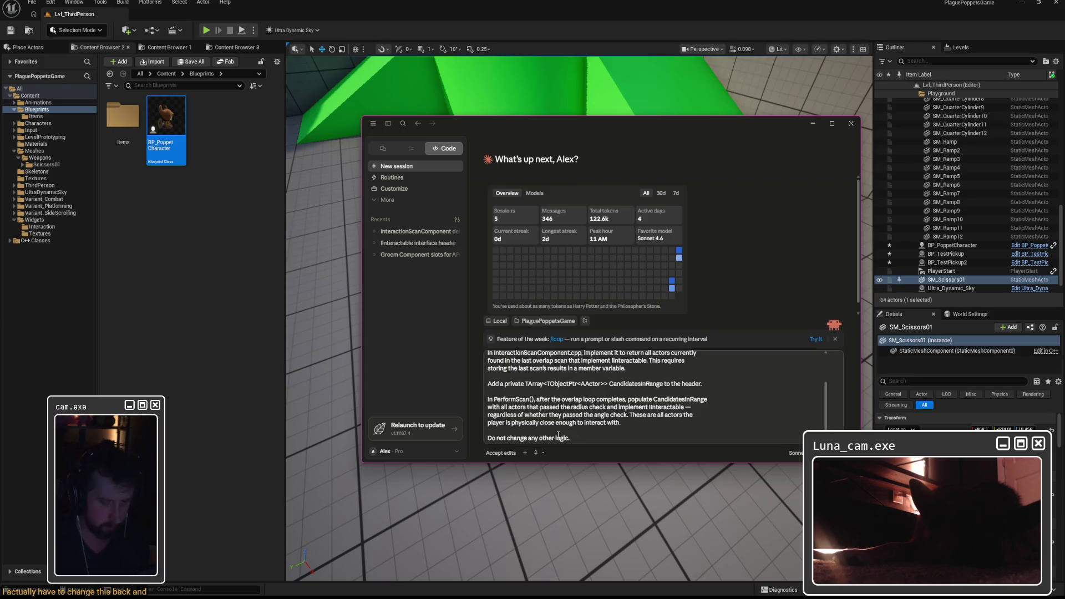
{"action": "key", "text": "Return"}
{"action": "left_click", "coordinate": [1016, 3]}
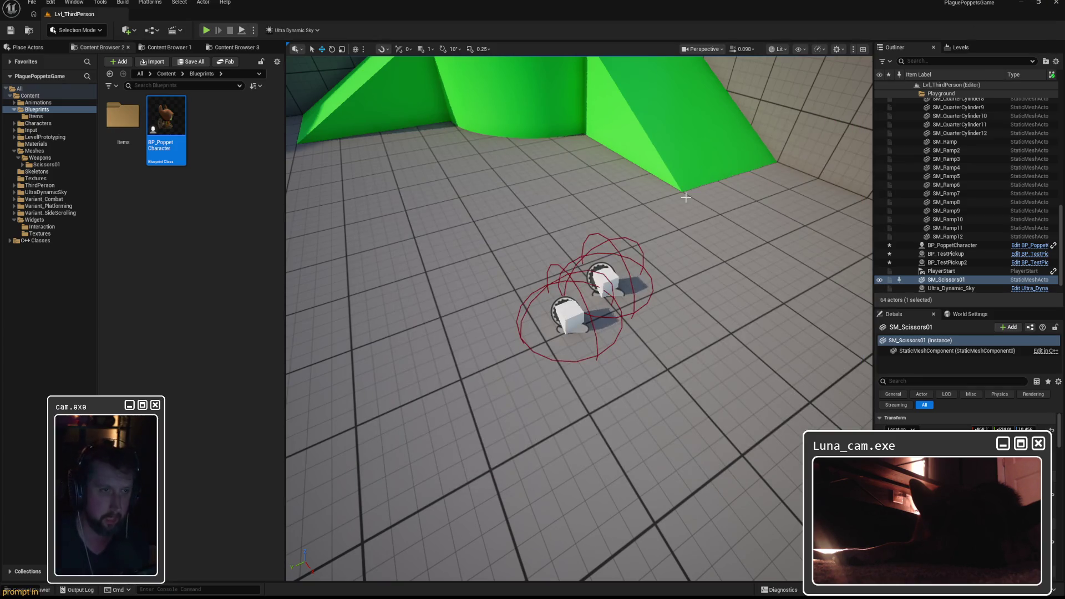
Step: Close Unreal Editor, choosing Save Selected for BP_PoppetCharacter and the test pickup actors
{"action": "left_click", "coordinate": [1057, 2]}
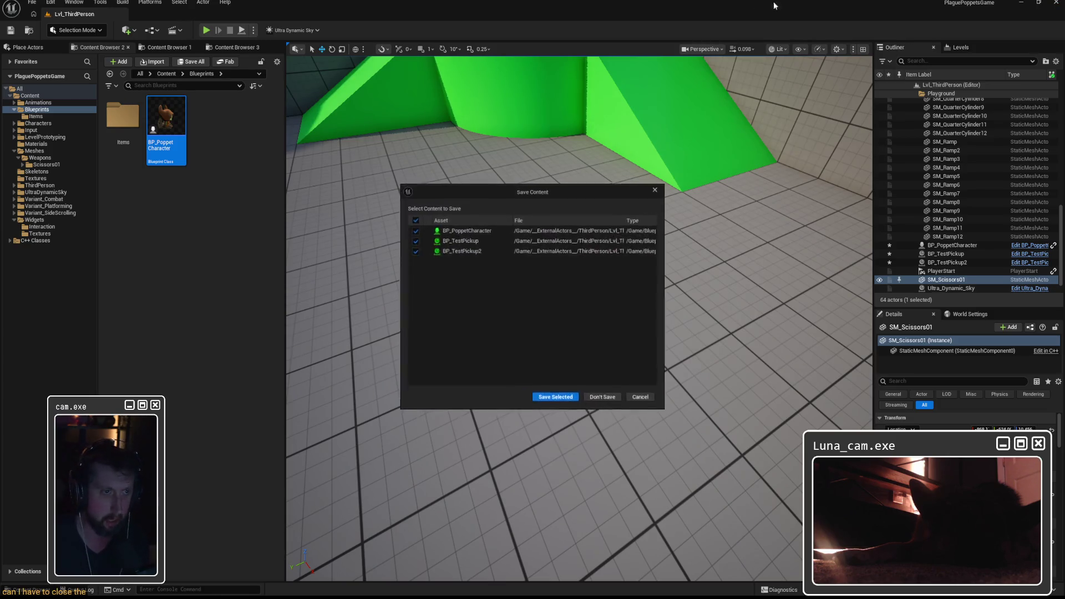
{"action": "left_click", "coordinate": [553, 399]}
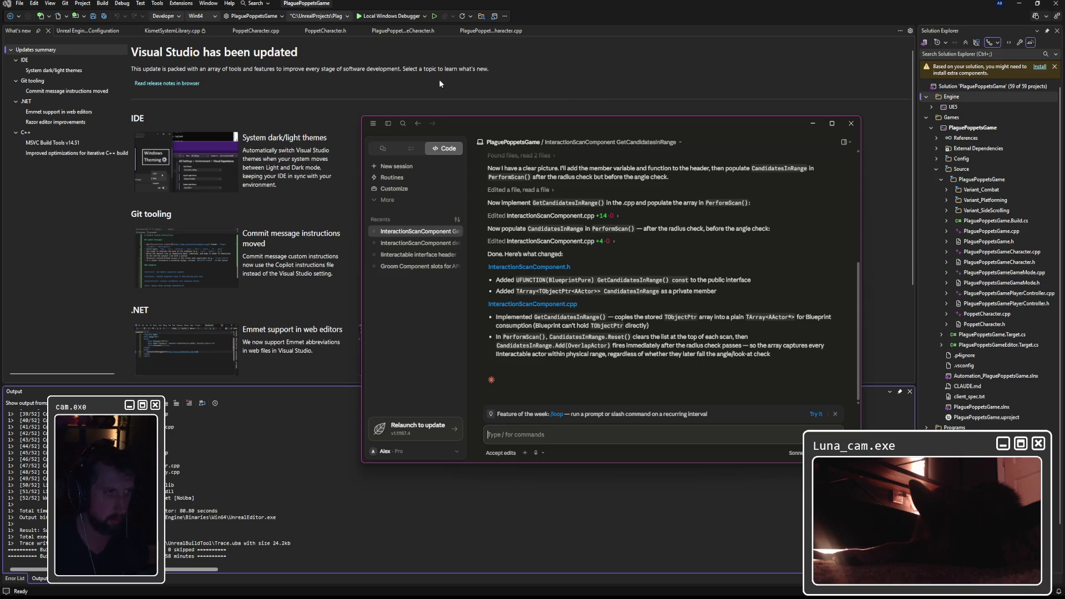
Step: Minimize the Claude window to reveal Visual Studio
{"action": "left_click", "coordinate": [813, 123]}
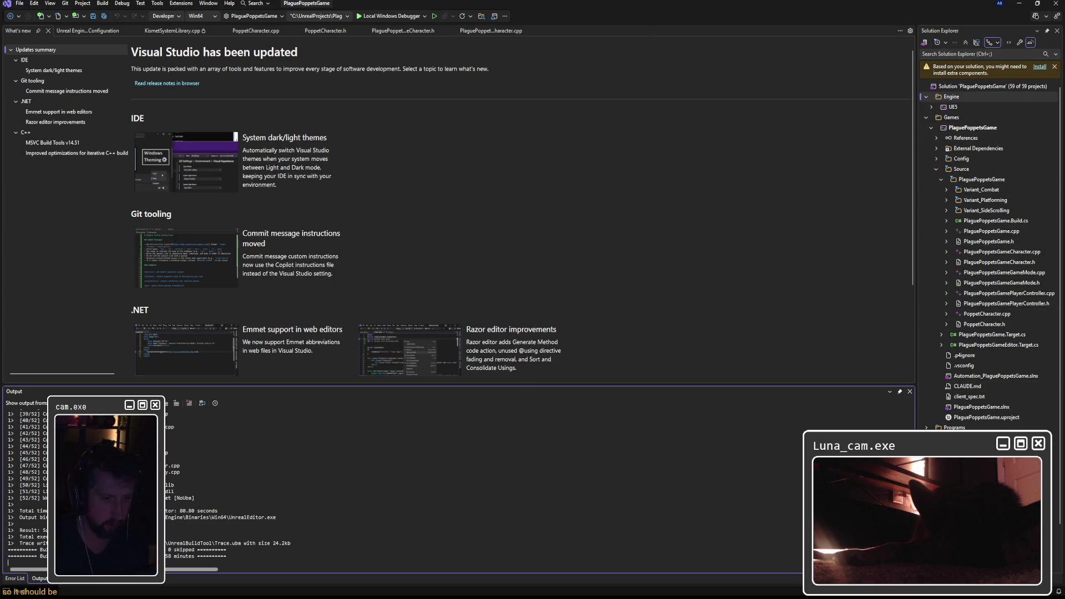
{"action": "key", "text": "alt+Tab"}
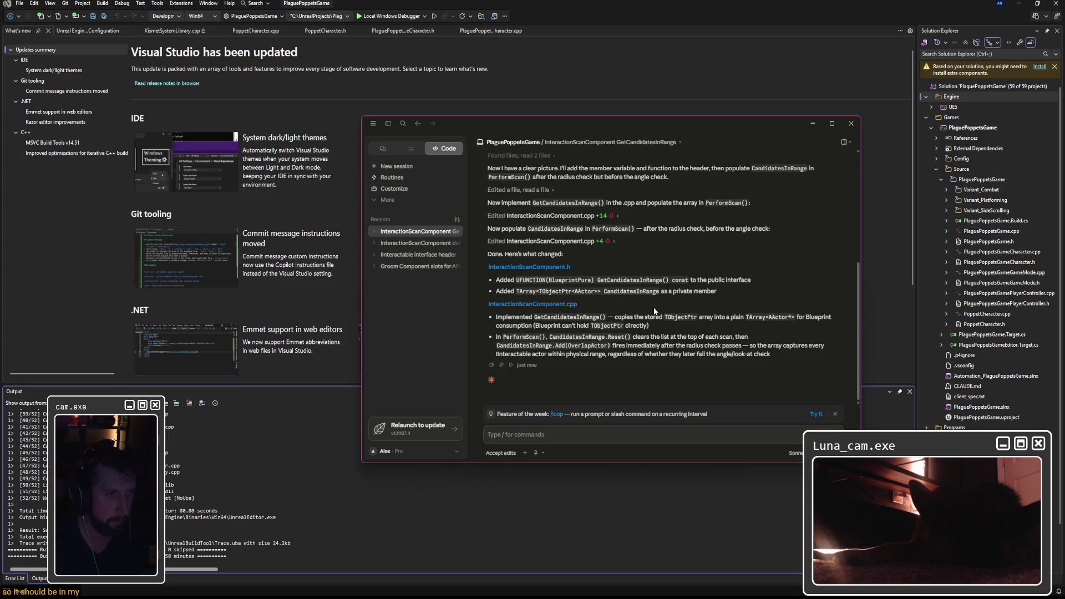
{"action": "left_click", "coordinate": [715, 2]}
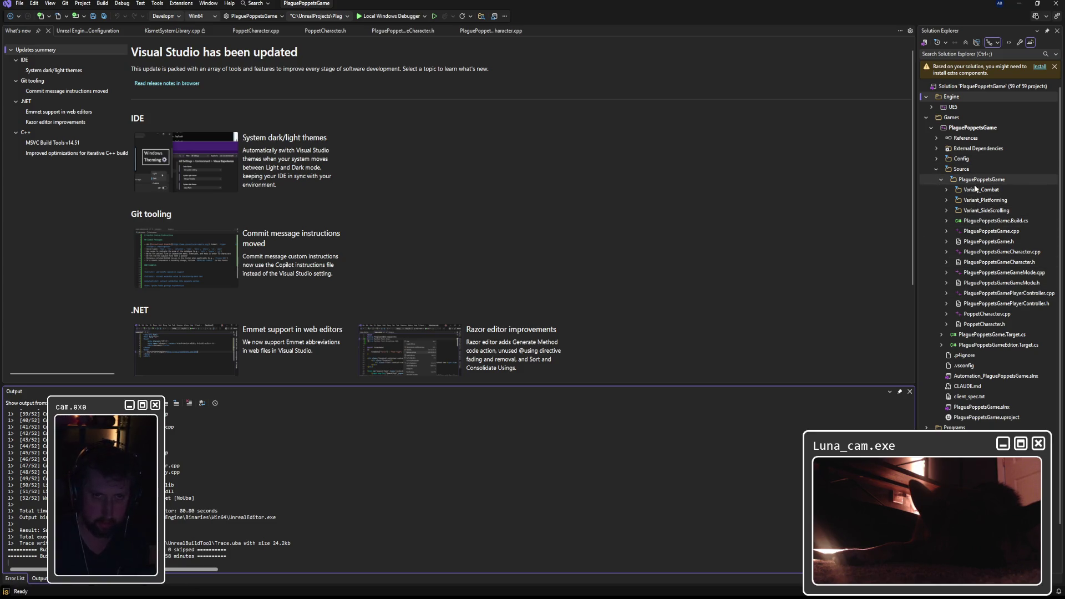
Step: Browse the Variant_Combat and Variant_SideScrolling folders and dismiss the install-components notice
{"action": "left_click", "coordinate": [947, 190]}
{"action": "left_click", "coordinate": [949, 191]}
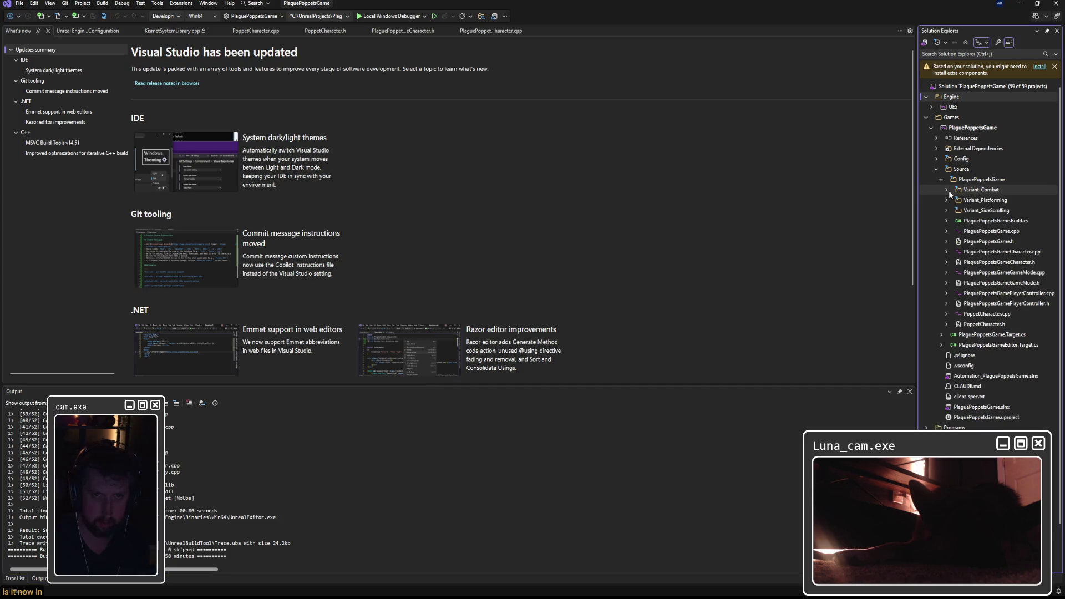
{"action": "left_click", "coordinate": [947, 210]}
{"action": "left_click", "coordinate": [947, 210]}
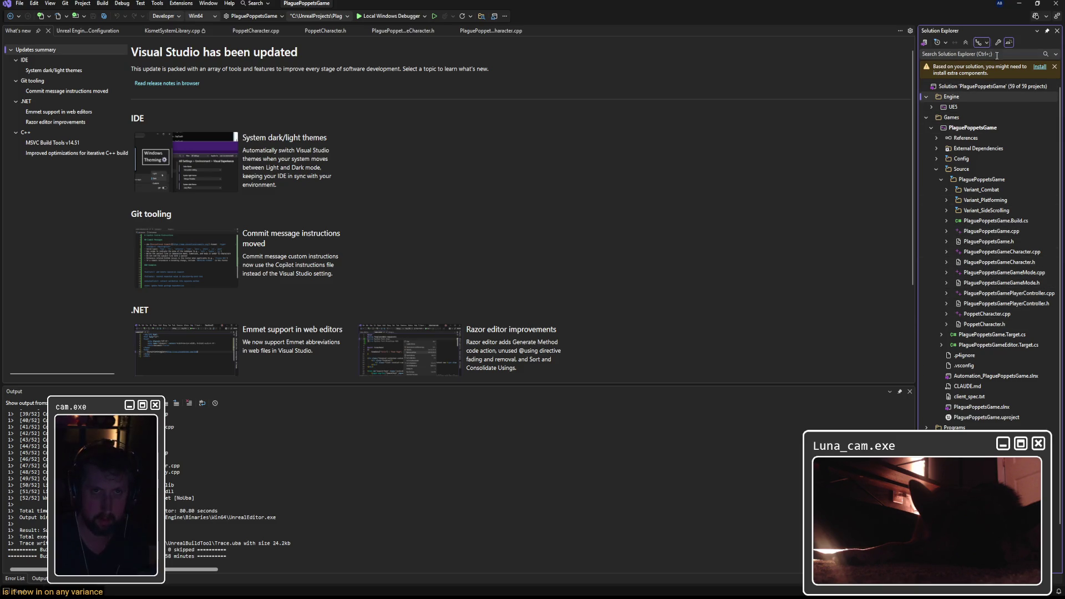
{"action": "left_click", "coordinate": [1055, 67]}
{"action": "scroll", "coordinate": [995, 158], "scroll_direction": "down", "scroll_amount": 1}
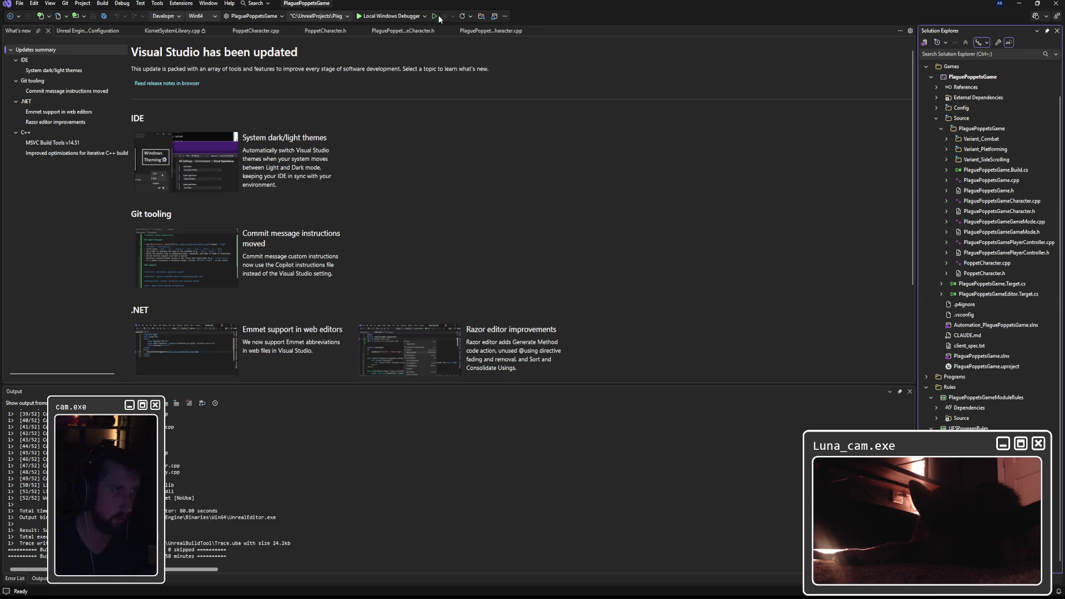
Step: Build the solution with Ctrl+Shift+B while reviewing Claude's change summary, then move Claude aside
{"action": "key", "text": "ctrl+shift+b"}
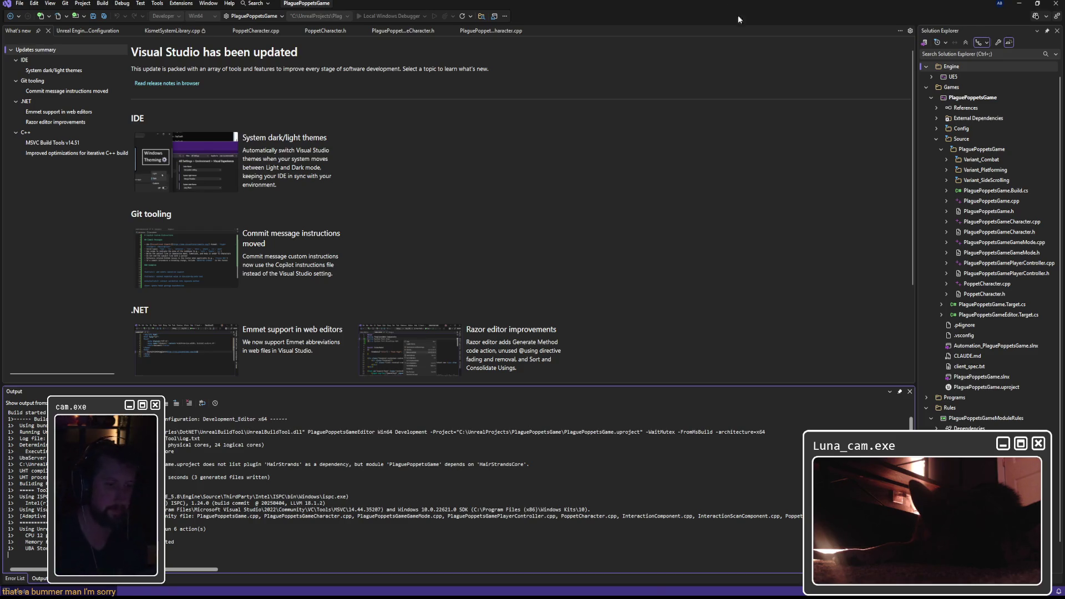
{"action": "key", "text": "alt+Tab"}
{"action": "scroll", "coordinate": [576, 288], "scroll_direction": "up", "scroll_amount": 2}
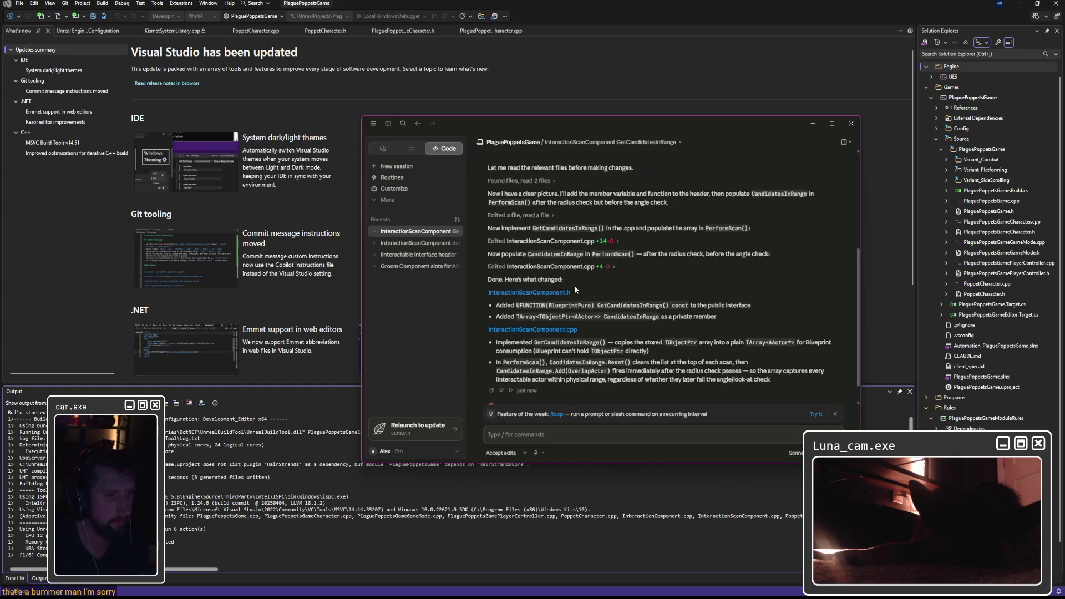
{"action": "scroll", "coordinate": [570, 307], "scroll_direction": "up", "scroll_amount": 5}
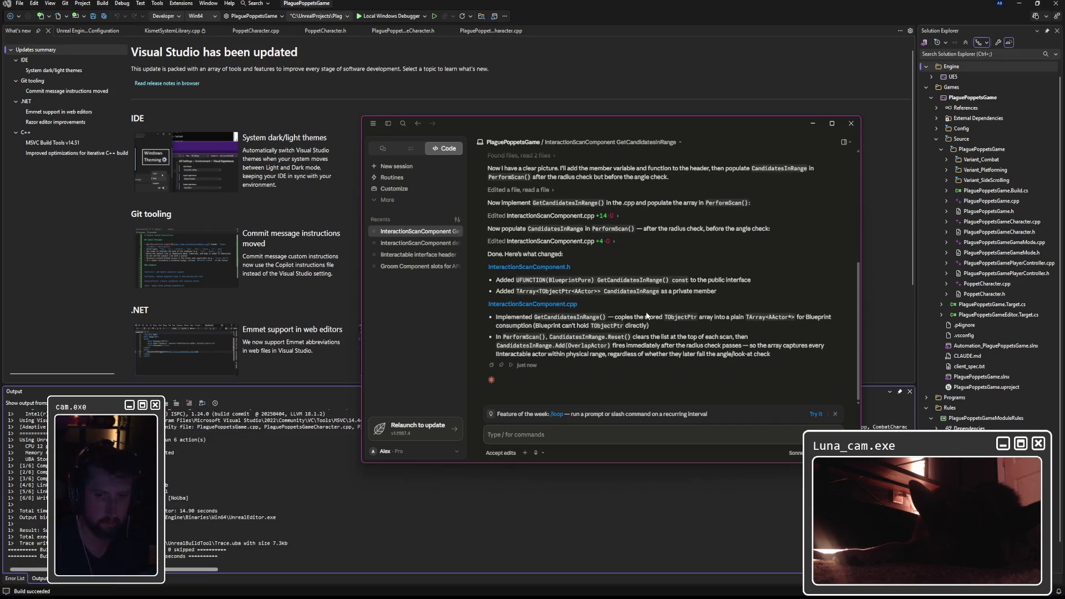
{"action": "left_click", "coordinate": [384, 148]}
{"action": "left_click_drag", "start_coordinate": [555, 123], "coordinate": [1064, 139]}
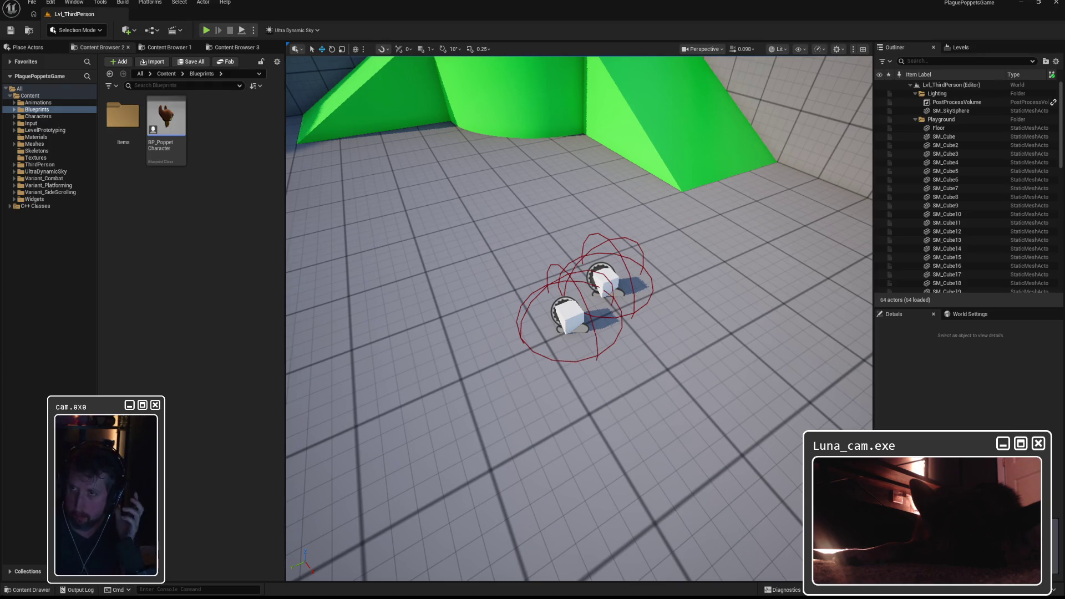
Step: Open BP_PoppetCharacter maximized and bring its EventGraph nodes into view
{"action": "double_click", "coordinate": [169, 139]}
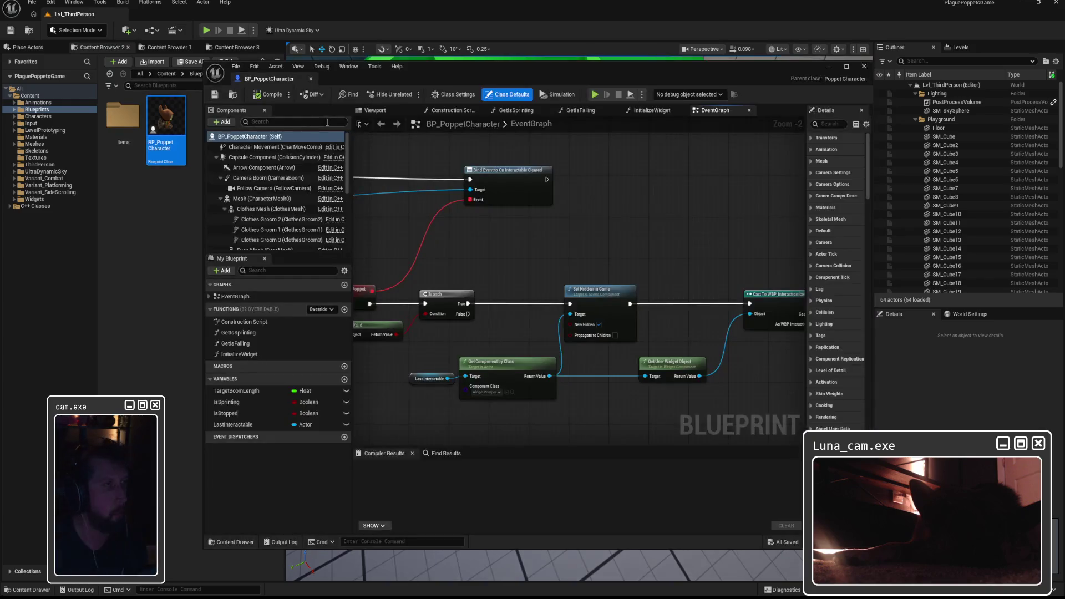
{"action": "double_click", "coordinate": [654, 78]}
{"action": "mouse_move", "coordinate": [484, 209]}
{"action": "left_mouse_down"}
{"action": "mouse_move", "coordinate": [837, 202]}
{"action": "mouse_move", "coordinate": [618, 203]}
{"action": "left_mouse_up"}
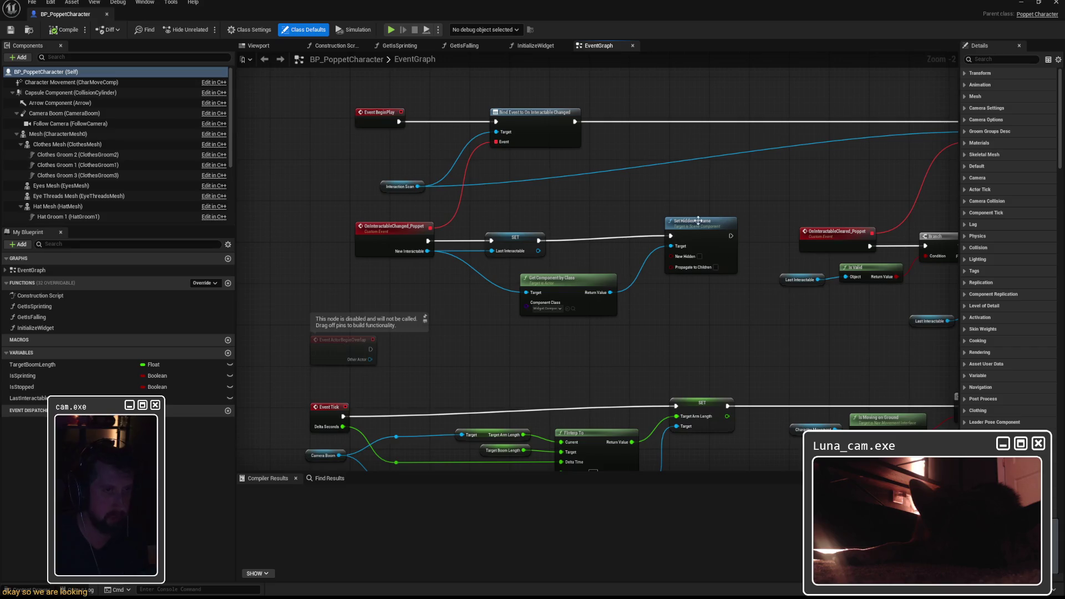
{"action": "left_click_drag", "start_coordinate": [732, 212], "coordinate": [683, 210]}
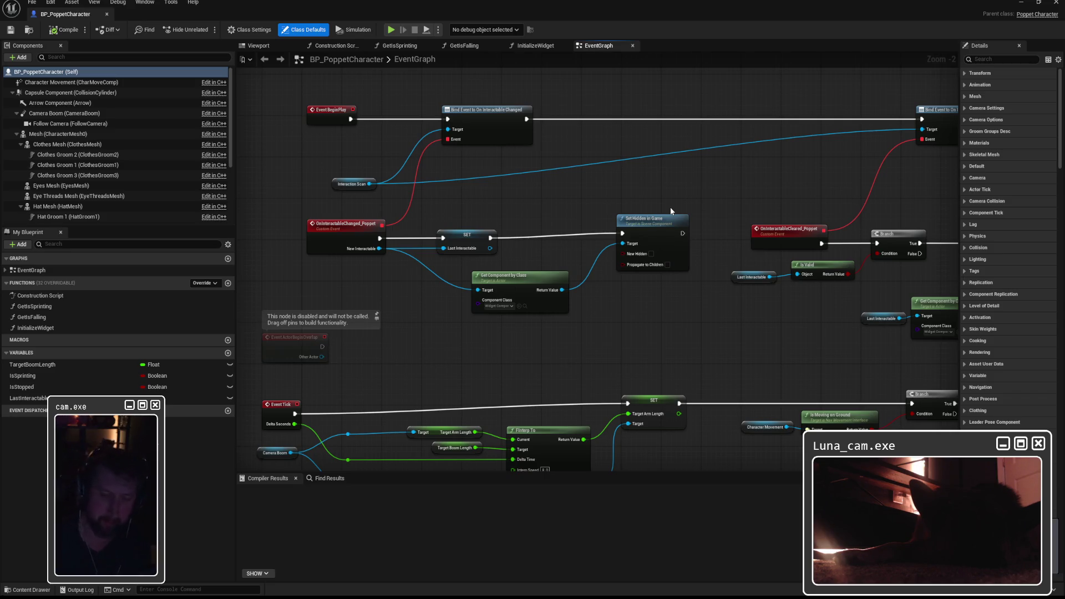
Step: Move Set Hidden in Game and shift the right-hand node group further right
{"action": "left_click_drag", "start_coordinate": [643, 219], "coordinate": [613, 227]}
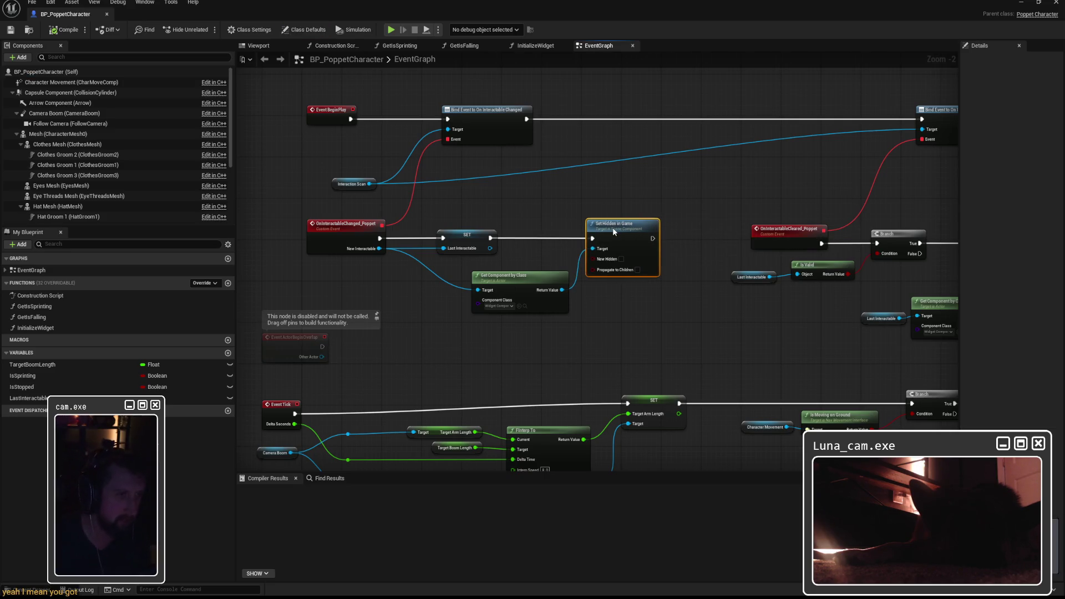
{"action": "scroll", "coordinate": [461, 213], "scroll_direction": "down", "scroll_amount": 3}
{"action": "left_click_drag", "start_coordinate": [468, 145], "coordinate": [853, 278]}
{"action": "left_click_drag", "start_coordinate": [586, 162], "coordinate": [677, 158]}
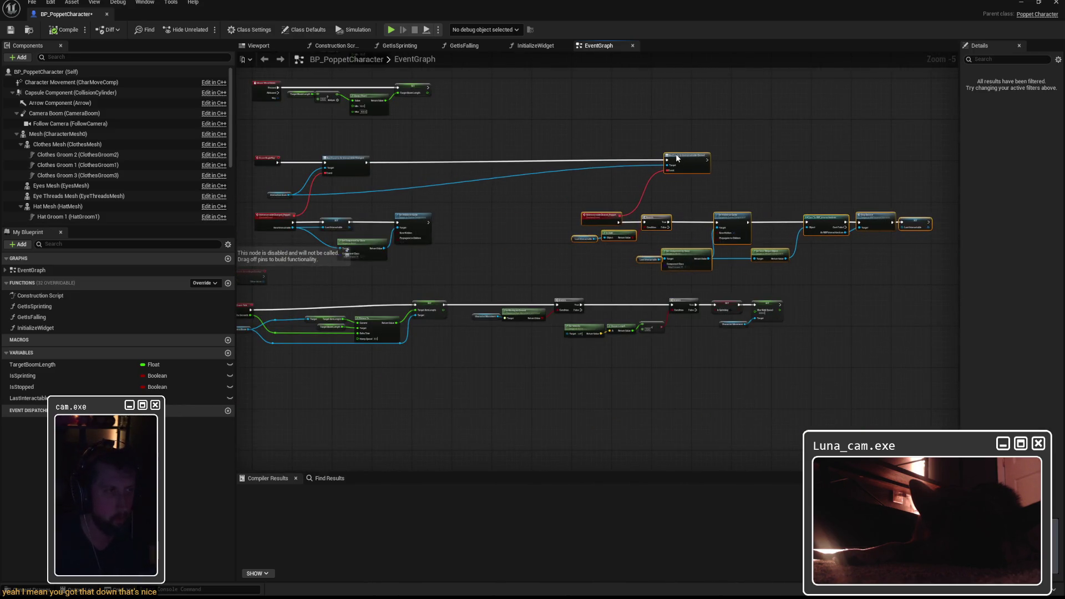
{"action": "left_click", "coordinate": [607, 172]}
{"action": "scroll", "coordinate": [621, 189], "scroll_direction": "up", "scroll_amount": 4}
{"action": "mouse_move", "coordinate": [640, 191]}
{"action": "left_mouse_down"}
{"action": "mouse_move", "coordinate": [732, 181]}
{"action": "mouse_move", "coordinate": [601, 188]}
{"action": "left_mouse_up"}
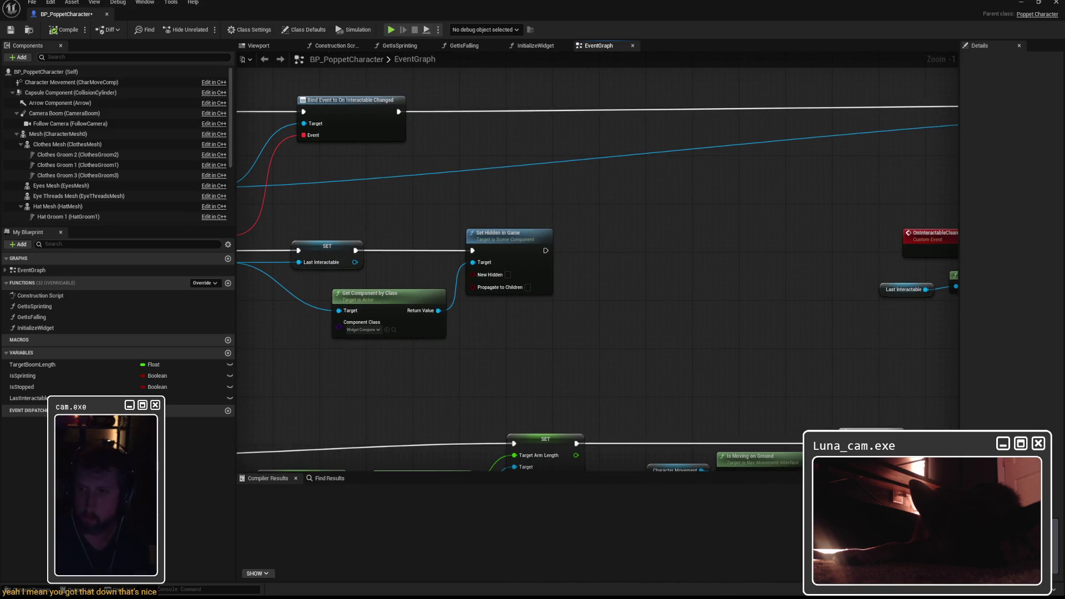
{"action": "left_click_drag", "start_coordinate": [623, 287], "coordinate": [803, 276]}
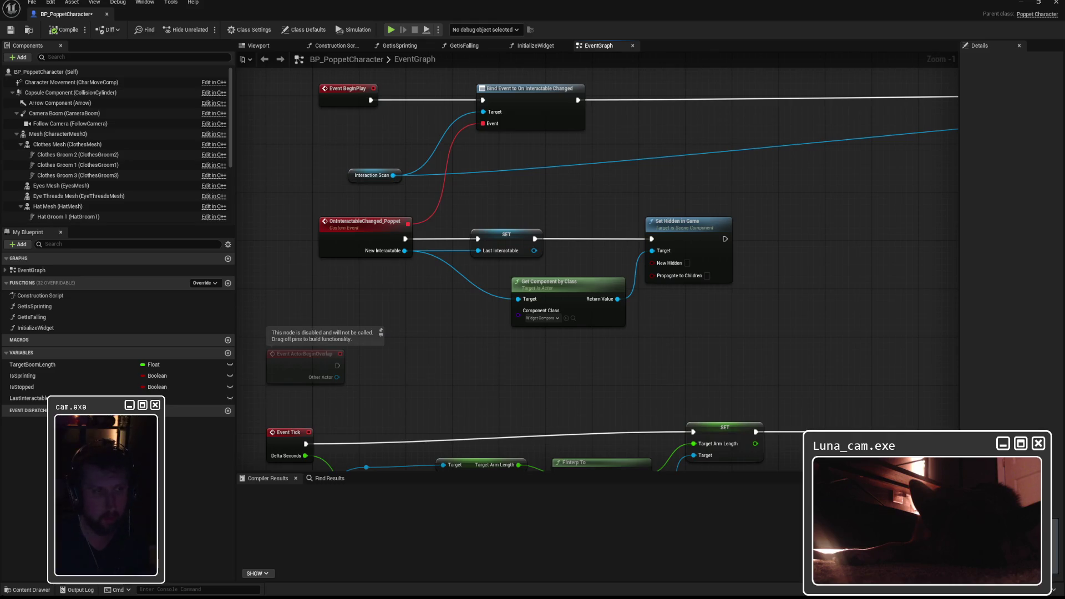
Step: Add a Get Interaction Scan node via 'get interaction sca' and place it near Set Hidden in Game
{"action": "left_click_drag", "start_coordinate": [706, 319], "coordinate": [614, 310]}
{"action": "right_click", "coordinate": [613, 309]}
{"action": "type", "text": "ge"}
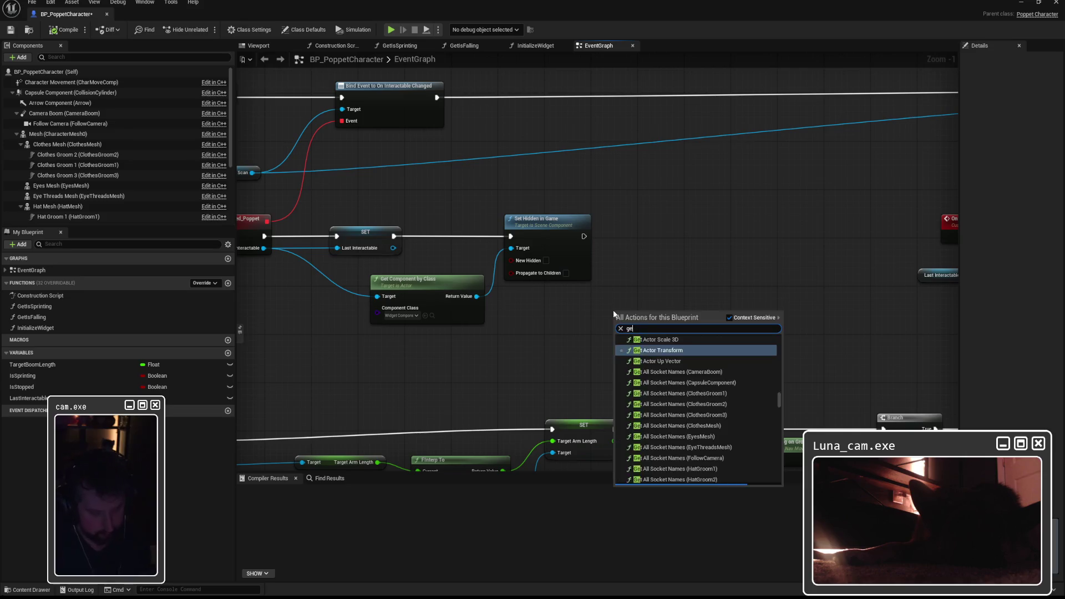
{"action": "type", "text": "t interaction sca"}
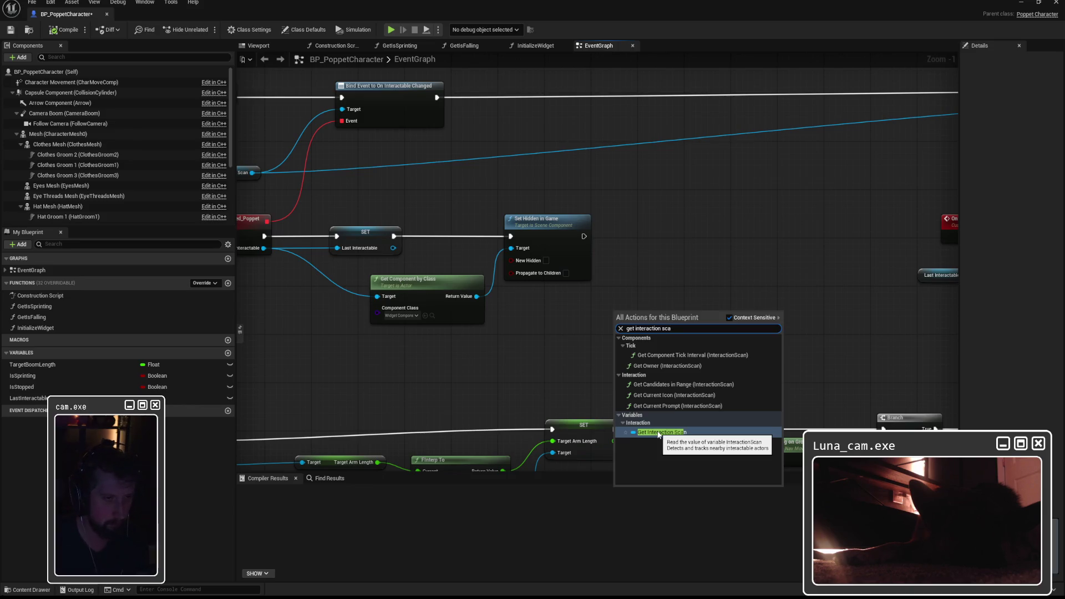
{"action": "left_click", "coordinate": [658, 431]}
{"action": "left_click_drag", "start_coordinate": [616, 316], "coordinate": [533, 344]}
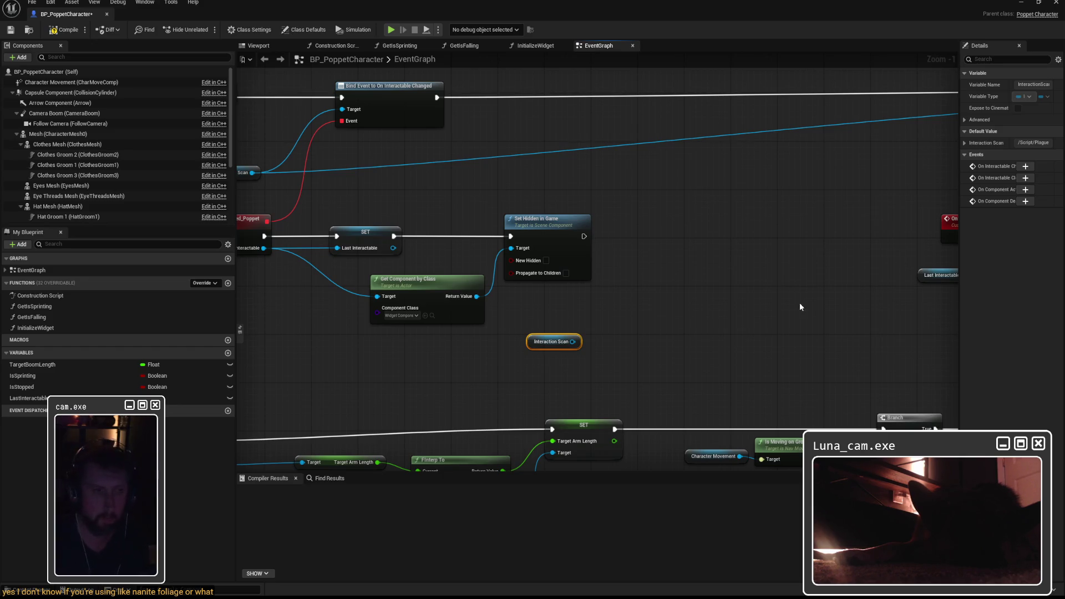
Step: Search 'new intera' in the action menu, then cancel without adding a node
{"action": "right_click", "coordinate": [641, 308]}
{"action": "type", "text": "nrwe"}
{"action": "key", "text": "BackSpace"}
{"action": "key", "text": "BackSpace"}
{"action": "key", "text": "BackSpace"}
{"action": "type", "text": "ew int"}
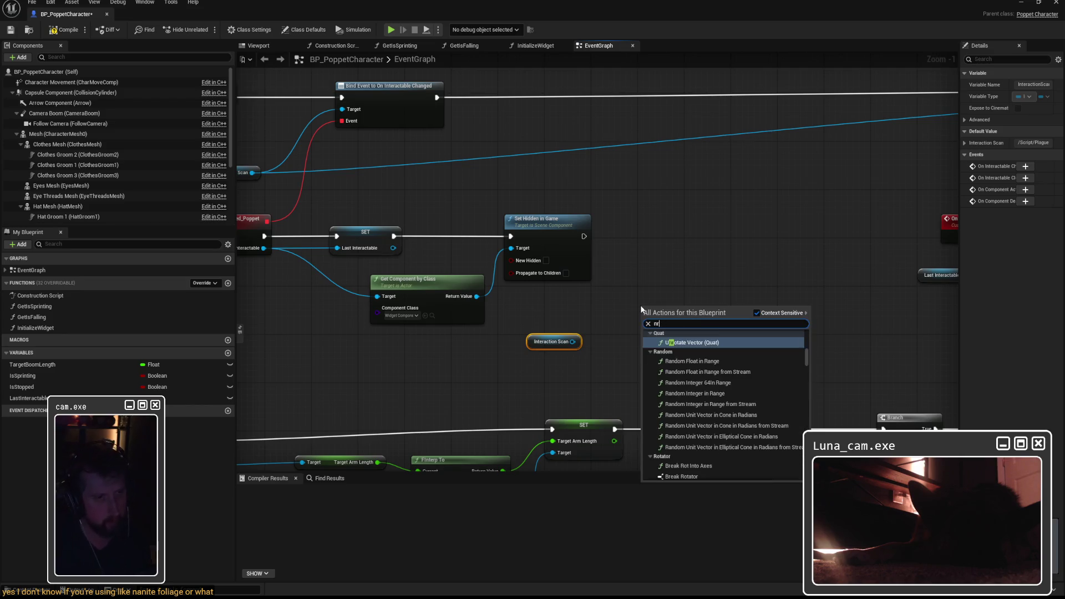
{"action": "type", "text": "erac"}
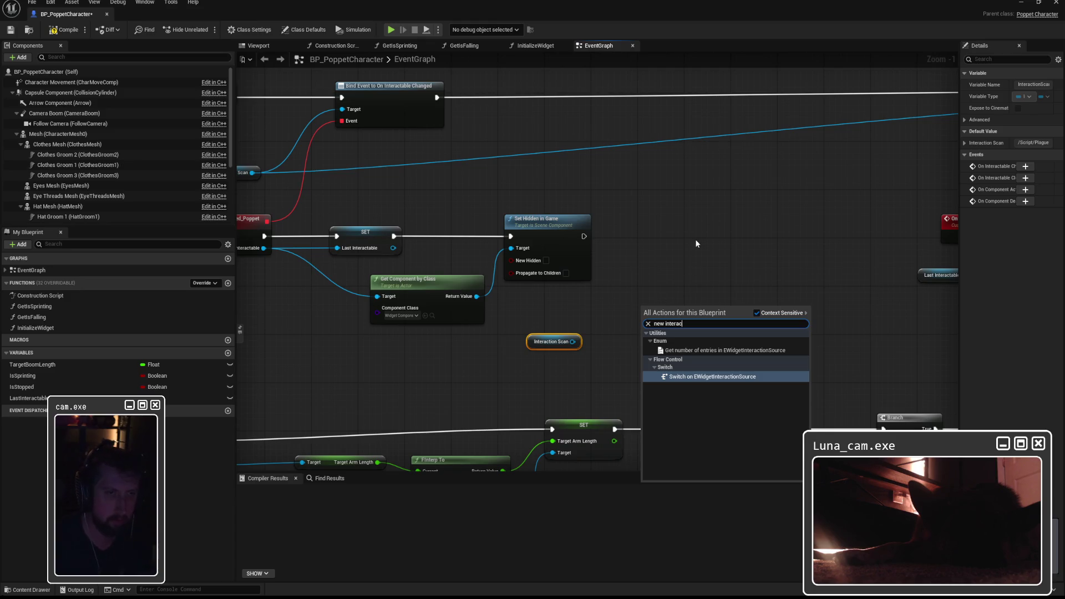
{"action": "left_click", "coordinate": [695, 239]}
Step: Move Get Component by Class and Set Hidden in Game right and Interaction Scan left
{"action": "left_click", "coordinate": [358, 229]}
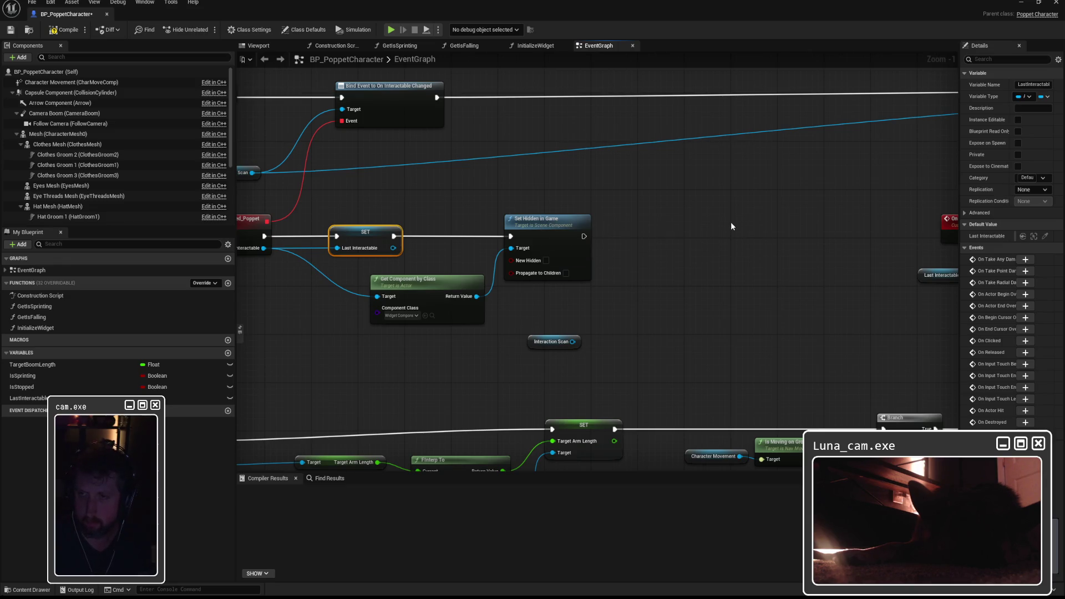
{"action": "mouse_move", "coordinate": [471, 332]}
{"action": "left_mouse_down"}
{"action": "mouse_move", "coordinate": [531, 233]}
{"action": "mouse_move", "coordinate": [874, 220]}
{"action": "mouse_move", "coordinate": [814, 219]}
{"action": "left_mouse_up"}
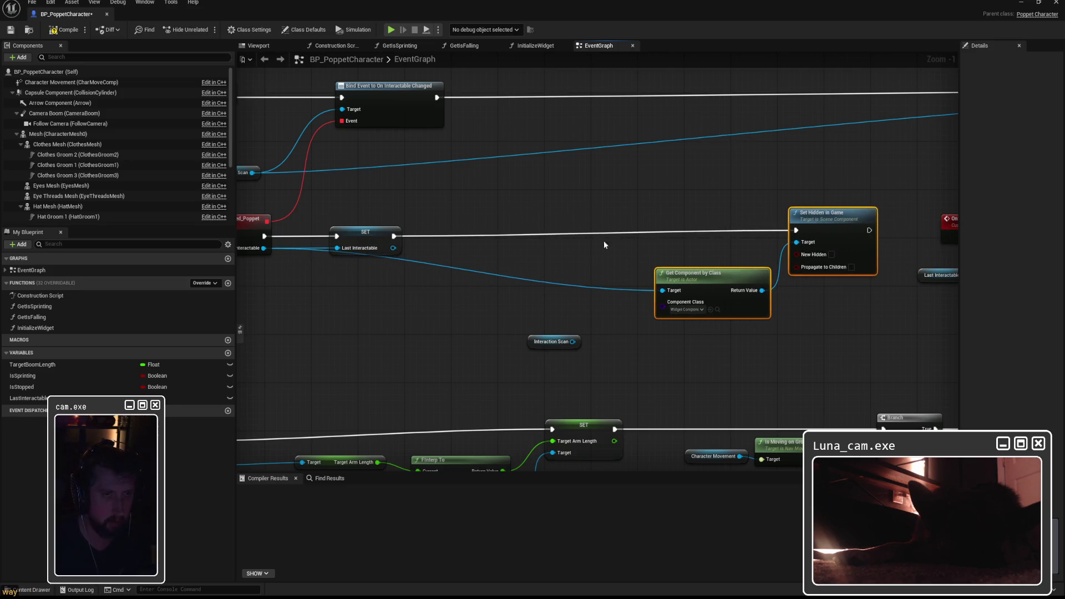
{"action": "mouse_move", "coordinate": [522, 253]}
{"action": "left_mouse_down"}
{"action": "mouse_move", "coordinate": [675, 254]}
{"action": "mouse_move", "coordinate": [528, 251]}
{"action": "left_mouse_up"}
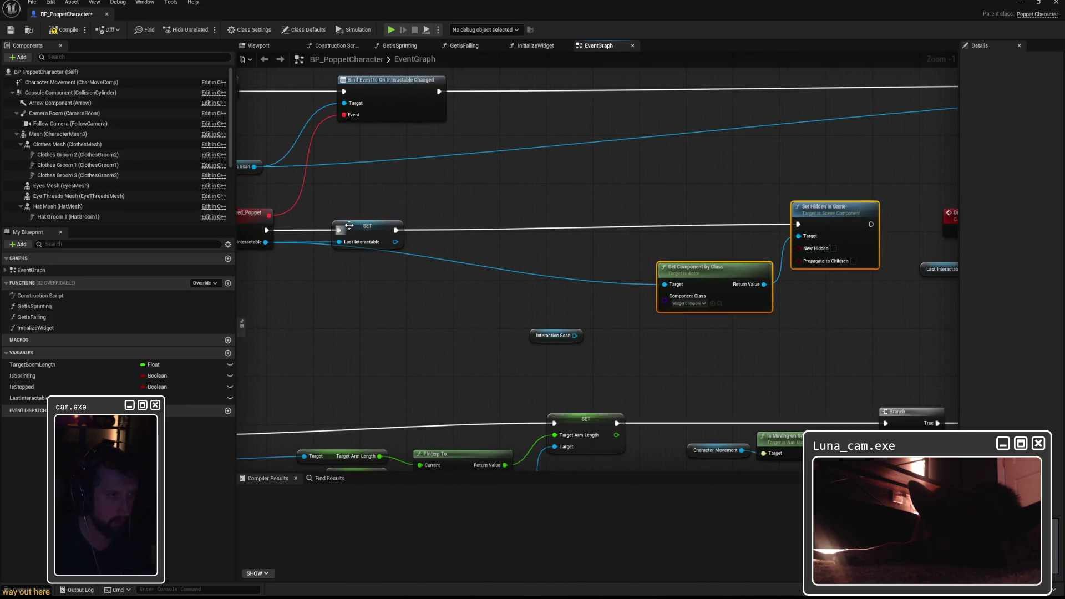
{"action": "left_click_drag", "start_coordinate": [444, 305], "coordinate": [533, 305]}
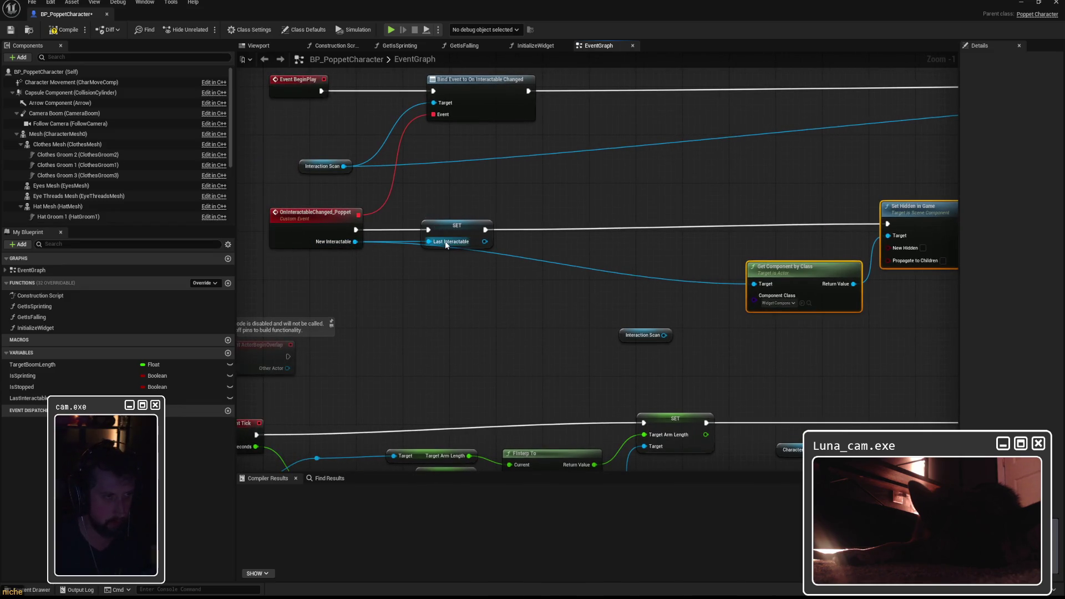
{"action": "left_click_drag", "start_coordinate": [570, 329], "coordinate": [464, 327]}
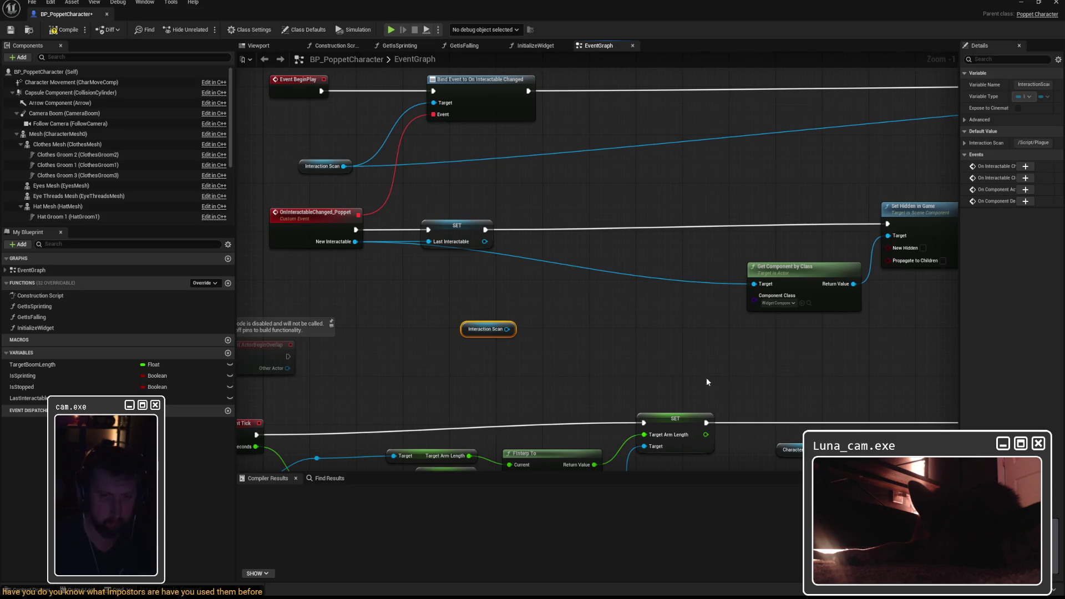
{"action": "left_click", "coordinate": [584, 338]}
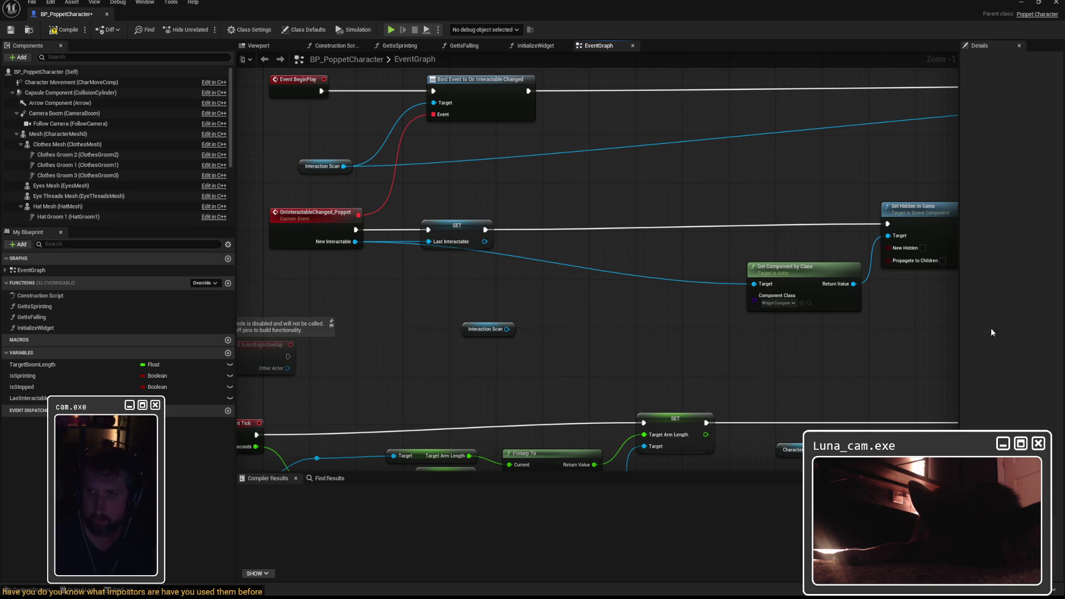
{"action": "mouse_move", "coordinate": [507, 329]}
{"action": "left_mouse_down"}
{"action": "mouse_move", "coordinate": [625, 351]}
{"action": "mouse_move", "coordinate": [555, 314]}
{"action": "left_mouse_up"}
Step: Add Get Candidates in Range off the Interaction Scan pin and place it beside the getter
{"action": "type", "text": "get candidates"}
{"action": "key", "text": "Return"}
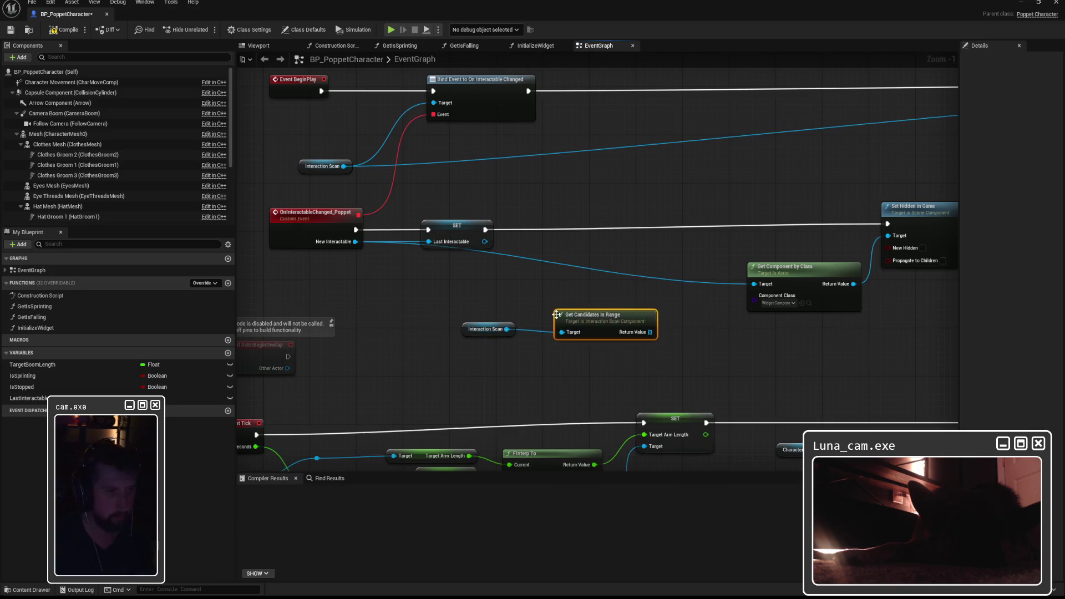
{"action": "left_click_drag", "start_coordinate": [555, 314], "coordinate": [532, 308]}
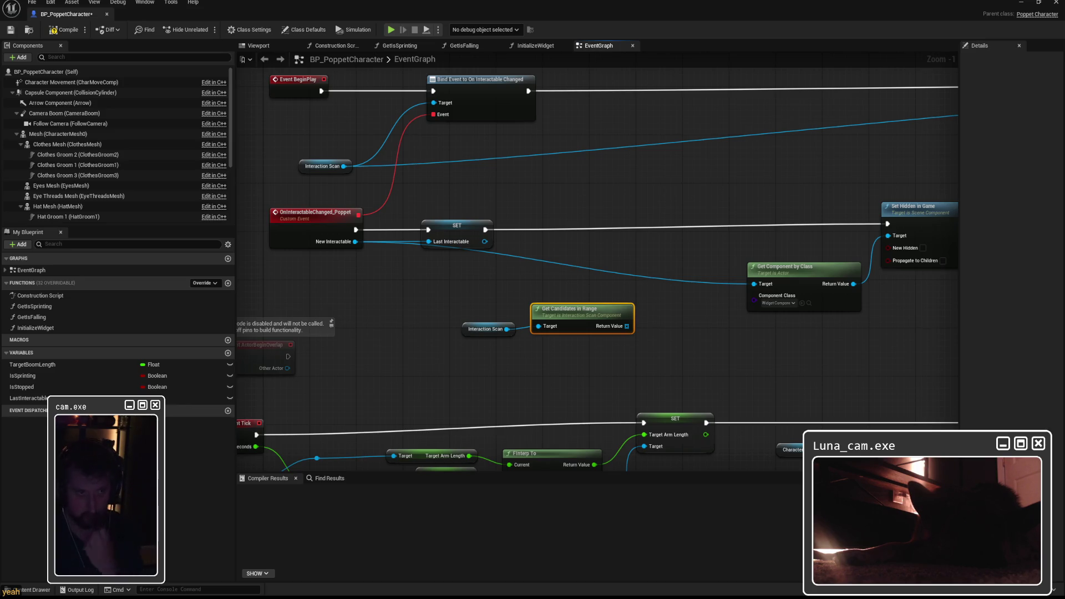
{"action": "left_click_drag", "start_coordinate": [573, 311], "coordinate": [467, 311]}
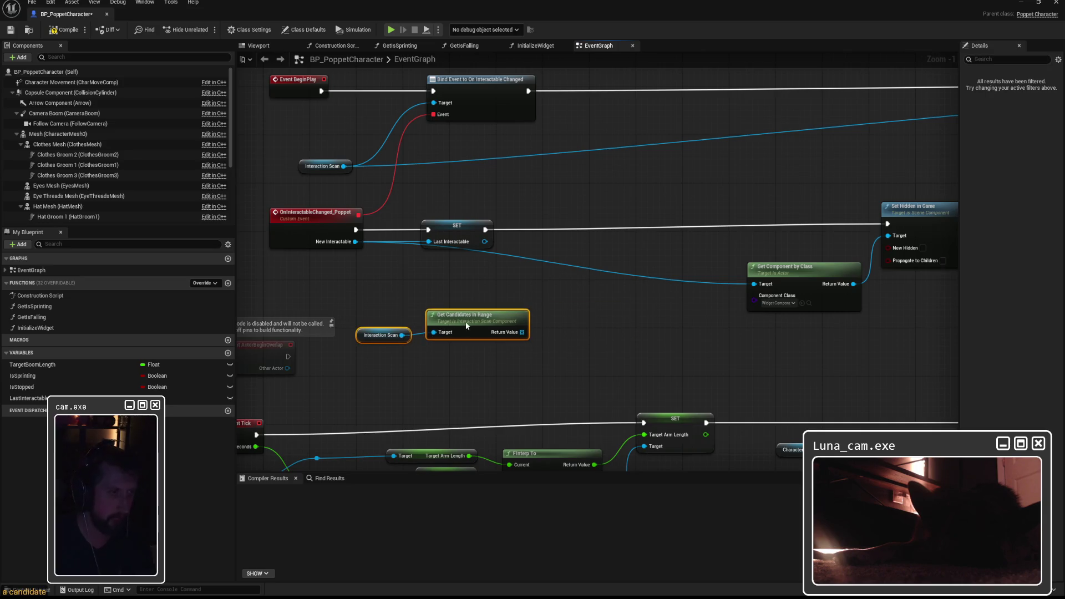
Step: Move the Event Tick node row down to make room
{"action": "scroll", "coordinate": [555, 283], "scroll_direction": "down", "scroll_amount": 4}
{"action": "left_click_drag", "start_coordinate": [261, 260], "coordinate": [886, 370]}
{"action": "mouse_move", "coordinate": [336, 277]}
{"action": "left_mouse_down"}
{"action": "mouse_move", "coordinate": [347, 349]}
{"action": "mouse_move", "coordinate": [376, 348]}
{"action": "left_mouse_up"}
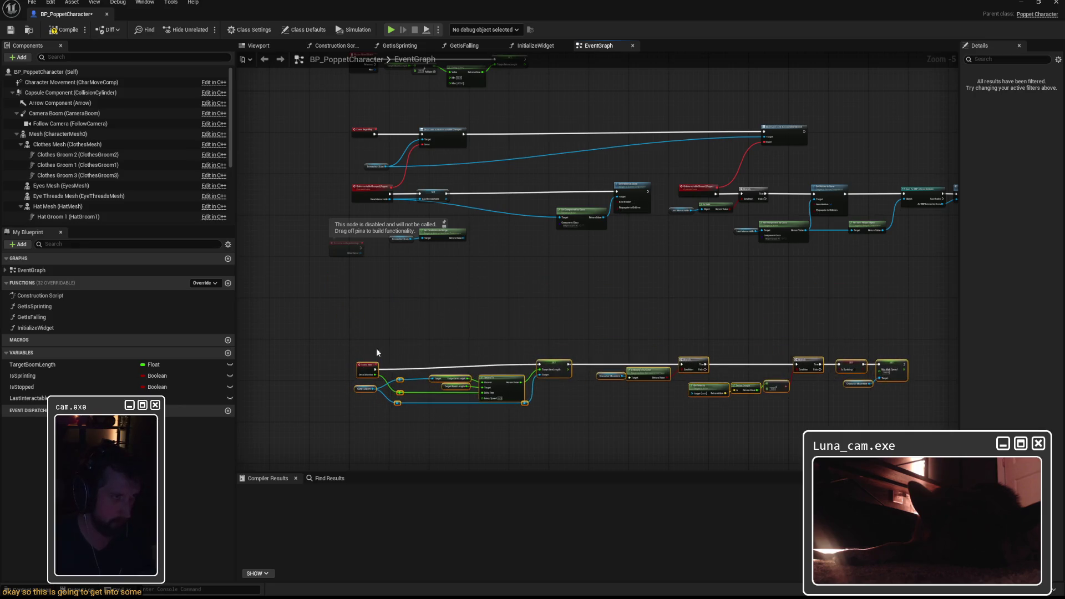
{"action": "scroll", "coordinate": [416, 249], "scroll_direction": "up", "scroll_amount": 4}
Step: Add a For Each Loop over the candidates after SET Last Interactable, Completed driving Set Hidden in Game
{"action": "left_click_drag", "start_coordinate": [519, 224], "coordinate": [554, 227]}
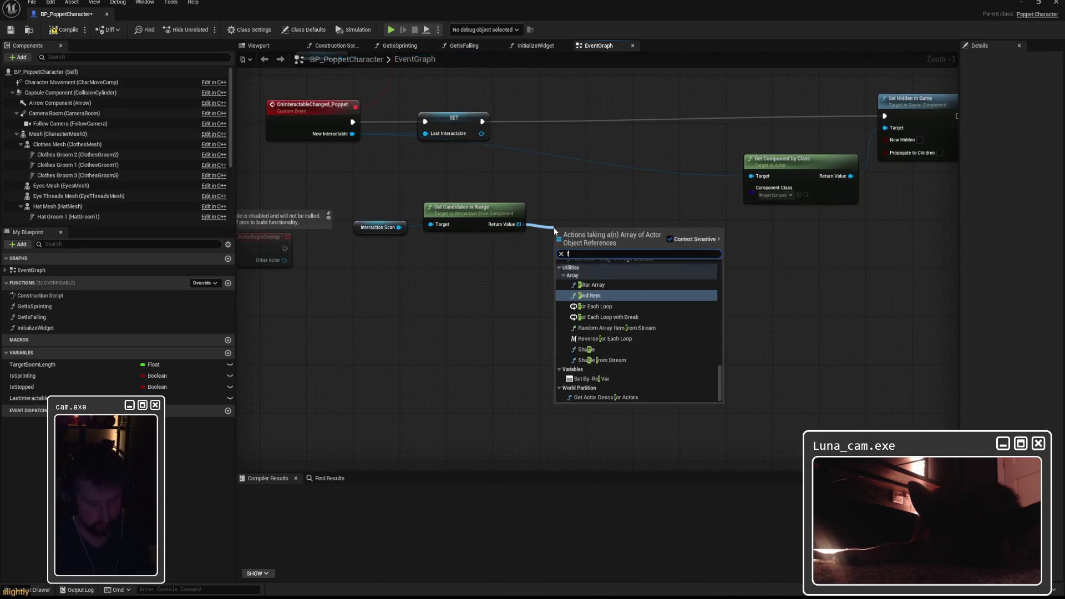
{"action": "type", "text": "for loop"}
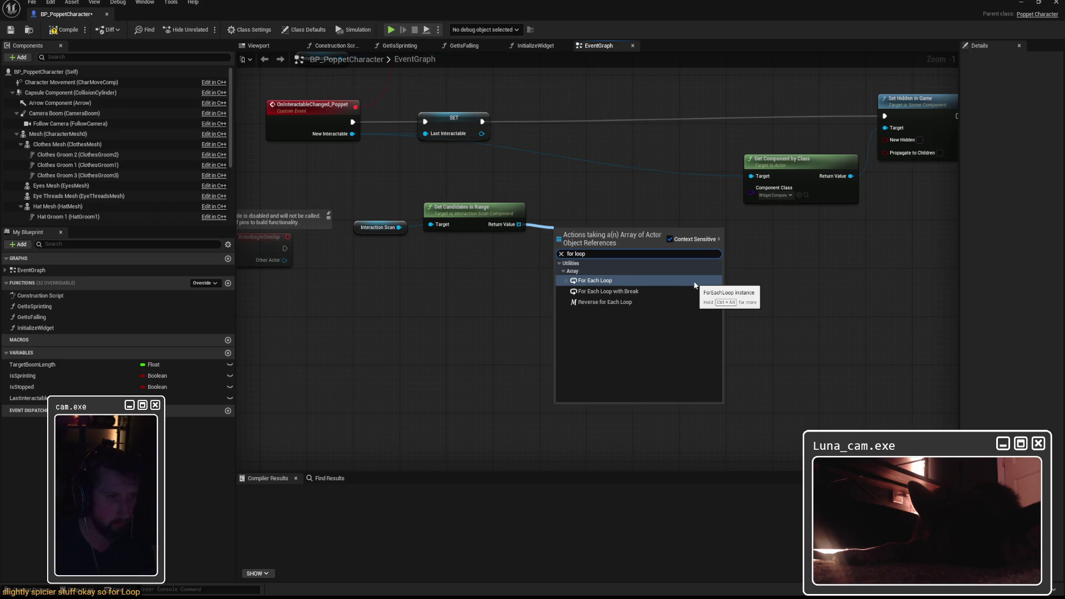
{"action": "left_click", "coordinate": [593, 281]}
{"action": "left_click_drag", "start_coordinate": [578, 232], "coordinate": [590, 202]}
{"action": "mouse_move", "coordinate": [483, 121]}
{"action": "left_mouse_down"}
{"action": "mouse_move", "coordinate": [565, 219]}
{"action": "mouse_move", "coordinate": [614, 225]}
{"action": "left_mouse_up"}
{"action": "mouse_move", "coordinate": [636, 271]}
{"action": "left_mouse_down"}
{"action": "mouse_move", "coordinate": [796, 89]}
{"action": "mouse_move", "coordinate": [760, 160]}
{"action": "mouse_move", "coordinate": [884, 119]}
{"action": "left_mouse_up"}
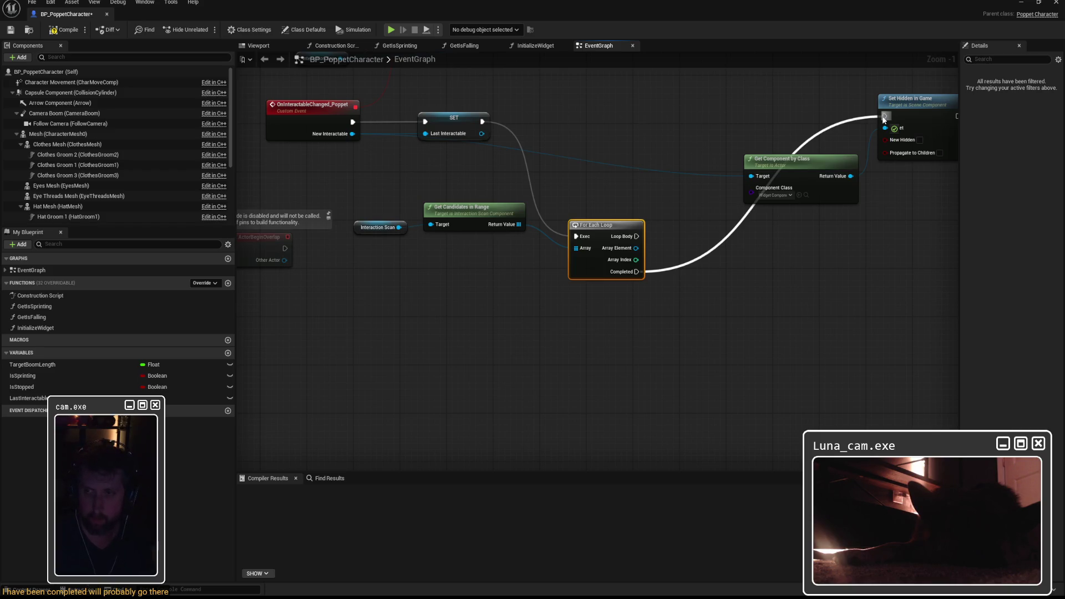
Step: Reposition the Interaction Scan, Get Candidates in Range and For Each Loop nodes
{"action": "left_click_drag", "start_coordinate": [360, 186], "coordinate": [443, 227]}
{"action": "left_click_drag", "start_coordinate": [476, 223], "coordinate": [446, 357]}
{"action": "left_click_drag", "start_coordinate": [603, 225], "coordinate": [557, 225]}
{"action": "left_click", "coordinate": [620, 340]}
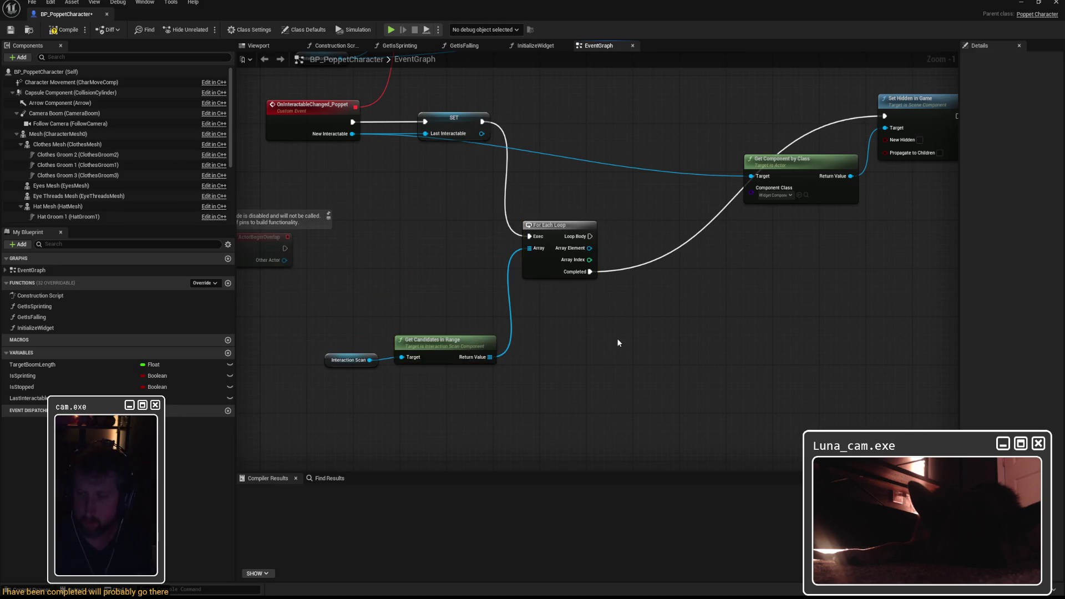
Step: On Loop Body, add Get Component by Class and Set Hidden in Game with New Hidden ticked
{"action": "right_click", "coordinate": [642, 360]}
{"action": "type", "text": "get comp"}
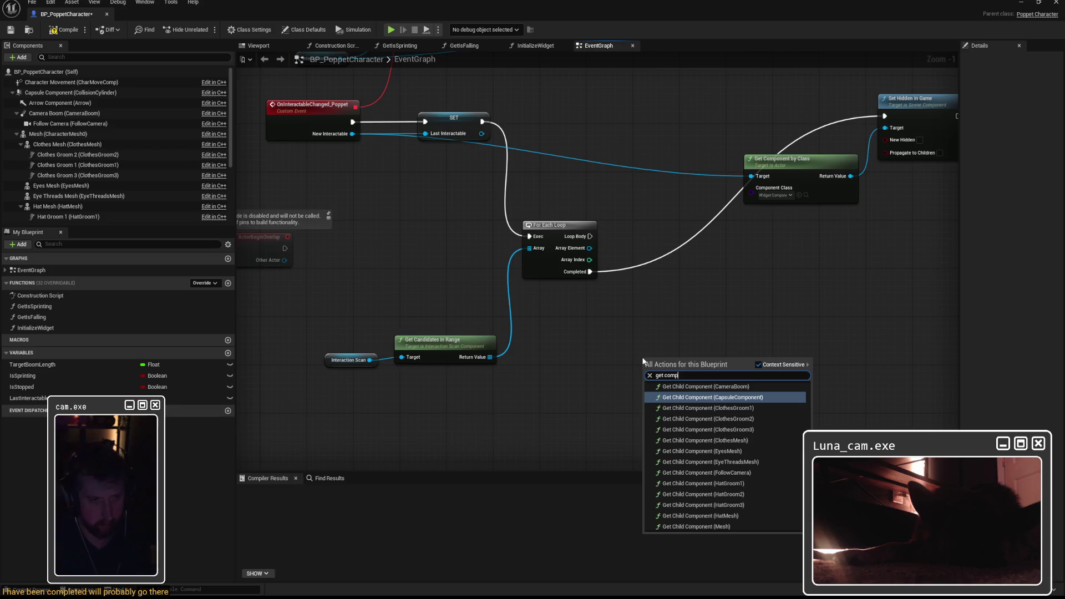
{"action": "type", "text": "on"}
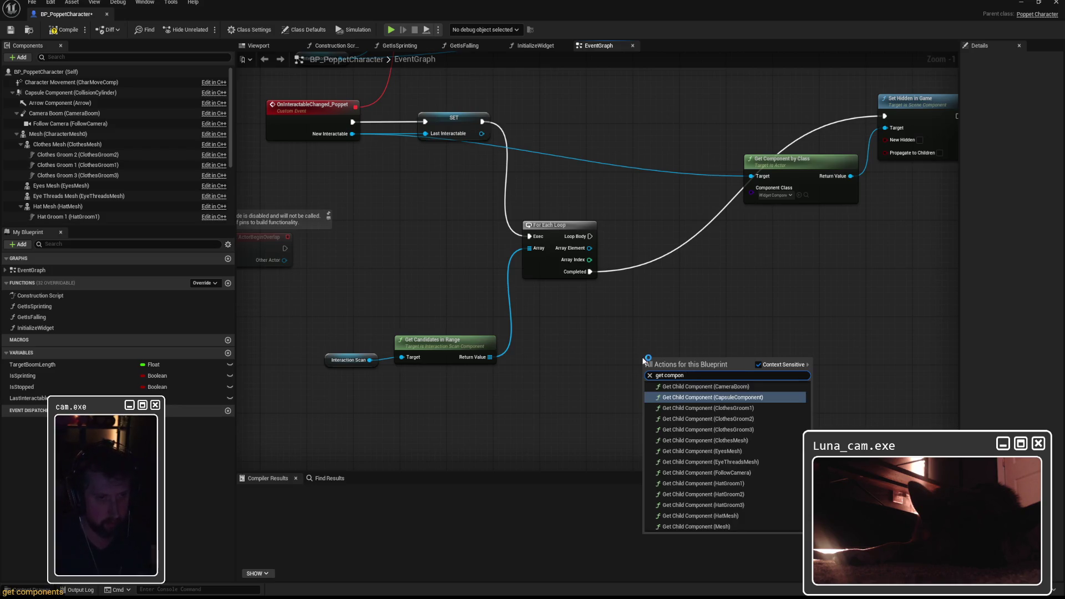
{"action": "type", "text": "ent by c"}
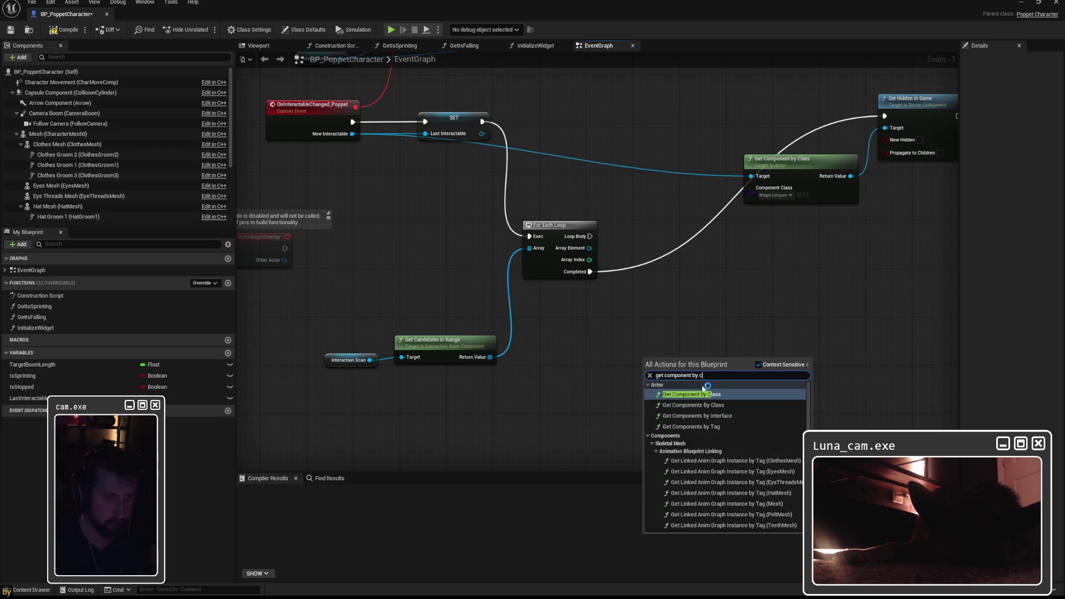
{"action": "left_click", "coordinate": [701, 393]}
{"action": "mouse_move", "coordinate": [668, 361]}
{"action": "left_mouse_down"}
{"action": "mouse_move", "coordinate": [668, 322]}
{"action": "mouse_move", "coordinate": [663, 332]}
{"action": "left_mouse_up"}
{"action": "key", "text": "ctrl+z"}
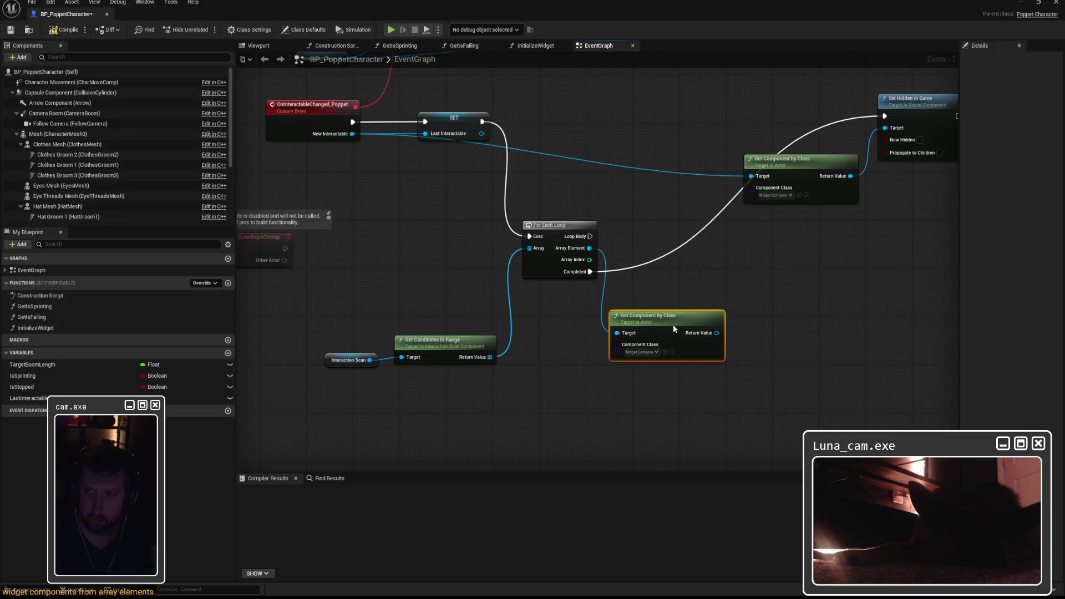
{"action": "mouse_move", "coordinate": [736, 343]}
{"action": "left_mouse_down"}
{"action": "mouse_move", "coordinate": [620, 338]}
{"action": "mouse_move", "coordinate": [684, 304]}
{"action": "left_mouse_up"}
{"action": "type", "text": "set hidden"}
{"action": "key", "text": "Return"}
{"action": "left_click", "coordinate": [677, 352]}
{"action": "mouse_move", "coordinate": [473, 231]}
{"action": "left_mouse_down"}
{"action": "mouse_move", "coordinate": [646, 310]}
{"action": "mouse_move", "coordinate": [675, 248]}
{"action": "mouse_move", "coordinate": [664, 260]}
{"action": "left_mouse_up"}
Step: Tidy the hiding nodes and move Get Candidates and Interaction Scan up
{"action": "left_click_drag", "start_coordinate": [567, 312], "coordinate": [583, 313]}
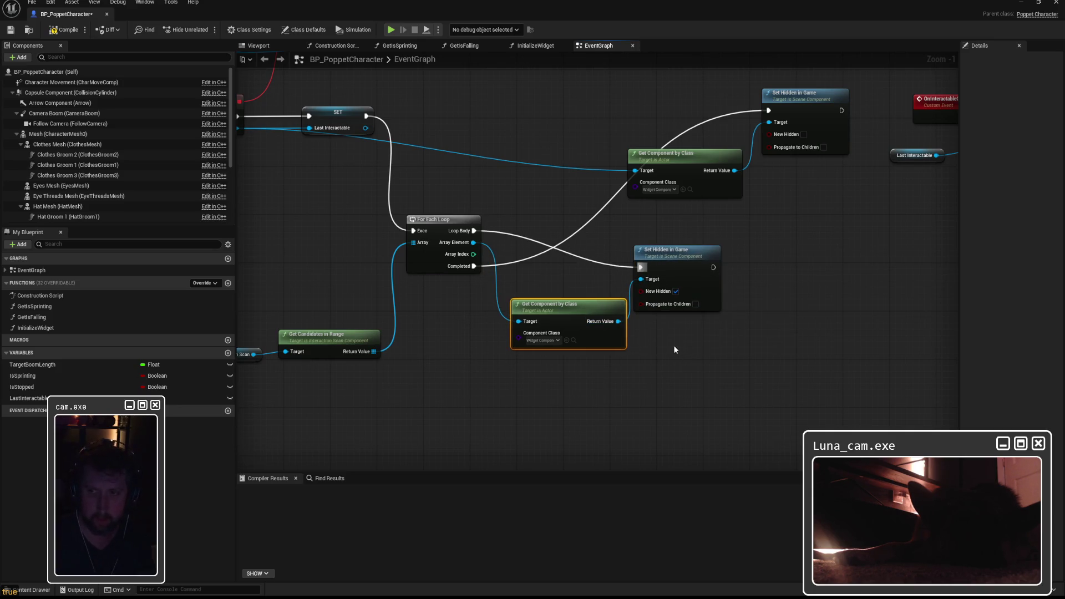
{"action": "left_click", "coordinate": [571, 390]}
{"action": "left_click_drag", "start_coordinate": [559, 375], "coordinate": [600, 355]}
{"action": "left_click", "coordinate": [463, 328]}
{"action": "left_click_drag", "start_coordinate": [463, 328], "coordinate": [467, 238]}
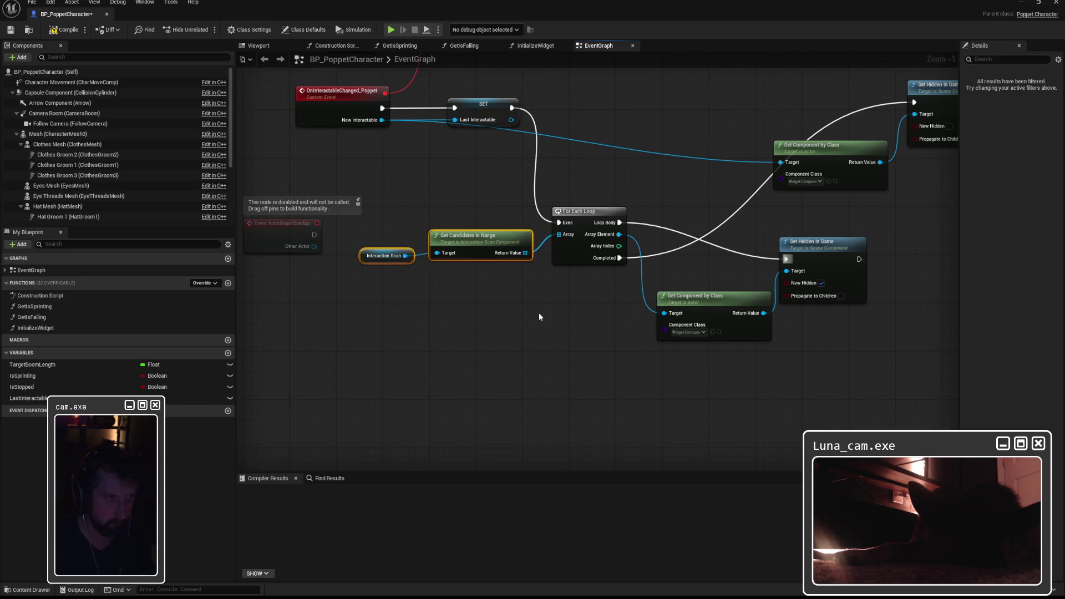
Step: Line up the candidate nodes with the loop and rewire the widget component's Return Value
{"action": "left_click_drag", "start_coordinate": [542, 311], "coordinate": [406, 321]}
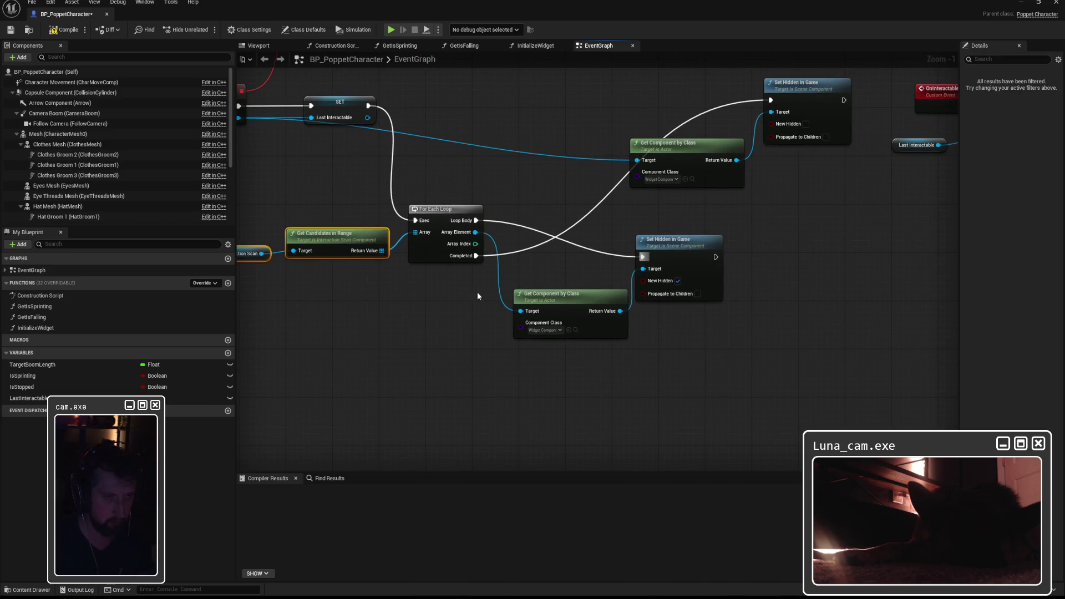
{"action": "left_click", "coordinate": [674, 241]}
{"action": "left_click_drag", "start_coordinate": [726, 182], "coordinate": [583, 285]}
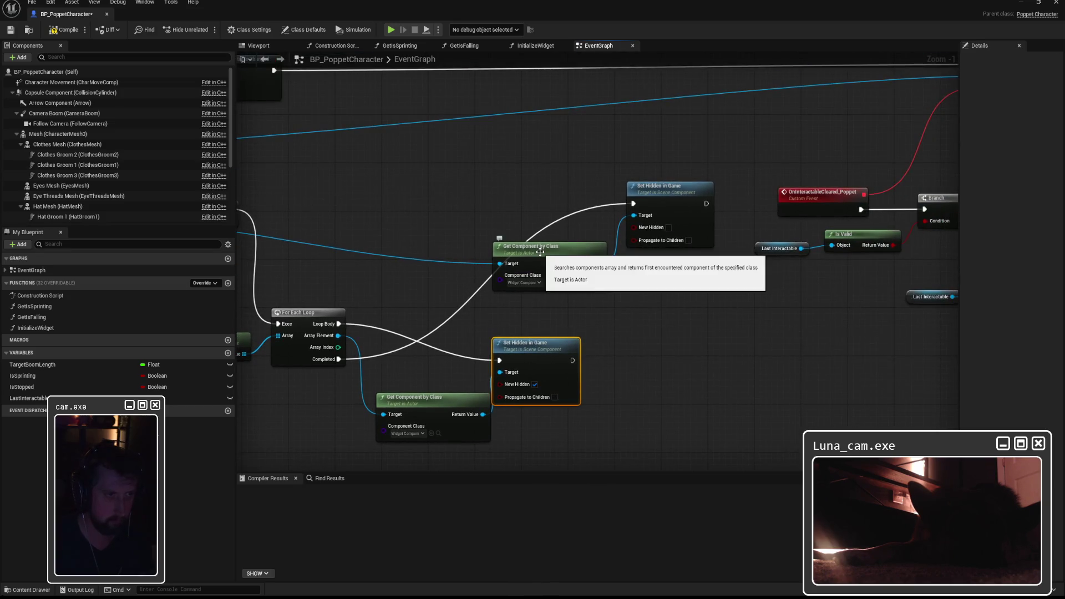
{"action": "mouse_move", "coordinate": [518, 251]}
{"action": "left_mouse_down"}
{"action": "mouse_move", "coordinate": [749, 208]}
{"action": "mouse_move", "coordinate": [560, 207]}
{"action": "mouse_move", "coordinate": [652, 203]}
{"action": "mouse_move", "coordinate": [501, 331]}
{"action": "mouse_move", "coordinate": [505, 375]}
{"action": "mouse_move", "coordinate": [494, 354]}
{"action": "mouse_move", "coordinate": [492, 384]}
{"action": "mouse_move", "coordinate": [573, 186]}
{"action": "mouse_move", "coordinate": [714, 180]}
{"action": "mouse_move", "coordinate": [701, 175]}
{"action": "left_mouse_up"}
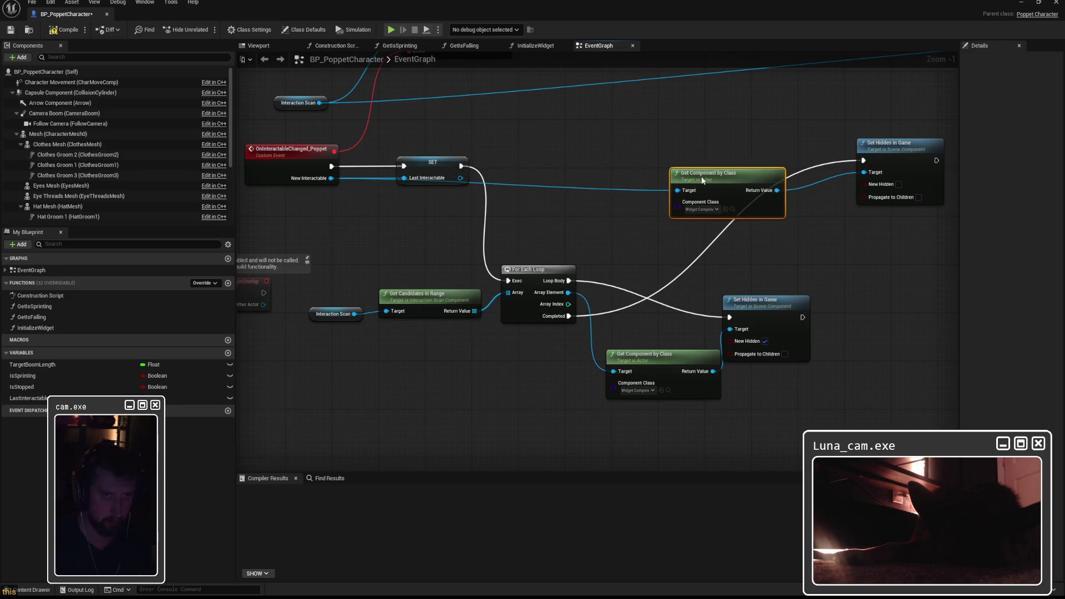
{"action": "left_click_drag", "start_coordinate": [579, 195], "coordinate": [515, 197]}
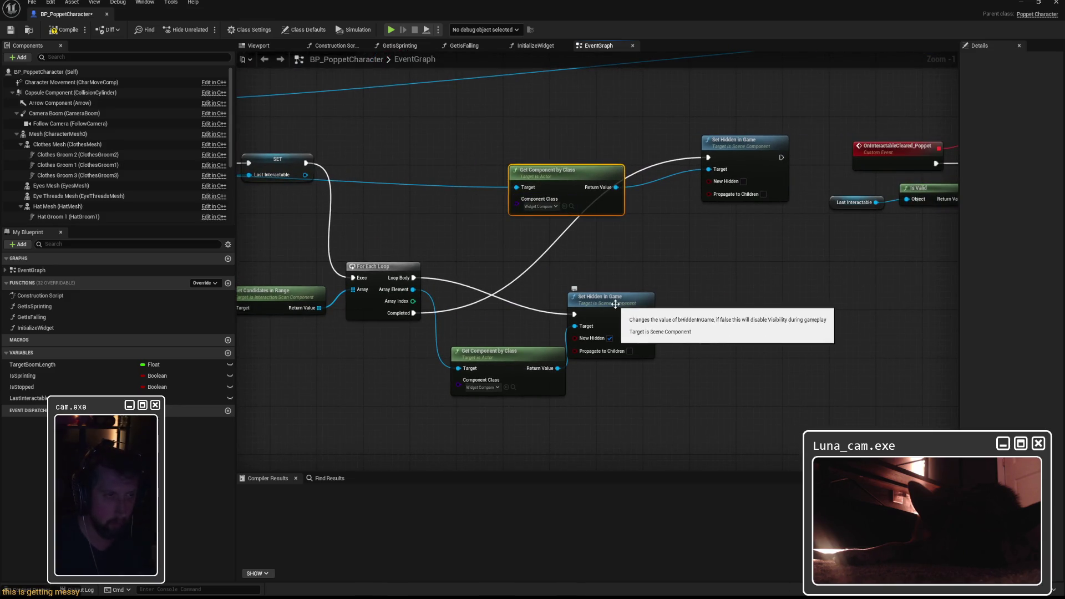
{"action": "left_click", "coordinate": [620, 300]}
{"action": "left_click_drag", "start_coordinate": [616, 190], "coordinate": [681, 224]}
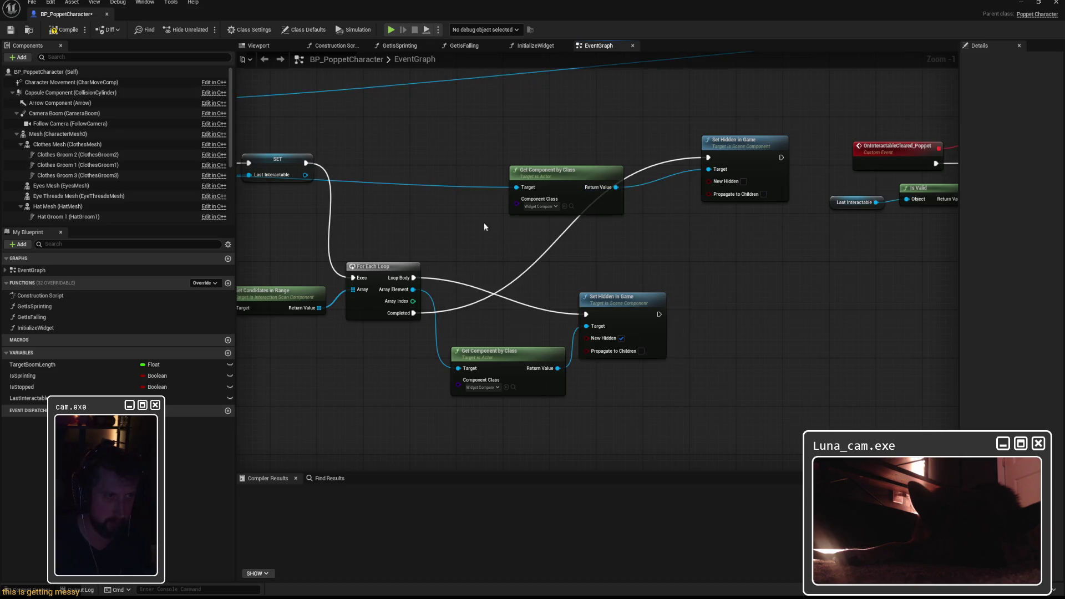
{"action": "left_click_drag", "start_coordinate": [484, 222], "coordinate": [672, 165]}
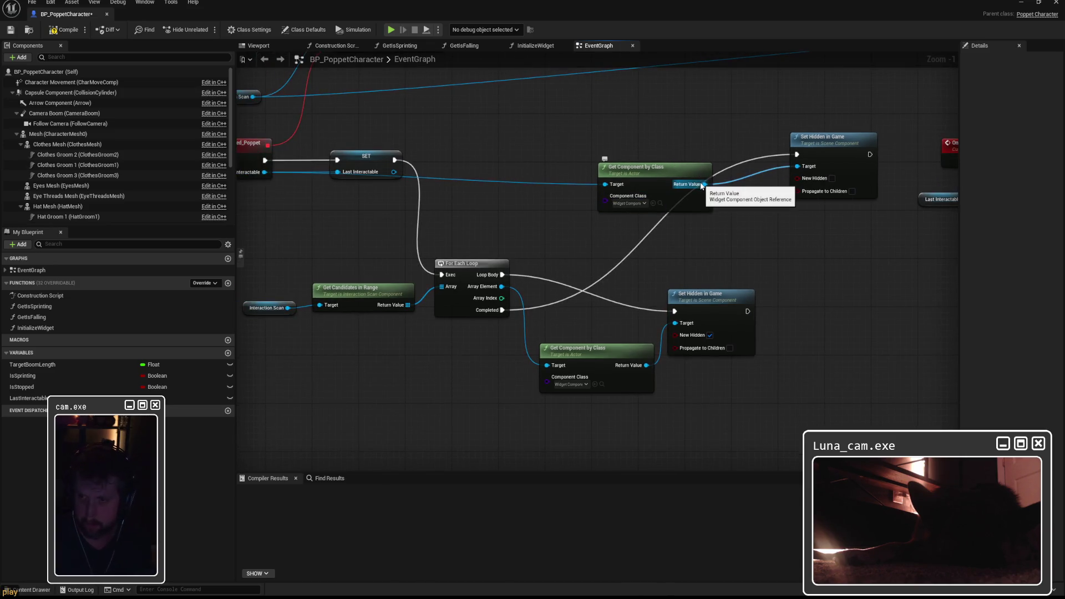
{"action": "mouse_move", "coordinate": [702, 186]}
{"action": "left_mouse_down"}
{"action": "mouse_move", "coordinate": [632, 184]}
{"action": "mouse_move", "coordinate": [738, 289]}
{"action": "mouse_move", "coordinate": [638, 295]}
{"action": "left_mouse_up"}
Step: Duplicate Set Hidden in Game, feed it the widget component, and set New Hidden to false
{"action": "key", "text": "ctrl+c"}
{"action": "key", "text": "ctrl+v"}
{"action": "mouse_move", "coordinate": [632, 184]}
{"action": "left_mouse_down"}
{"action": "mouse_move", "coordinate": [736, 299]}
{"action": "mouse_move", "coordinate": [790, 289]}
{"action": "mouse_move", "coordinate": [476, 258]}
{"action": "left_mouse_up"}
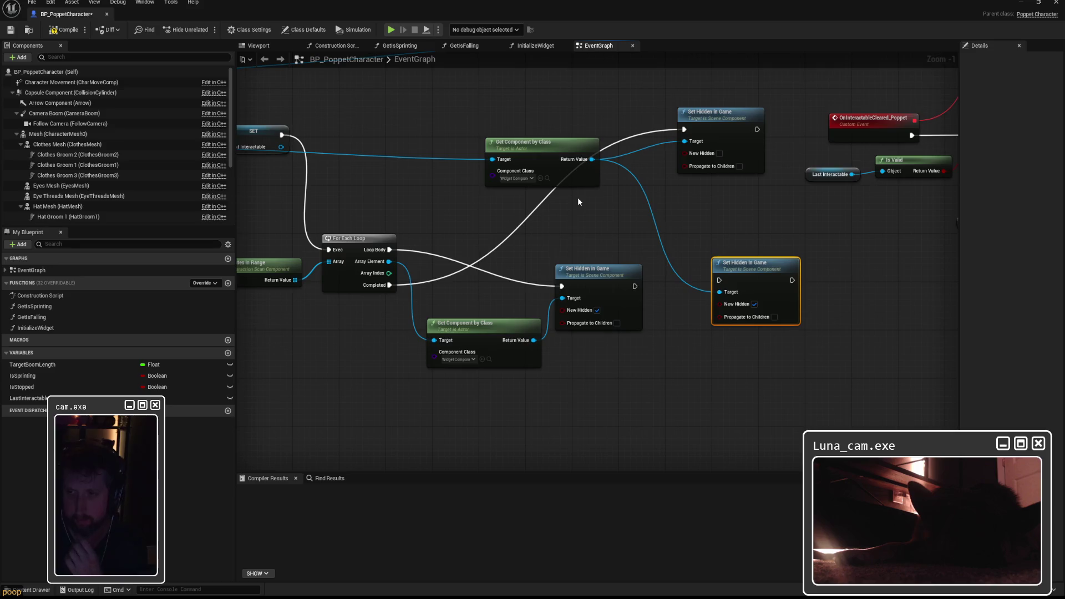
{"action": "left_click", "coordinate": [754, 303]}
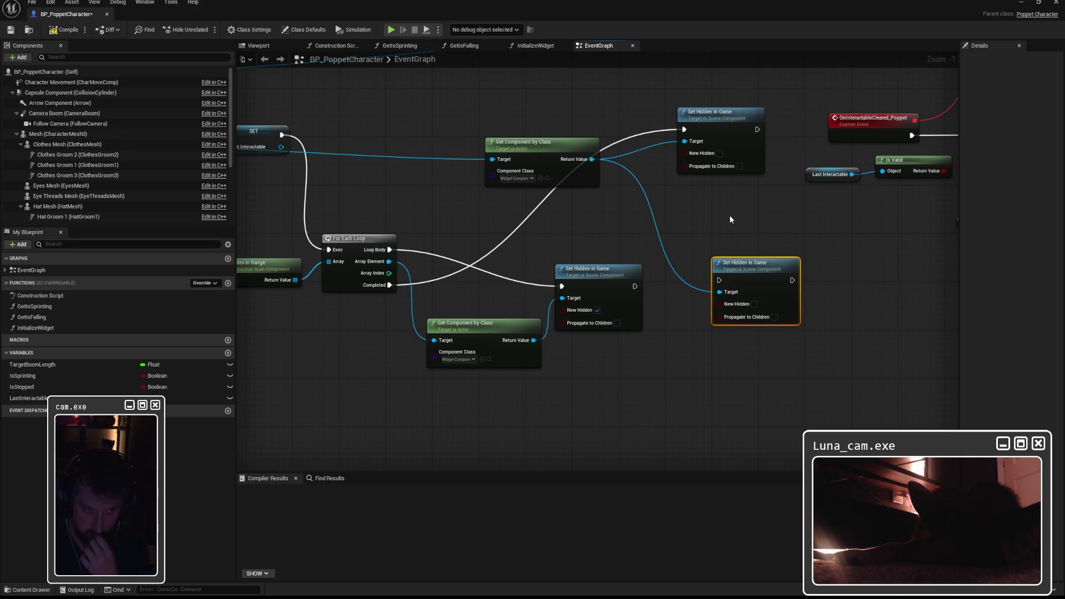
Step: Zoom out and marquee-select the right-hand nodes
{"action": "scroll", "coordinate": [790, 211], "scroll_direction": "down", "scroll_amount": 4}
{"action": "mouse_move", "coordinate": [580, 130]}
{"action": "left_mouse_down"}
{"action": "mouse_move", "coordinate": [934, 247]}
{"action": "mouse_move", "coordinate": [890, 259]}
{"action": "left_mouse_up"}
{"action": "left_click_drag", "start_coordinate": [493, 131], "coordinate": [888, 298]}
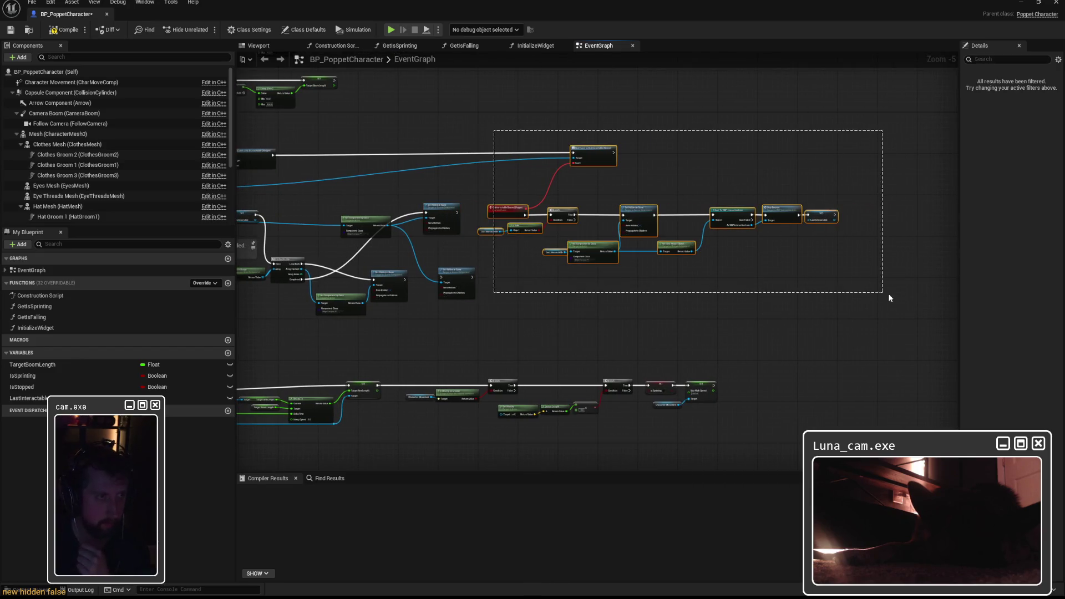
Step: Move the right-hand node group and the pair of Set Hidden in Game nodes further right
{"action": "left_click_drag", "start_coordinate": [585, 155], "coordinate": [726, 155]}
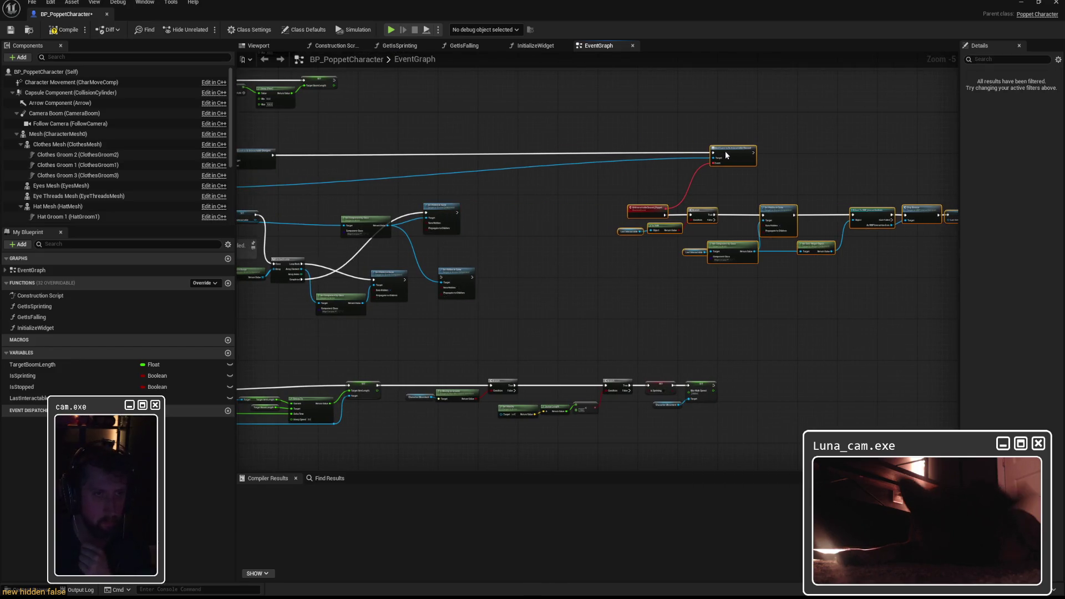
{"action": "scroll", "coordinate": [748, 197], "scroll_direction": "up", "scroll_amount": 3}
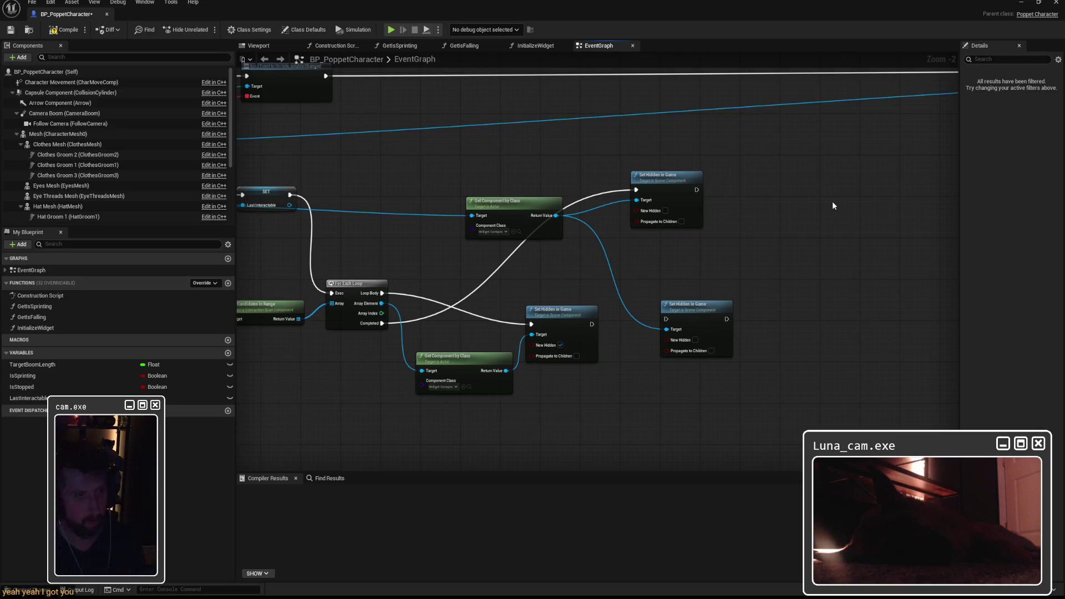
{"action": "left_click_drag", "start_coordinate": [788, 364], "coordinate": [787, 365]}
{"action": "left_click_drag", "start_coordinate": [715, 306], "coordinate": [904, 307]}
{"action": "left_click", "coordinate": [694, 292]}
Step: Raise For Each Loop, Get Candidates in Range and Interaction Scan, adding a reroute knot on Last Interactable
{"action": "left_click_drag", "start_coordinate": [353, 291], "coordinate": [372, 183]}
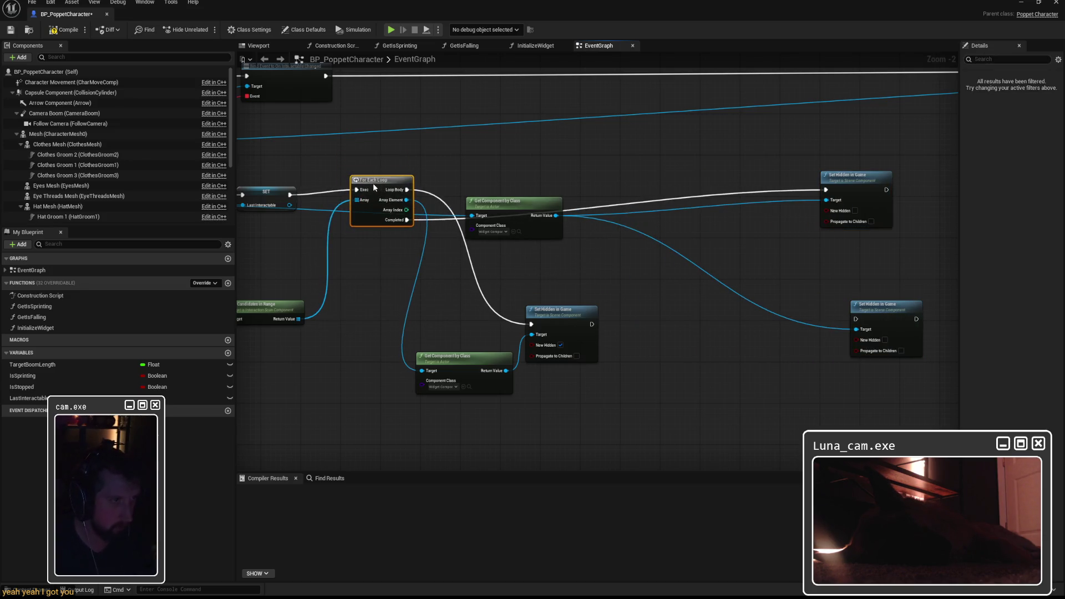
{"action": "mouse_move", "coordinate": [422, 305]}
{"action": "left_mouse_down"}
{"action": "mouse_move", "coordinate": [422, 236]}
{"action": "mouse_move", "coordinate": [357, 232]}
{"action": "left_mouse_up"}
{"action": "double_click", "coordinate": [448, 214]}
{"action": "left_click_drag", "start_coordinate": [645, 204], "coordinate": [650, 204]}
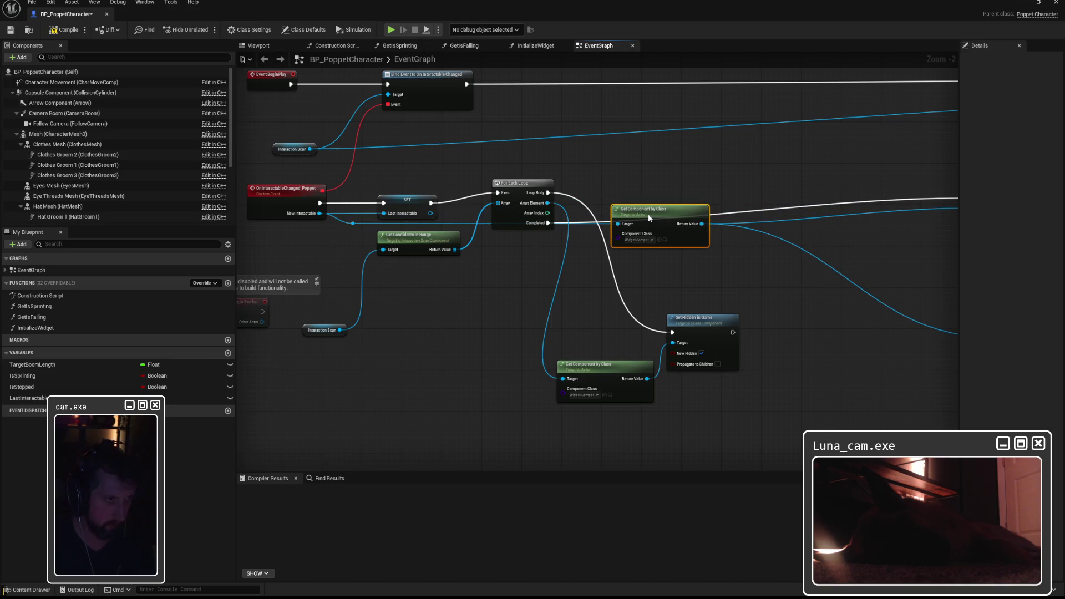
{"action": "mouse_move", "coordinate": [648, 214]}
{"action": "left_mouse_down"}
{"action": "mouse_move", "coordinate": [650, 197]}
{"action": "mouse_move", "coordinate": [638, 246]}
{"action": "mouse_move", "coordinate": [515, 268]}
{"action": "mouse_move", "coordinate": [510, 258]}
{"action": "mouse_move", "coordinate": [493, 271]}
{"action": "left_mouse_up"}
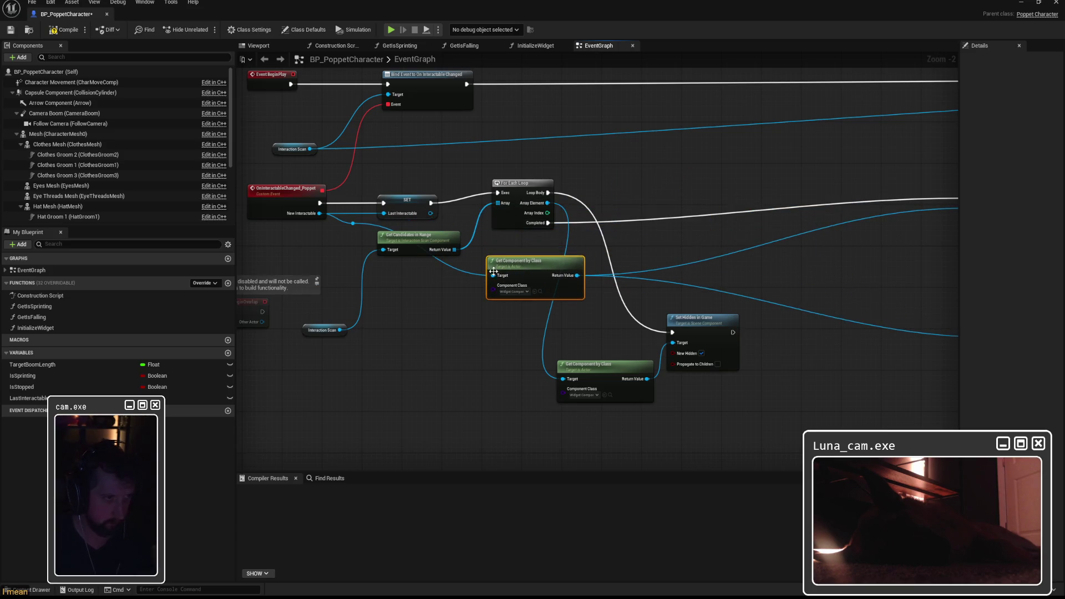
{"action": "mouse_move", "coordinate": [308, 335]}
{"action": "left_mouse_down"}
{"action": "mouse_move", "coordinate": [360, 280]}
{"action": "mouse_move", "coordinate": [325, 257]}
{"action": "left_mouse_up"}
{"action": "left_click_drag", "start_coordinate": [353, 223], "coordinate": [368, 274]}
Step: Pan across the graph and select the upper-right Set Hidden in Game node
{"action": "left_click_drag", "start_coordinate": [467, 309], "coordinate": [369, 321]}
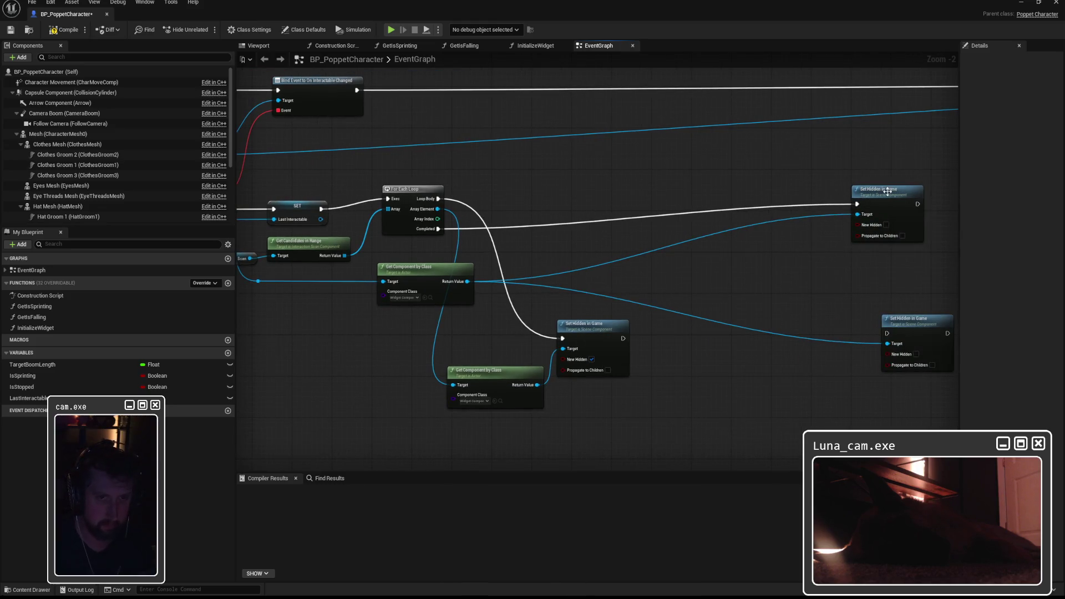
{"action": "left_click_drag", "start_coordinate": [915, 309], "coordinate": [803, 294]}
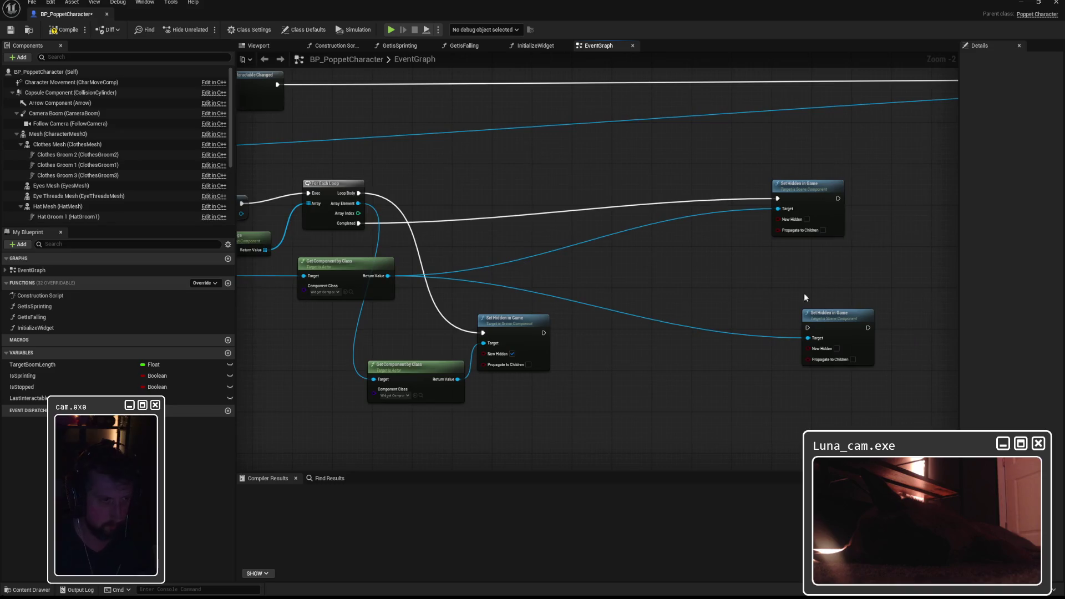
{"action": "left_click_drag", "start_coordinate": [354, 267], "coordinate": [432, 270]}
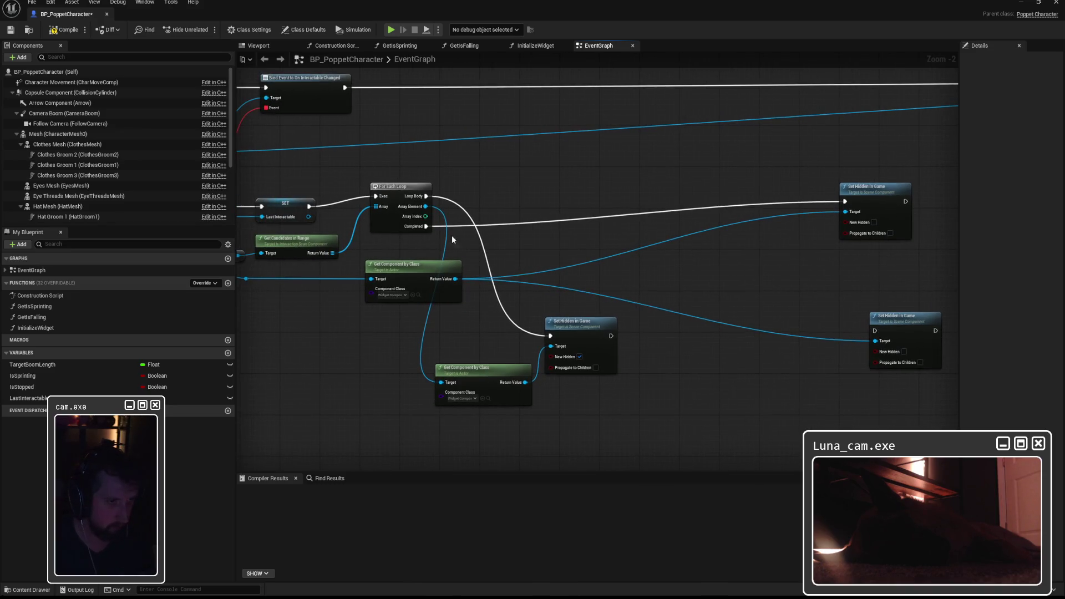
{"action": "left_click", "coordinate": [862, 192]}
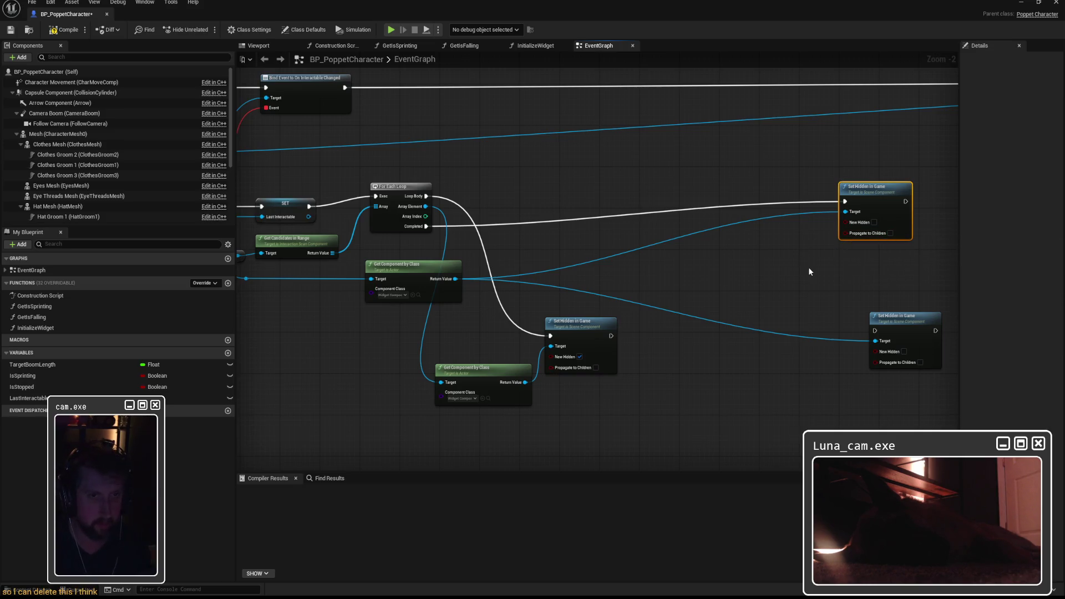
Step: Delete the upper-right Set Hidden in Game, move the lower one beside the first, and wire their exec pins
{"action": "key", "text": "Delete"}
{"action": "mouse_move", "coordinate": [903, 316]}
{"action": "left_mouse_down"}
{"action": "mouse_move", "coordinate": [709, 283]}
{"action": "mouse_move", "coordinate": [748, 227]}
{"action": "left_mouse_up"}
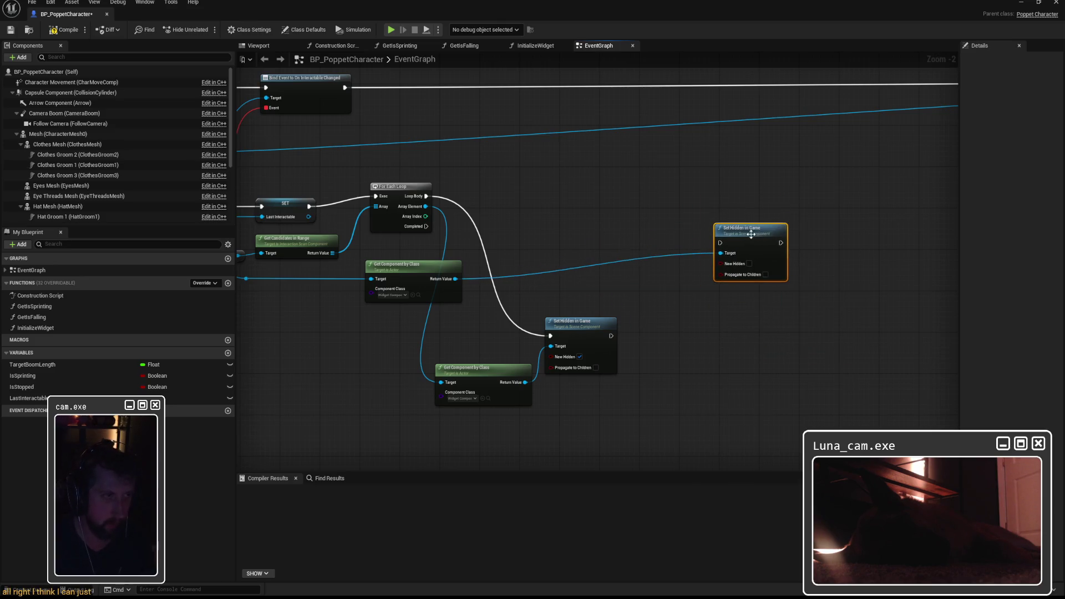
{"action": "left_click_drag", "start_coordinate": [576, 332], "coordinate": [619, 185]}
{"action": "mouse_move", "coordinate": [486, 371]}
{"action": "left_mouse_down"}
{"action": "mouse_move", "coordinate": [509, 215]}
{"action": "mouse_move", "coordinate": [500, 214]}
{"action": "left_mouse_up"}
{"action": "left_click_drag", "start_coordinate": [397, 280], "coordinate": [487, 280]}
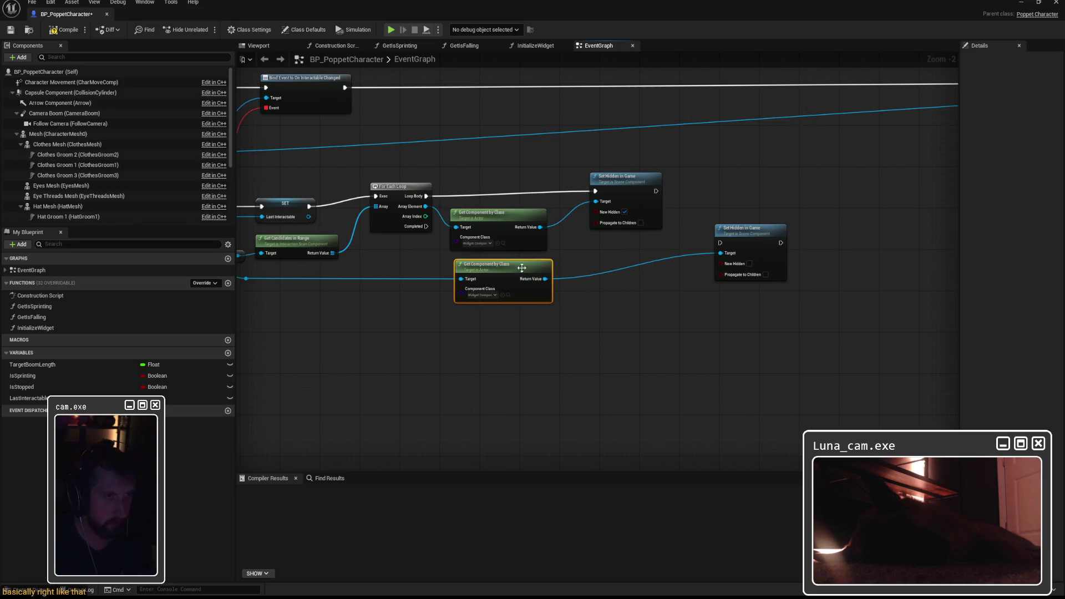
{"action": "left_click_drag", "start_coordinate": [736, 231], "coordinate": [749, 214]}
{"action": "mouse_move", "coordinate": [656, 190]}
{"action": "left_mouse_down"}
{"action": "mouse_move", "coordinate": [735, 226]}
{"action": "mouse_move", "coordinate": [755, 177]}
{"action": "mouse_move", "coordinate": [739, 178]}
{"action": "left_mouse_up"}
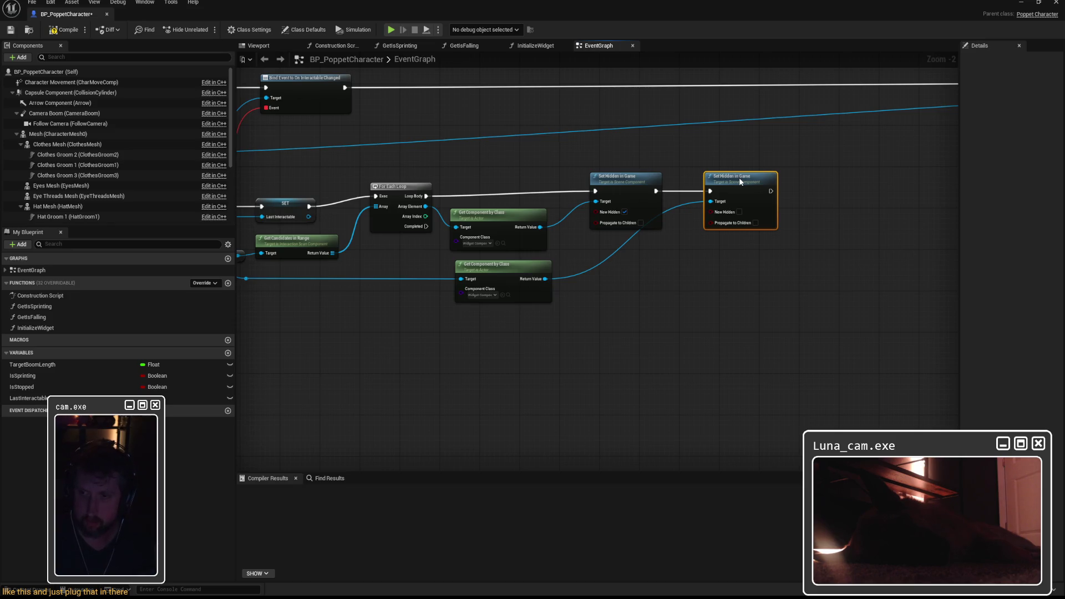
Step: Search the action menu for 'get user widget objec' and dismiss it without adding a node
{"action": "left_click_drag", "start_coordinate": [739, 178], "coordinate": [578, 197]}
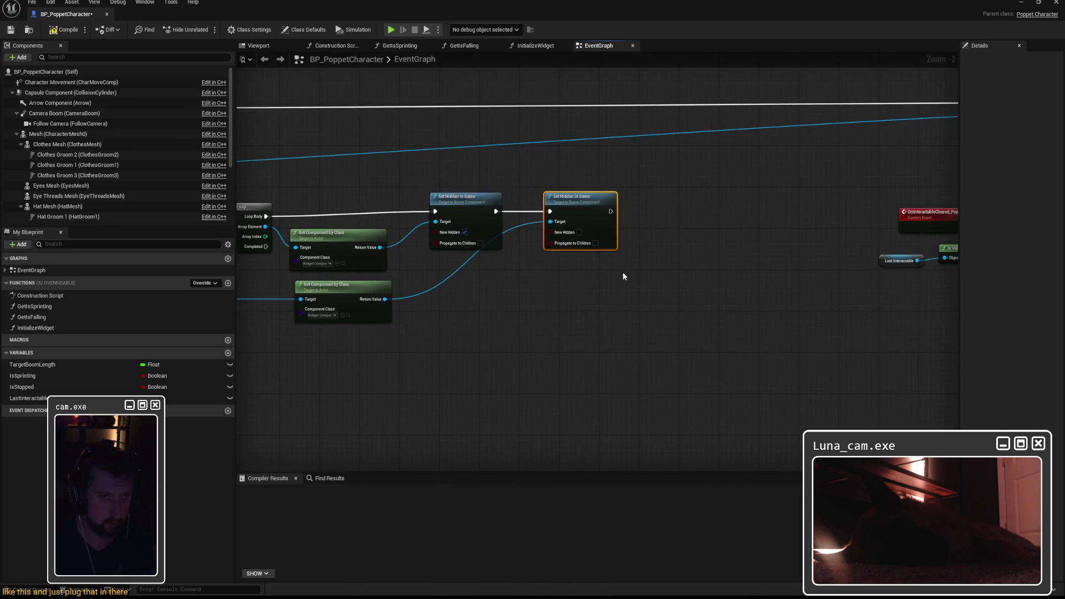
{"action": "right_click", "coordinate": [610, 296]}
{"action": "type", "text": "get user widget objec"}
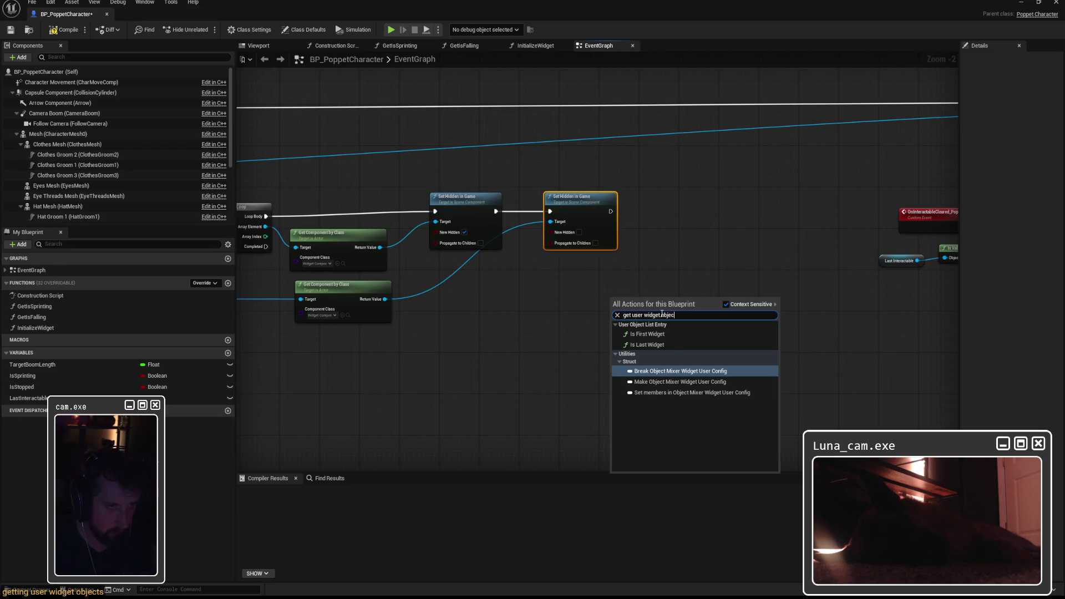
{"action": "key", "text": "BackSpace"}
{"action": "key", "text": "BackSpace"}
{"action": "key", "text": "BackSpace"}
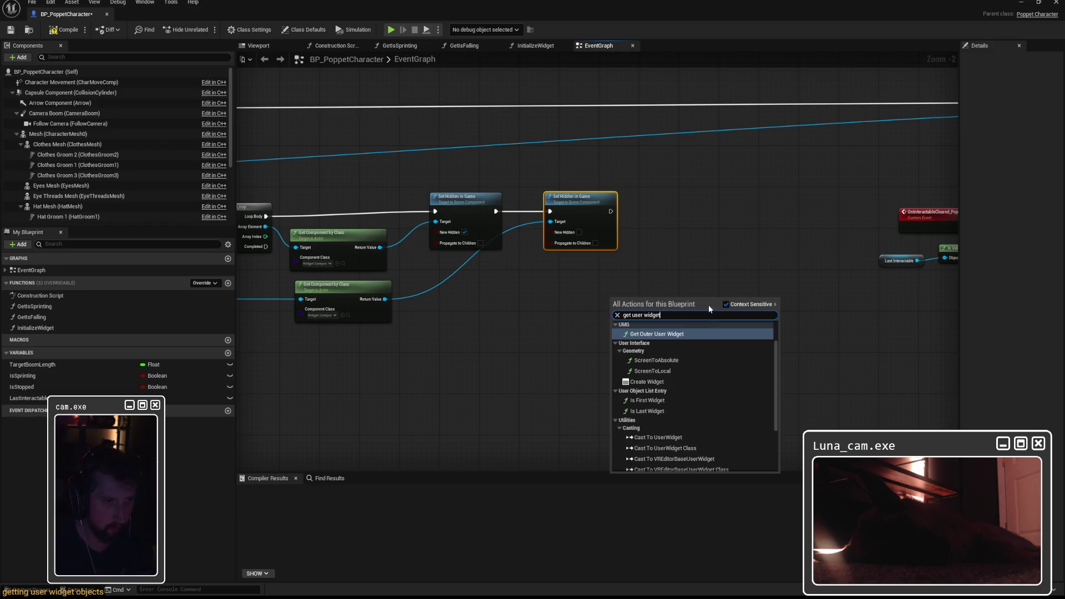
{"action": "left_click", "coordinate": [690, 255]}
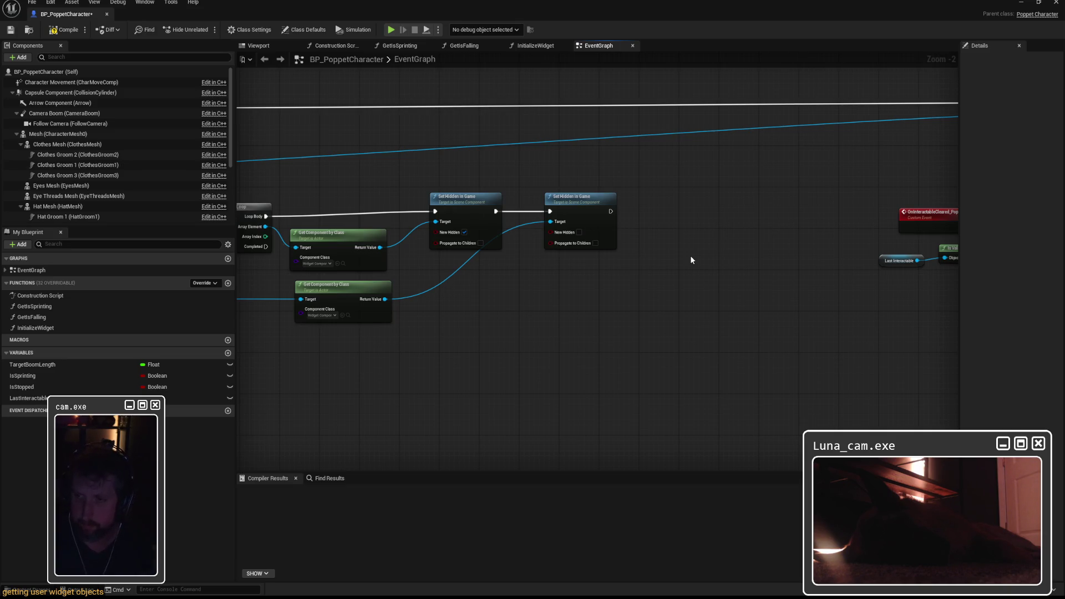
Step: Pan over the event nodes, search 'get user widget' after the second Set Hidden, and cancel
{"action": "mouse_move", "coordinate": [583, 315]}
{"action": "left_mouse_down"}
{"action": "mouse_move", "coordinate": [738, 314]}
{"action": "mouse_move", "coordinate": [403, 316]}
{"action": "mouse_move", "coordinate": [611, 290]}
{"action": "mouse_move", "coordinate": [801, 290]}
{"action": "left_mouse_up"}
{"action": "mouse_move", "coordinate": [363, 257]}
{"action": "left_mouse_down"}
{"action": "mouse_move", "coordinate": [689, 250]}
{"action": "mouse_move", "coordinate": [587, 246]}
{"action": "mouse_move", "coordinate": [629, 238]}
{"action": "left_mouse_up"}
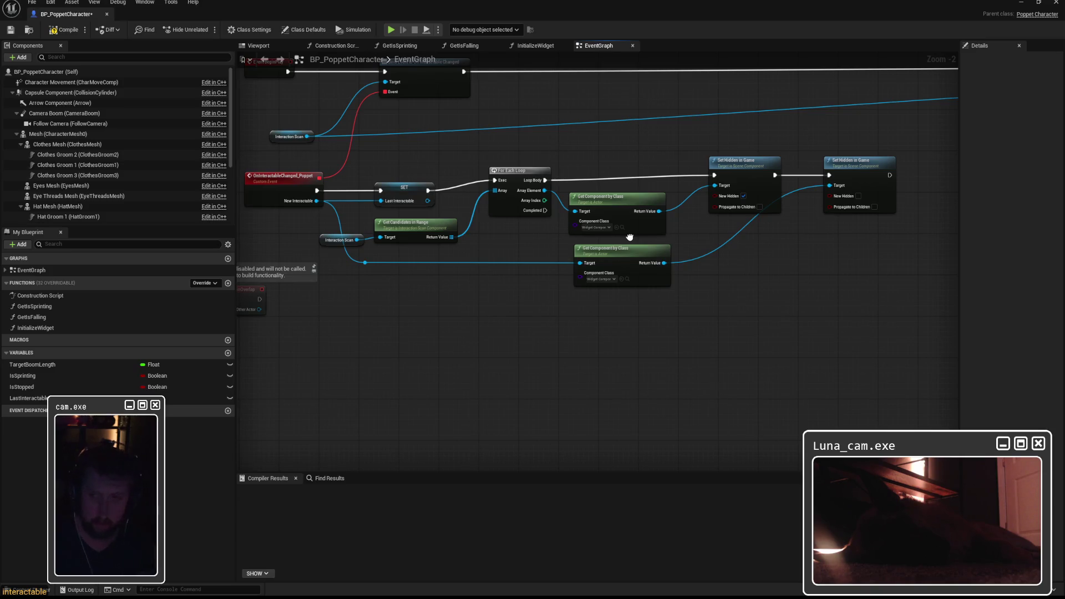
{"action": "left_click_drag", "start_coordinate": [629, 237], "coordinate": [458, 239]}
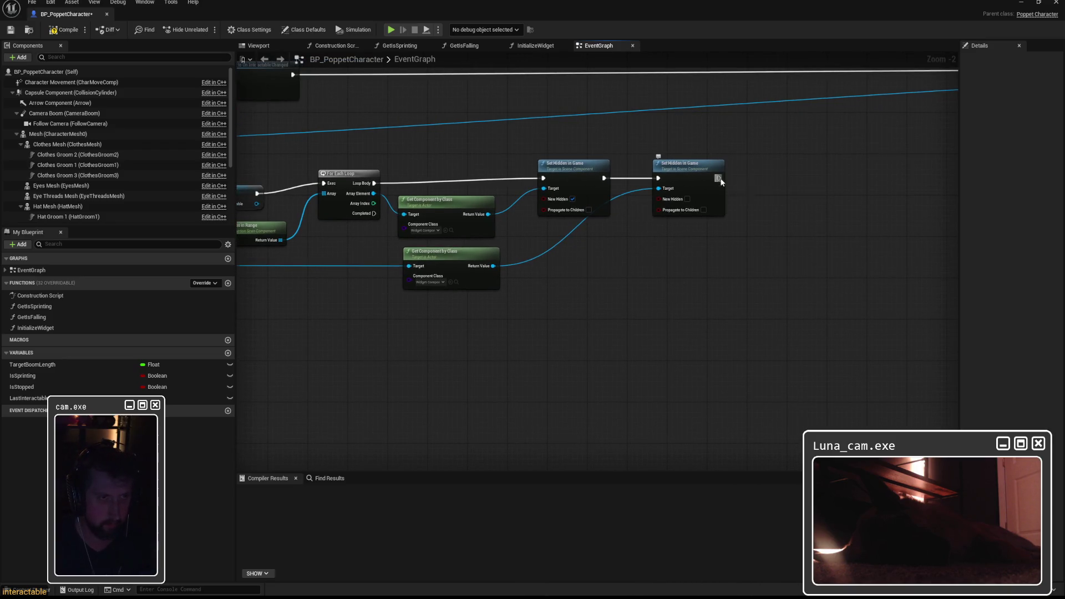
{"action": "left_click_drag", "start_coordinate": [718, 178], "coordinate": [772, 180]}
{"action": "type", "text": "get user"}
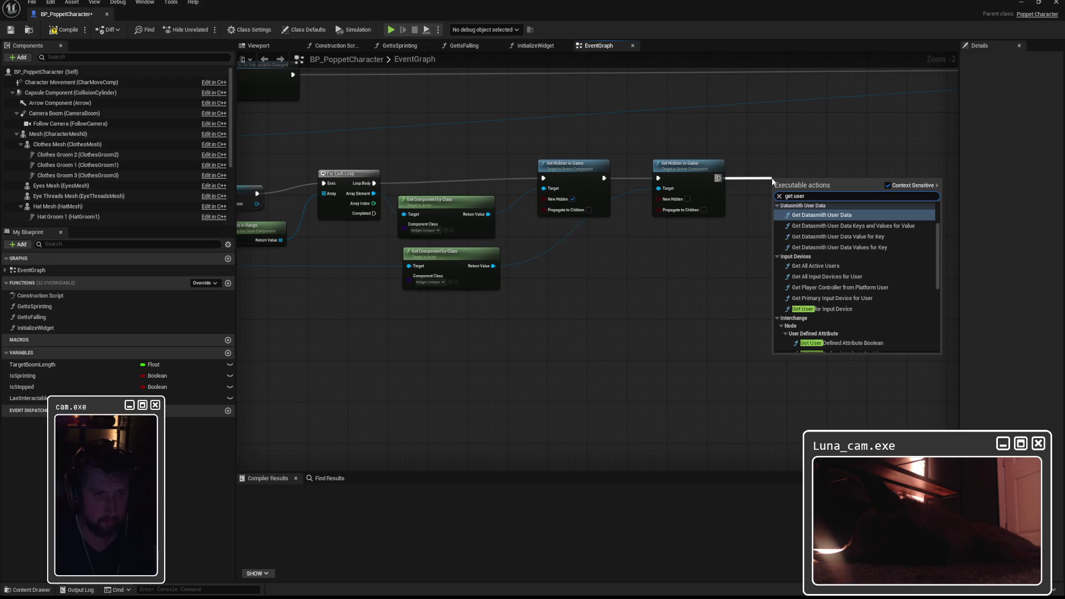
{"action": "type", "text": " widget"}
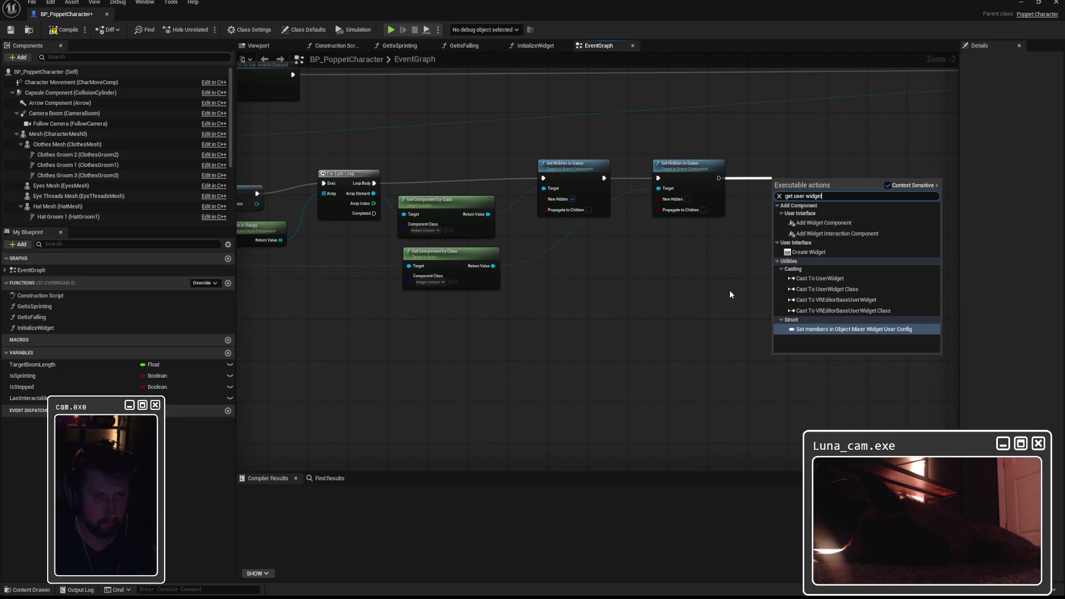
{"action": "left_click", "coordinate": [571, 275]}
{"action": "mouse_move", "coordinate": [571, 275]}
{"action": "left_mouse_down"}
{"action": "mouse_move", "coordinate": [794, 268]}
{"action": "mouse_move", "coordinate": [562, 265]}
{"action": "mouse_move", "coordinate": [704, 255]}
{"action": "left_mouse_up"}
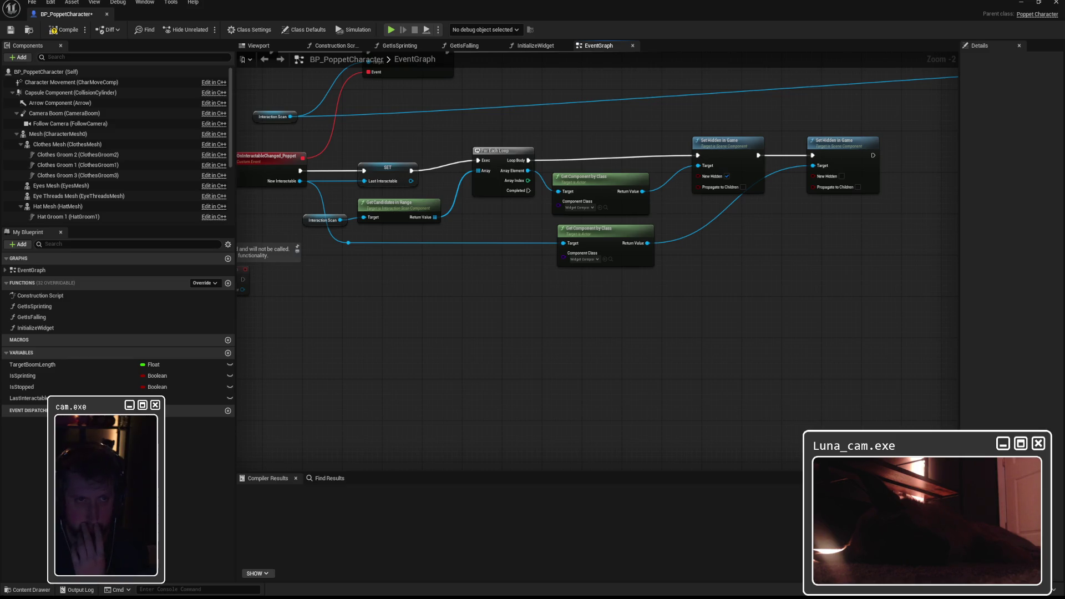
Step: Inspect the cleared-event's Get User Widget Object node, then pull actions from the lower Get Component by Class Return Value
{"action": "left_click_drag", "start_coordinate": [874, 162], "coordinate": [853, 163]}
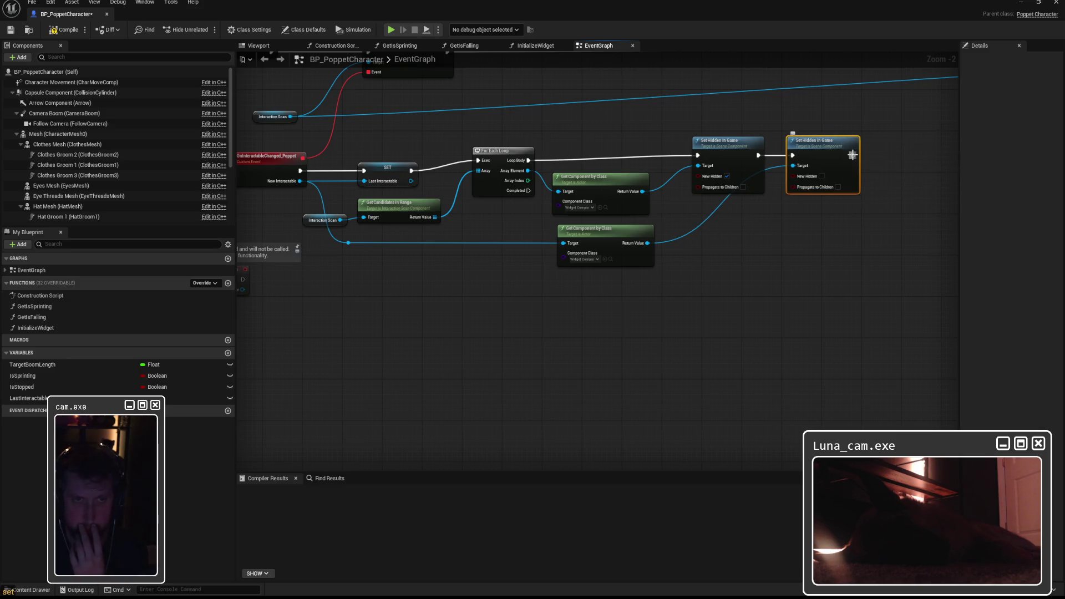
{"action": "mouse_move", "coordinate": [867, 219]}
{"action": "left_mouse_down"}
{"action": "mouse_move", "coordinate": [749, 233]}
{"action": "mouse_move", "coordinate": [447, 233]}
{"action": "mouse_move", "coordinate": [427, 246]}
{"action": "left_mouse_up"}
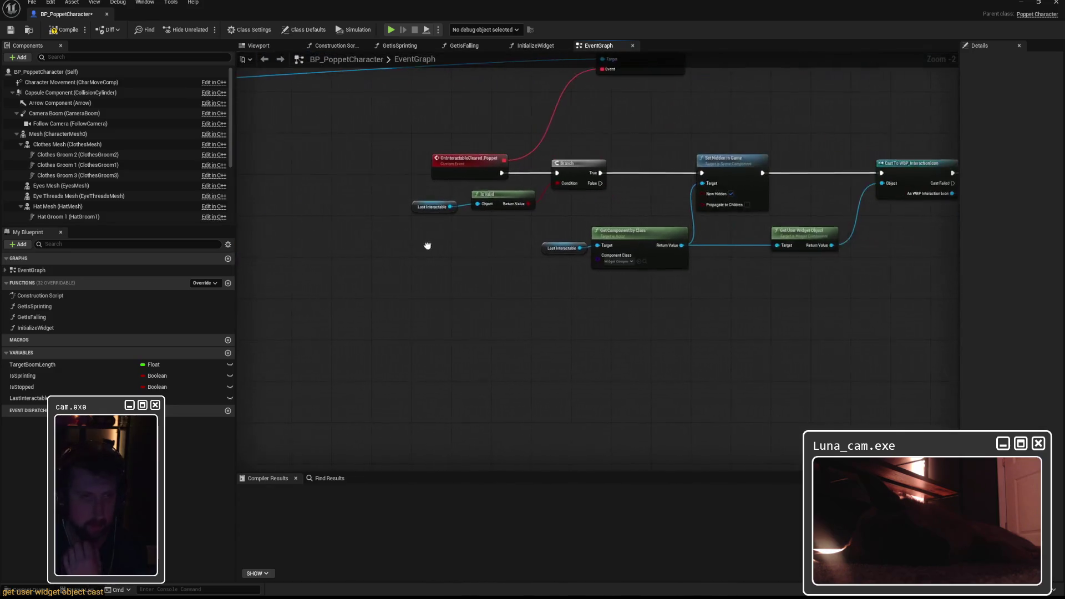
{"action": "left_click_drag", "start_coordinate": [611, 226], "coordinate": [562, 227]}
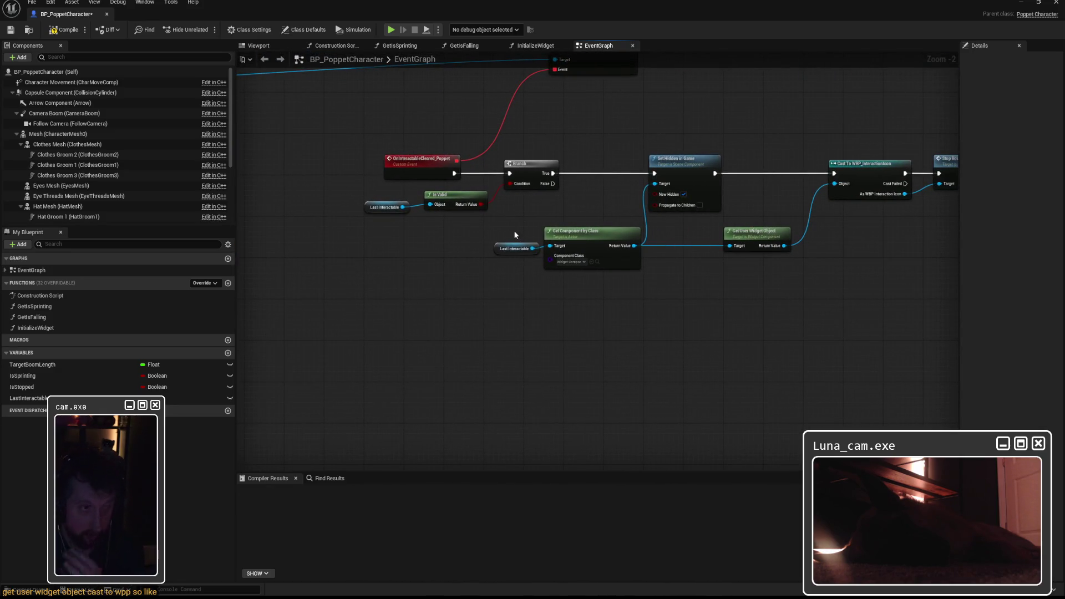
{"action": "left_click", "coordinate": [750, 230]}
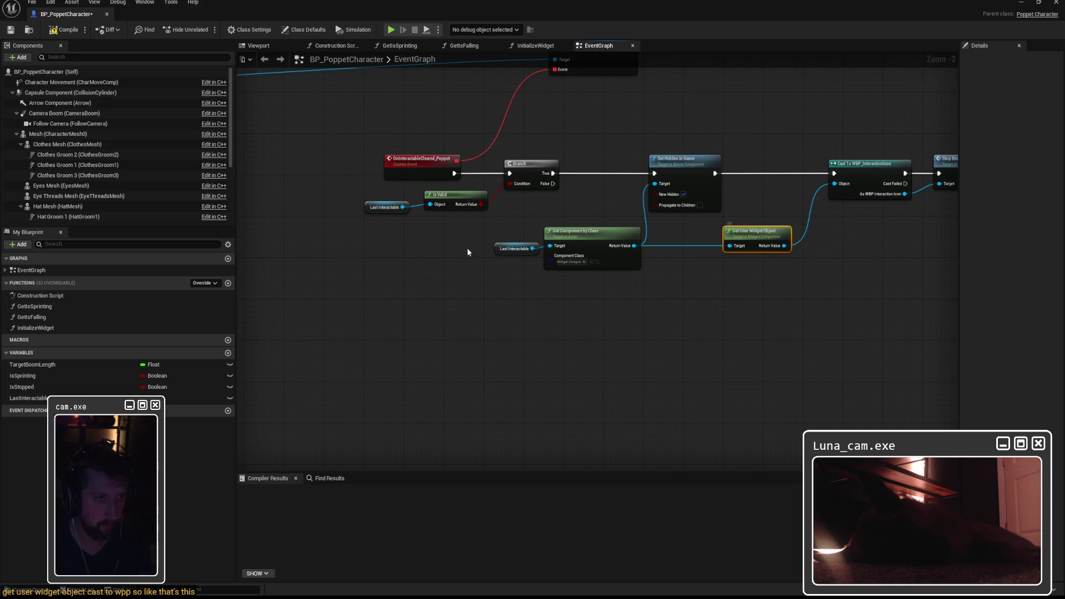
{"action": "mouse_move", "coordinate": [416, 243]}
{"action": "left_mouse_down"}
{"action": "mouse_move", "coordinate": [584, 255]}
{"action": "mouse_move", "coordinate": [891, 245]}
{"action": "left_mouse_up"}
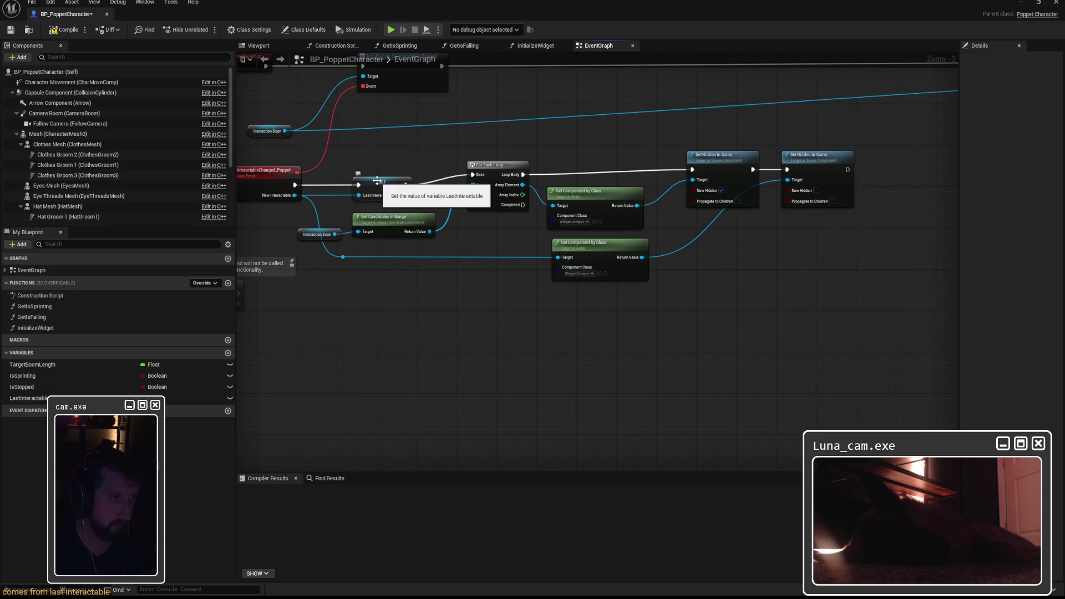
{"action": "mouse_move", "coordinate": [586, 251]}
{"action": "left_mouse_down"}
{"action": "mouse_move", "coordinate": [299, 236]}
{"action": "mouse_move", "coordinate": [504, 245]}
{"action": "left_mouse_up"}
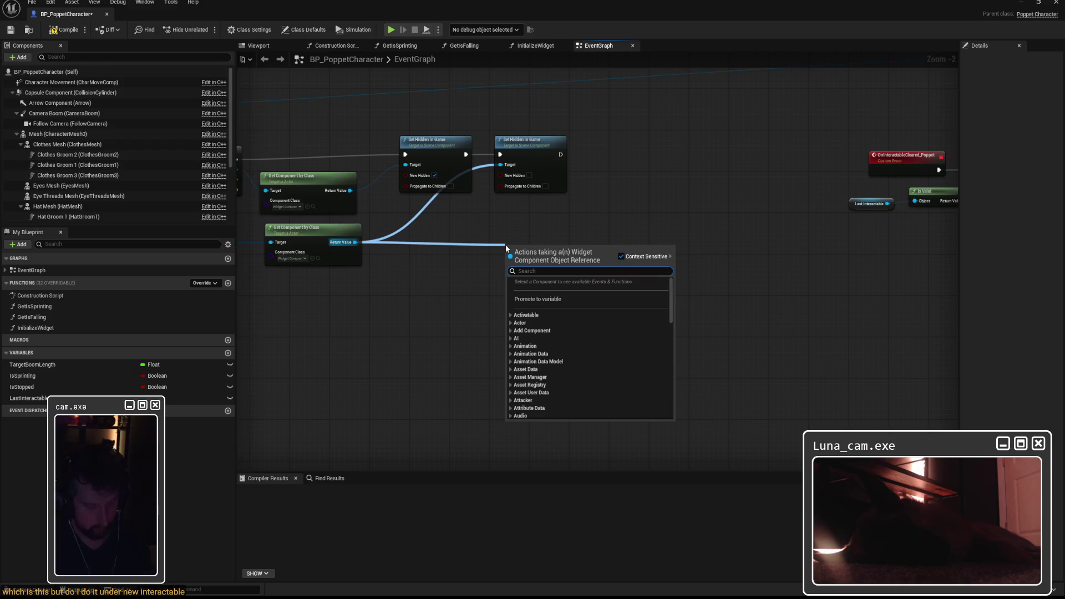
Step: Add a Get User Widget Object node off the widget component's Return Value
{"action": "type", "text": "get user widge"}
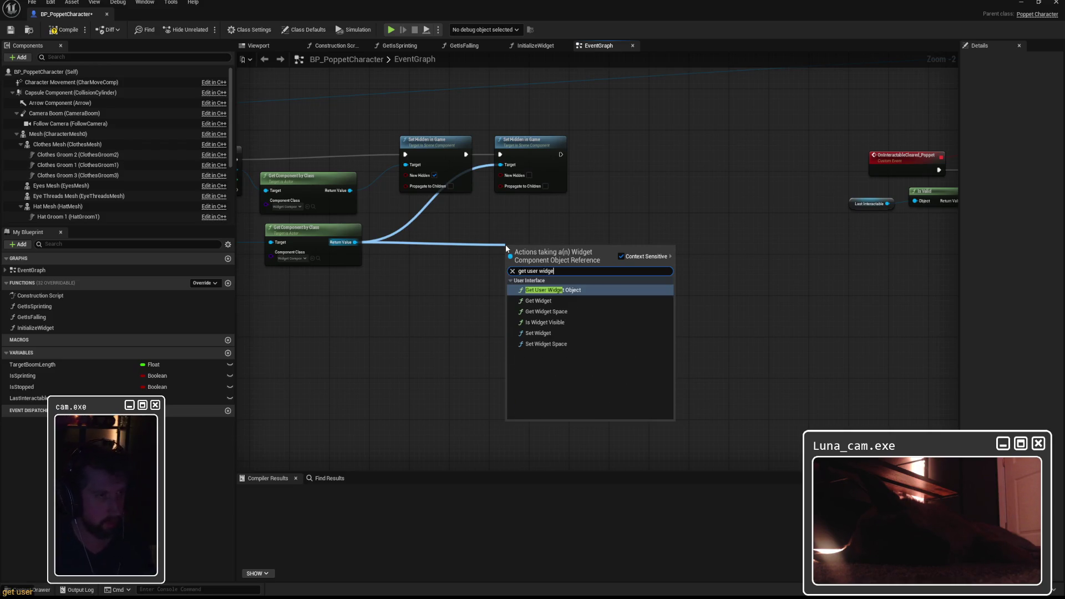
{"action": "left_click", "coordinate": [551, 289]}
{"action": "mouse_move", "coordinate": [546, 248]}
{"action": "left_mouse_down"}
{"action": "mouse_move", "coordinate": [534, 228]}
{"action": "mouse_move", "coordinate": [608, 220]}
{"action": "left_mouse_up"}
Step: Cast its Return Value to WBP_InteractionIcon, placed beside Set Hidden in Game
{"action": "type", "text": "cast to wbp"}
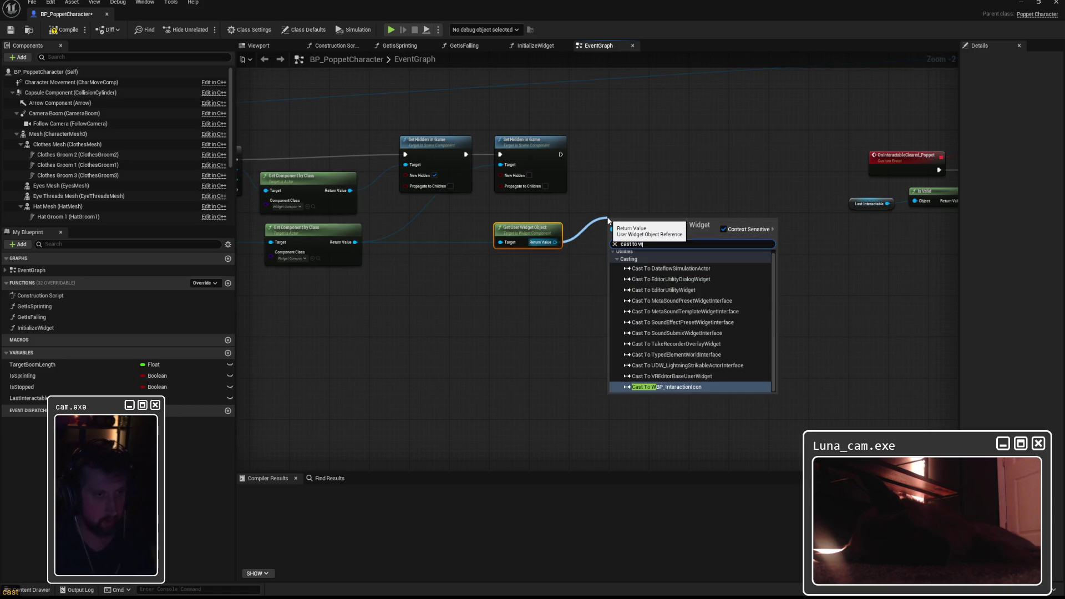
{"action": "left_click", "coordinate": [683, 272]}
{"action": "left_click_drag", "start_coordinate": [614, 224], "coordinate": [614, 148]}
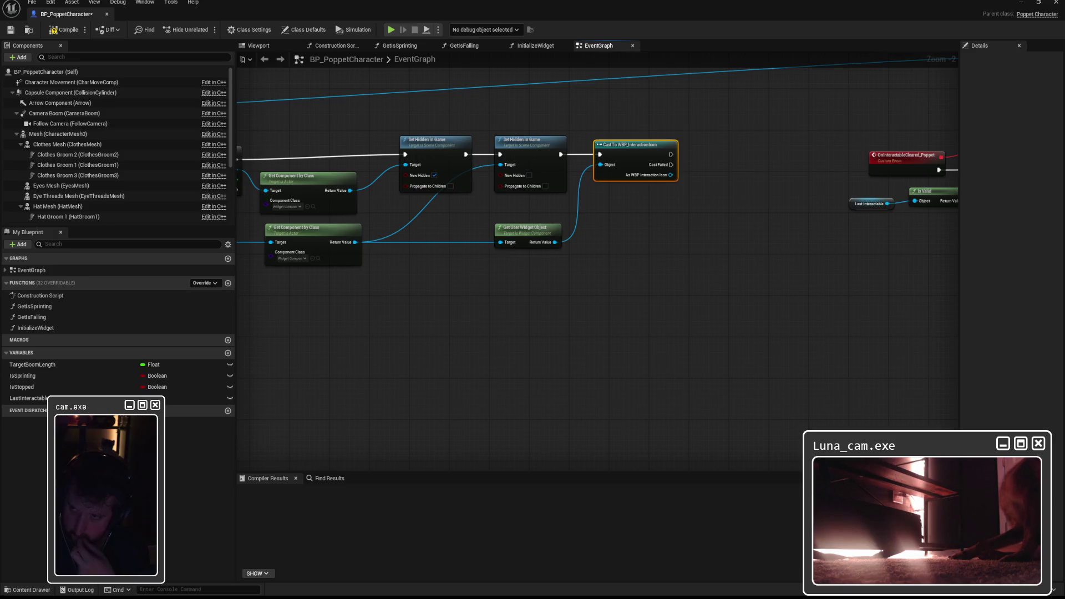
{"action": "mouse_move", "coordinate": [619, 272]}
{"action": "left_mouse_down"}
{"action": "mouse_move", "coordinate": [803, 291]}
{"action": "mouse_move", "coordinate": [737, 277]}
{"action": "left_mouse_up"}
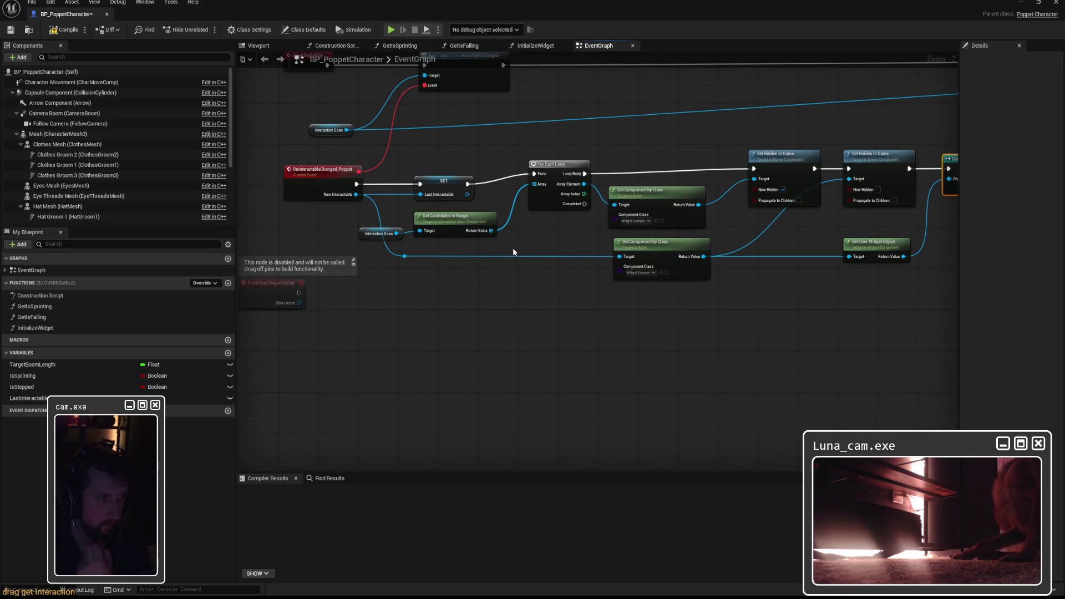
{"action": "scroll", "coordinate": [520, 246], "scroll_direction": "up", "scroll_amount": 1}
{"action": "mouse_move", "coordinate": [521, 246]}
{"action": "left_mouse_down"}
{"action": "mouse_move", "coordinate": [620, 272]}
{"action": "mouse_move", "coordinate": [598, 285]}
{"action": "left_mouse_up"}
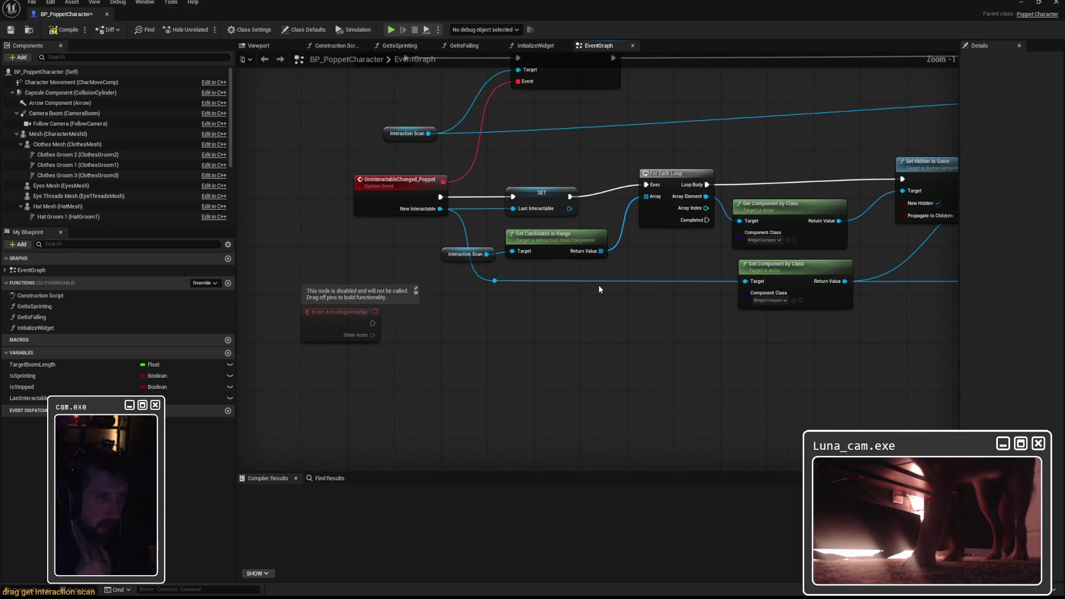
{"action": "right_click", "coordinate": [558, 355]}
{"action": "left_click", "coordinate": [452, 254]}
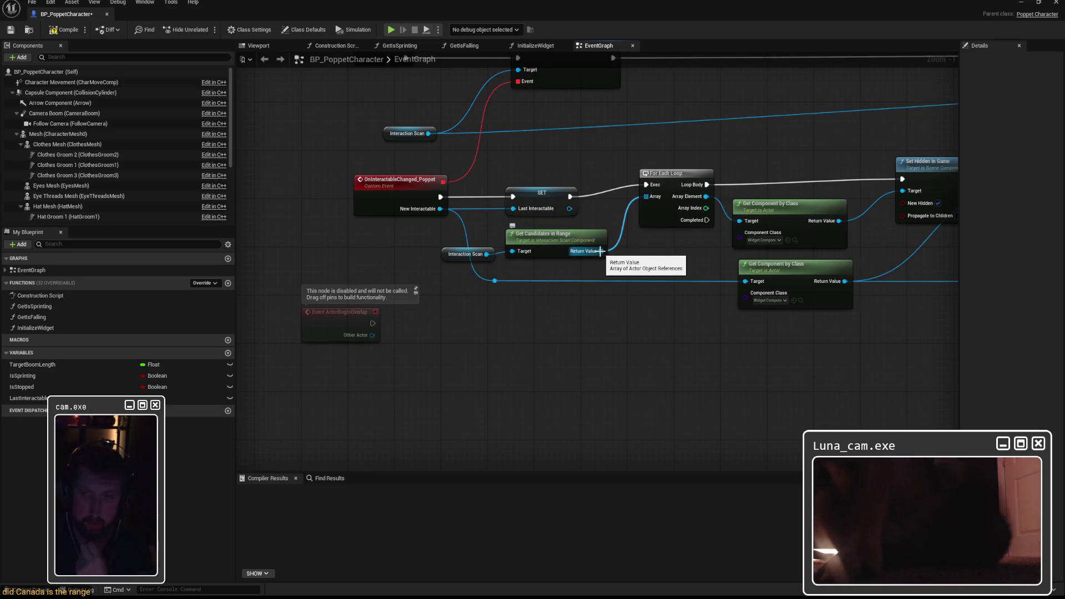
Step: Realign For Each Loop, both Get Component by Class nodes, both Set Hidden nodes and the cast
{"action": "left_click_drag", "start_coordinate": [666, 180], "coordinate": [655, 187]}
{"action": "mouse_move", "coordinate": [782, 211]}
{"action": "left_mouse_down"}
{"action": "mouse_move", "coordinate": [609, 204]}
{"action": "mouse_move", "coordinate": [656, 309]}
{"action": "left_mouse_up"}
{"action": "left_click_drag", "start_coordinate": [606, 213], "coordinate": [600, 214]}
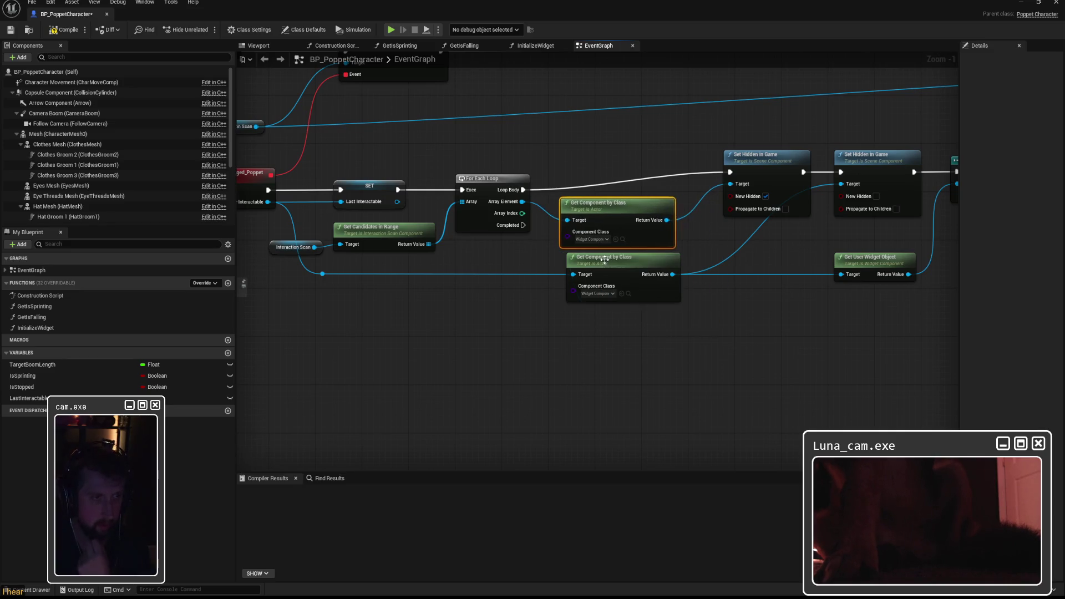
{"action": "left_click_drag", "start_coordinate": [603, 268], "coordinate": [597, 285]}
{"action": "left_click_drag", "start_coordinate": [591, 213], "coordinate": [592, 225]}
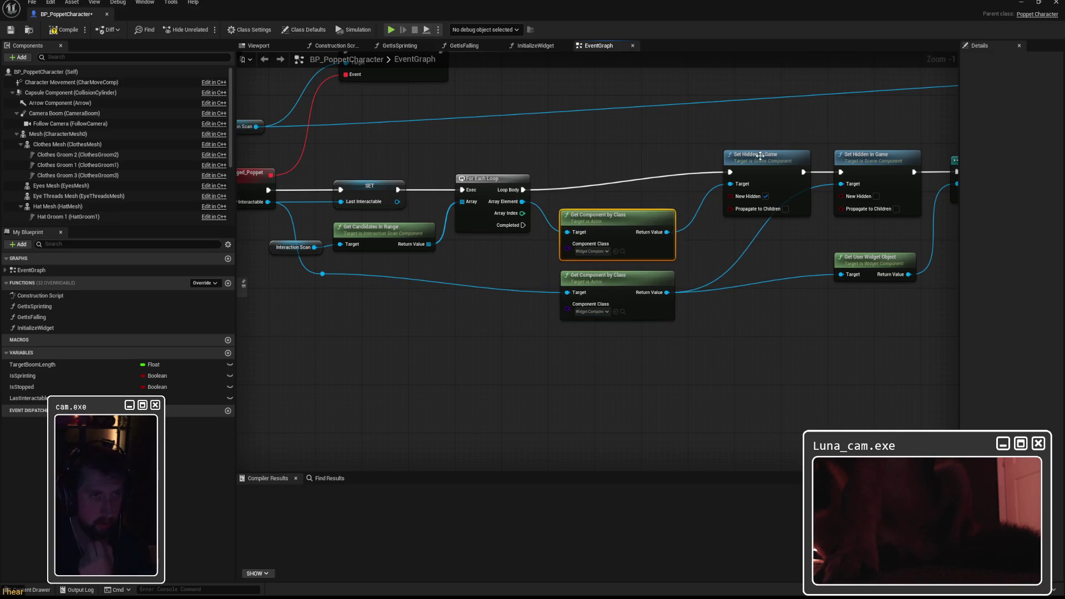
{"action": "left_click_drag", "start_coordinate": [759, 156], "coordinate": [755, 182]}
{"action": "left_click_drag", "start_coordinate": [667, 155], "coordinate": [666, 172]}
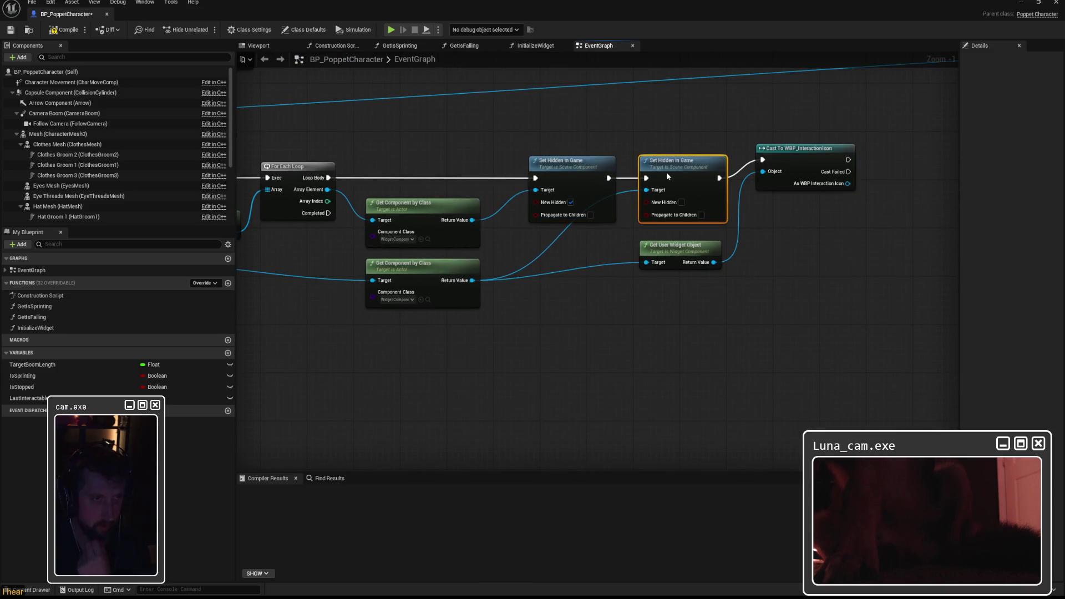
{"action": "left_click_drag", "start_coordinate": [784, 156], "coordinate": [783, 174]}
{"action": "left_click", "coordinate": [605, 262]}
Step: Add a reroute point on the widget wire into the hide node's Target, breaking the second hide's Target links
{"action": "double_click", "coordinate": [604, 262]}
{"action": "mouse_move", "coordinate": [606, 262]}
{"action": "left_mouse_down"}
{"action": "mouse_move", "coordinate": [646, 190]}
{"action": "mouse_move", "coordinate": [604, 262]}
{"action": "left_mouse_up"}
{"action": "left_click", "coordinate": [645, 190], "text": "alt"}
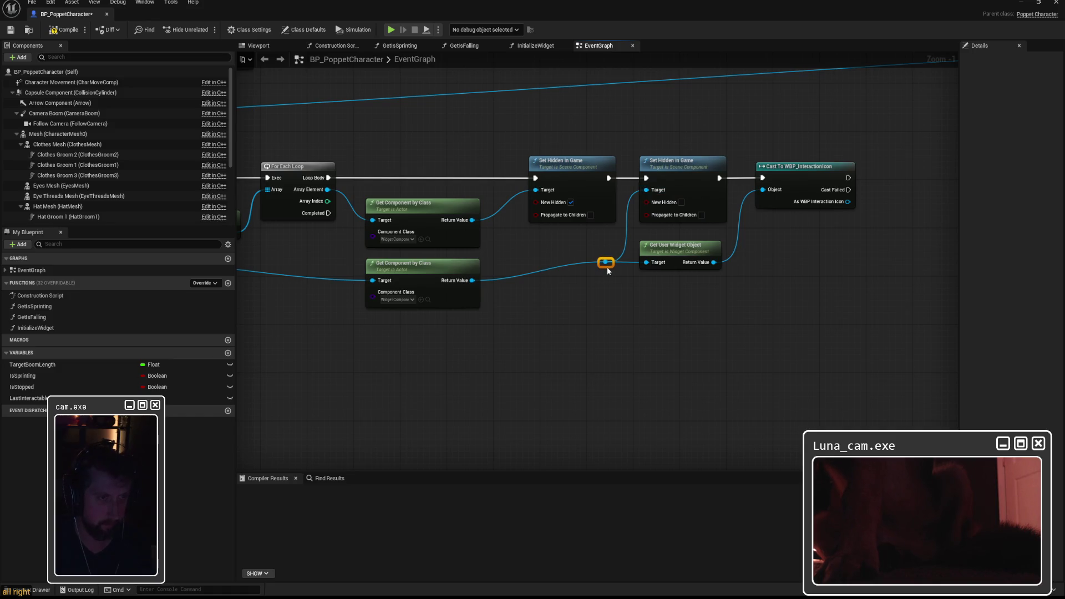
{"action": "left_click_drag", "start_coordinate": [671, 244], "coordinate": [680, 272]}
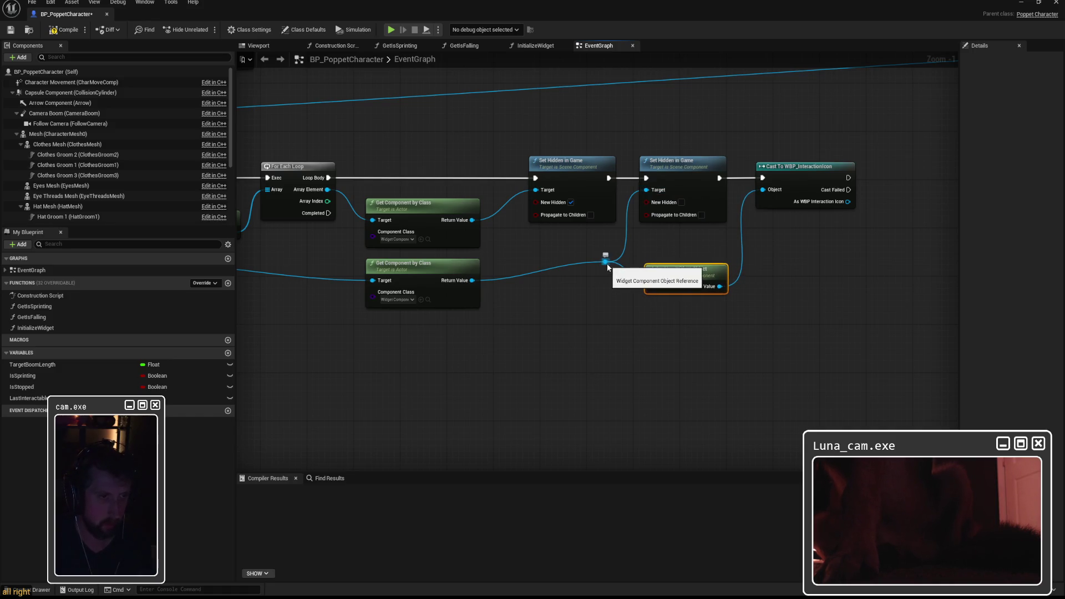
{"action": "left_click_drag", "start_coordinate": [605, 261], "coordinate": [599, 280]}
{"action": "left_click_drag", "start_coordinate": [679, 278], "coordinate": [854, 243]}
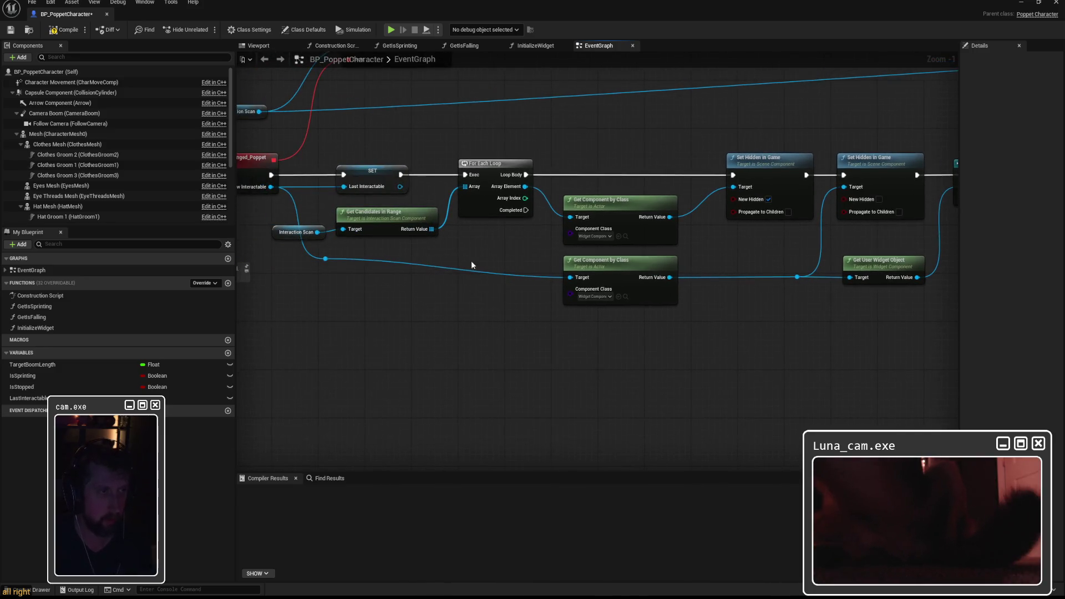
Step: Pick the reroute point on the left wire and pan back to the right-hand nodes
{"action": "left_click", "coordinate": [325, 271]}
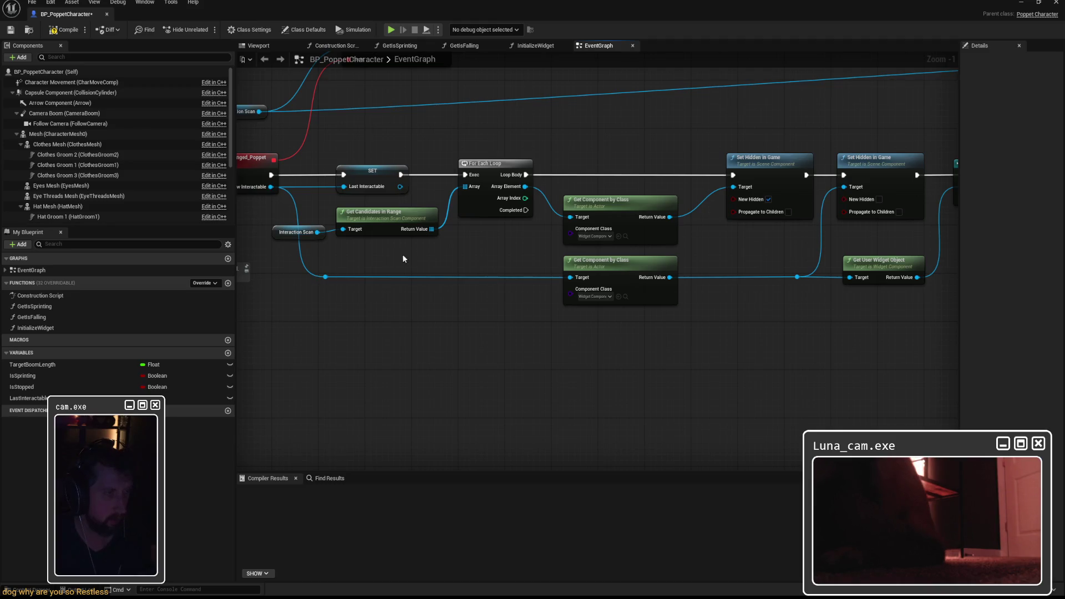
{"action": "left_click_drag", "start_coordinate": [402, 254], "coordinate": [459, 253]}
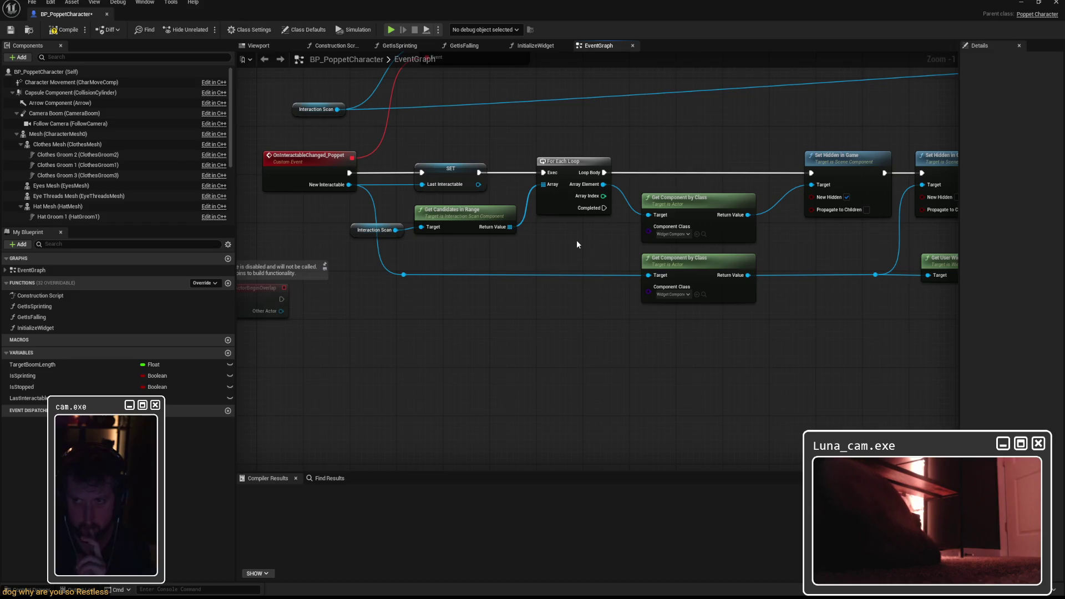
{"action": "left_click_drag", "start_coordinate": [602, 248], "coordinate": [505, 249]}
{"action": "left_click_drag", "start_coordinate": [499, 176], "coordinate": [425, 175]}
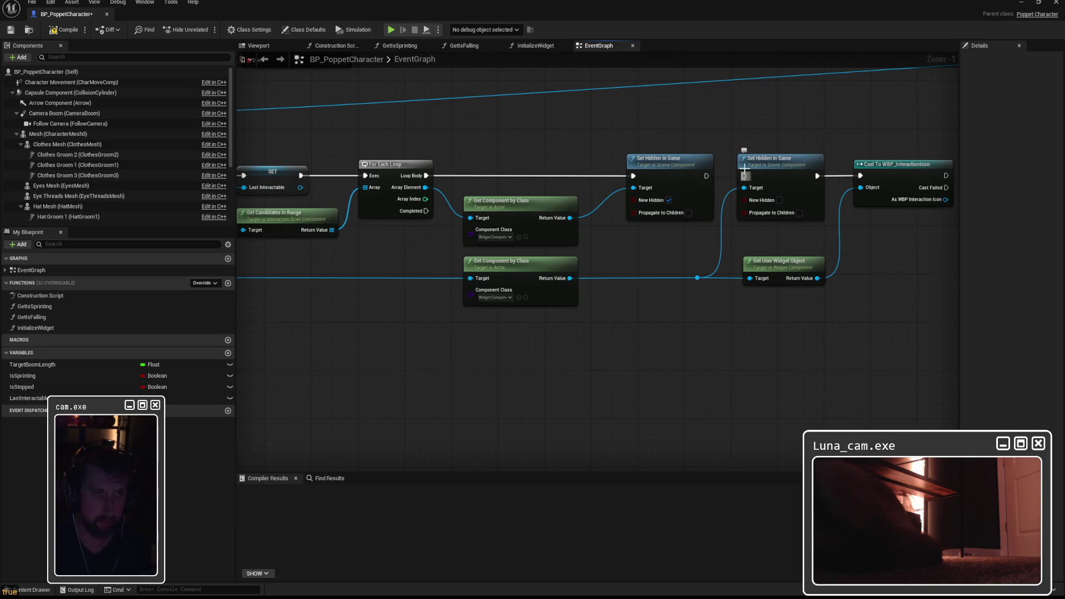
Step: Shift the hide, cast and widget lookup nodes down-left and wire the loop's Completed to the second Set Hidden
{"action": "left_click_drag", "start_coordinate": [504, 269], "coordinate": [393, 328]}
{"action": "left_click_drag", "start_coordinate": [722, 117], "coordinate": [920, 313]}
{"action": "mouse_move", "coordinate": [770, 164]}
{"action": "left_mouse_down"}
{"action": "mouse_move", "coordinate": [615, 286]}
{"action": "mouse_move", "coordinate": [617, 269]}
{"action": "left_mouse_up"}
{"action": "left_click", "coordinate": [524, 271]}
{"action": "left_click_drag", "start_coordinate": [426, 211], "coordinate": [591, 286]}
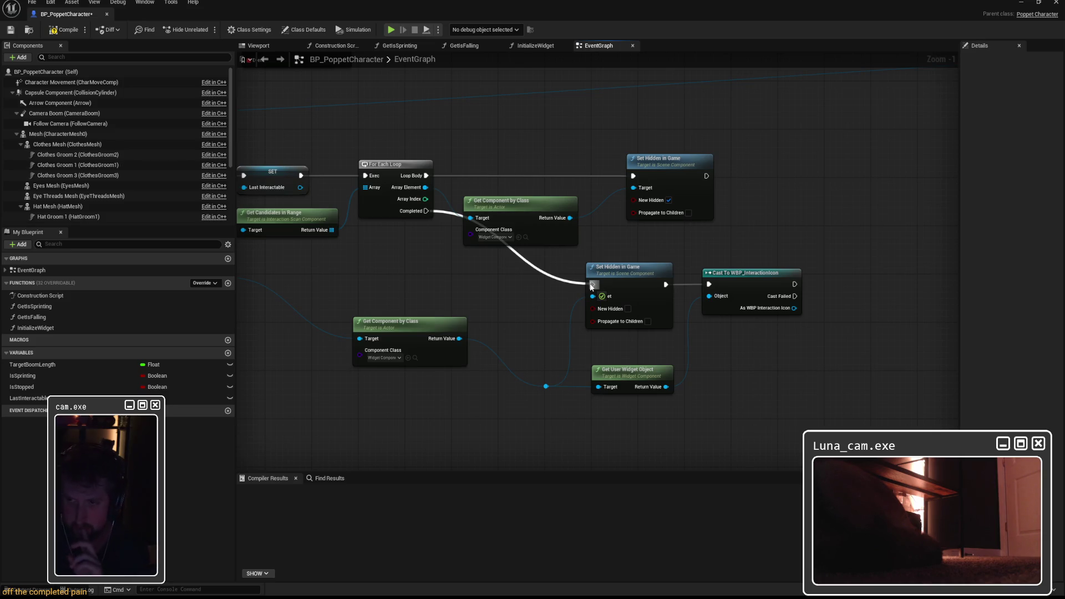
{"action": "left_click_drag", "start_coordinate": [591, 286], "coordinate": [591, 286]}
Step: Delete the Cast To WBP_InteractionIcon, Get User Widget Object and leftover reroute nodes
{"action": "left_click_drag", "start_coordinate": [288, 283], "coordinate": [541, 279]}
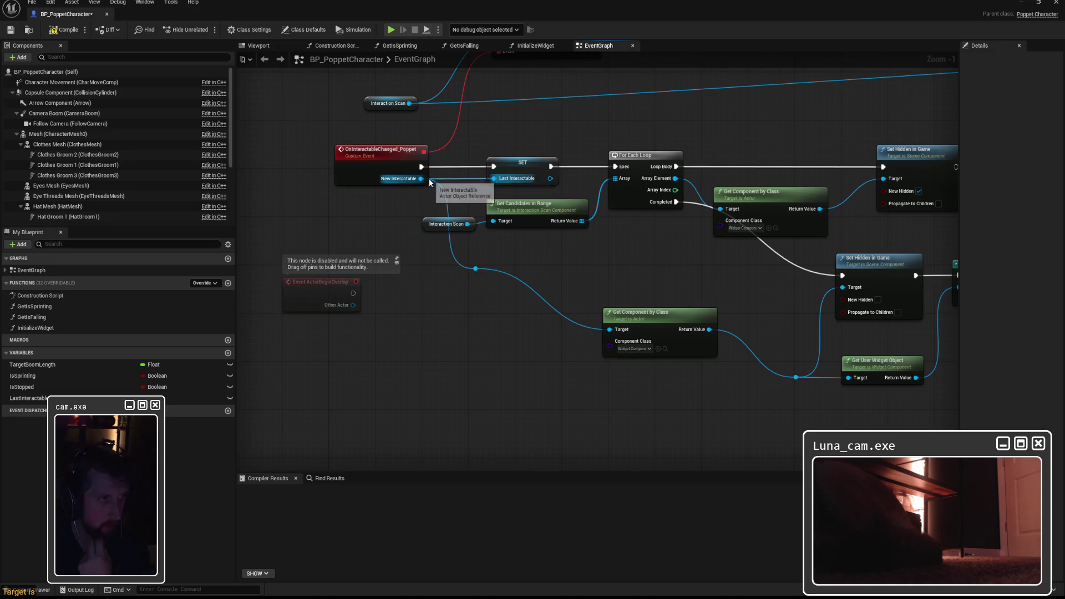
{"action": "mouse_move", "coordinate": [476, 270]}
{"action": "left_mouse_down"}
{"action": "mouse_move", "coordinate": [482, 333]}
{"action": "mouse_move", "coordinate": [498, 332]}
{"action": "left_mouse_up"}
{"action": "left_click_drag", "start_coordinate": [647, 279], "coordinate": [446, 263]}
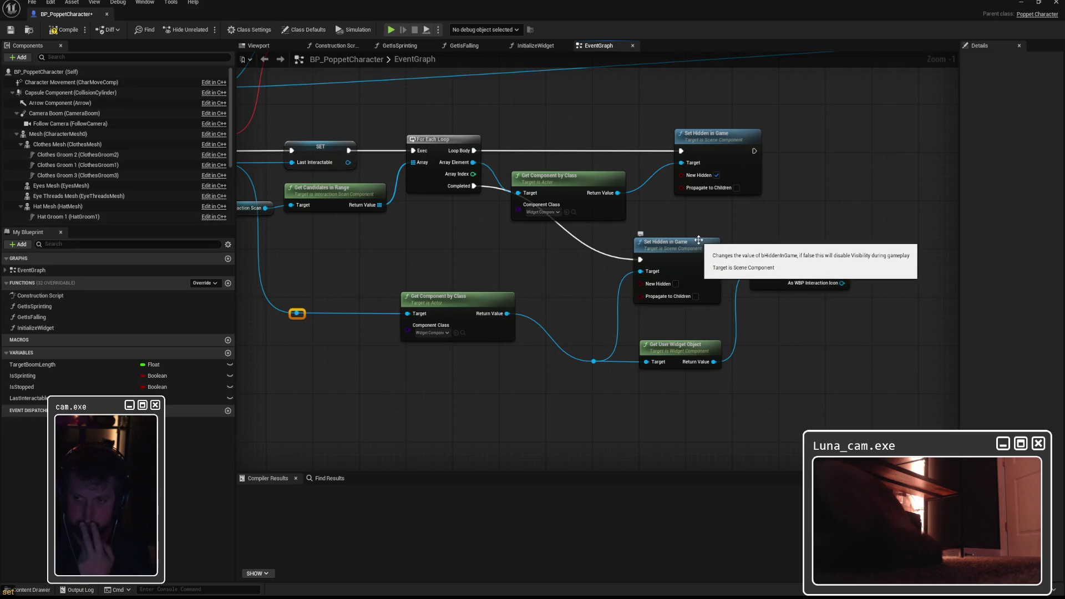
{"action": "left_click_drag", "start_coordinate": [747, 221], "coordinate": [820, 285]}
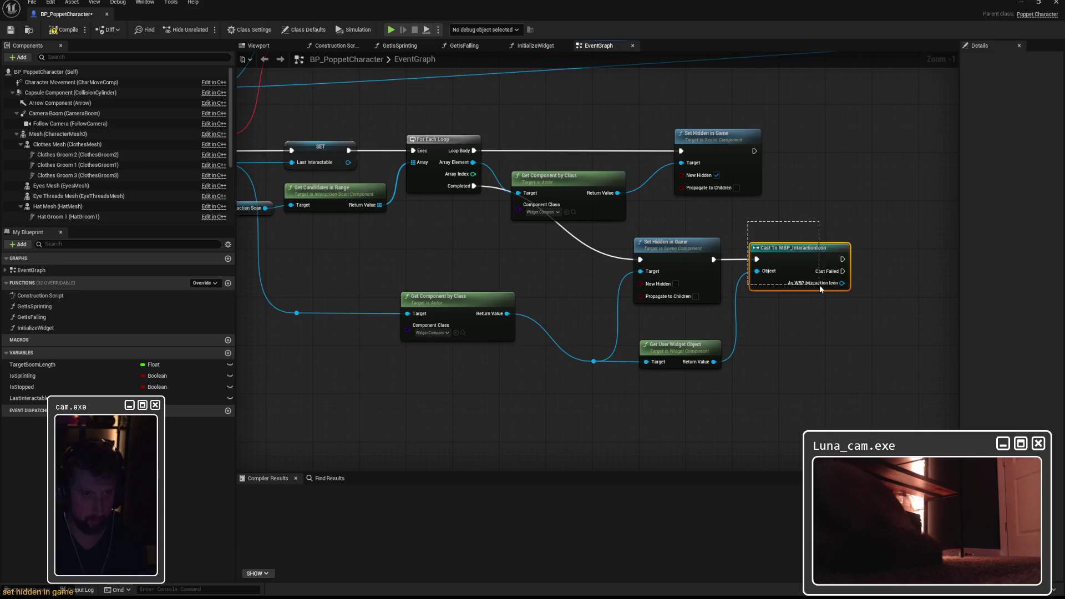
{"action": "key", "text": "Delete"}
{"action": "left_click_drag", "start_coordinate": [637, 328], "coordinate": [744, 376]}
{"action": "key", "text": "Delete"}
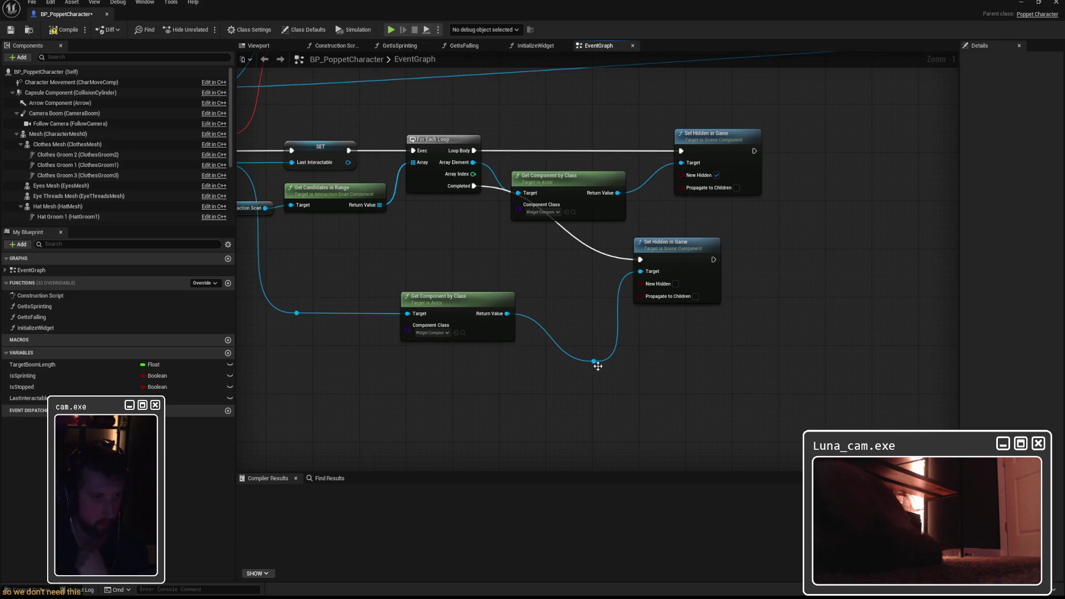
{"action": "key", "text": "Delete"}
Step: Connect the component's Return Value to Set Hidden in Game's Target and compile BP_PoppetCharacter
{"action": "left_click_drag", "start_coordinate": [507, 313], "coordinate": [641, 273]}
{"action": "left_click_drag", "start_coordinate": [677, 243], "coordinate": [578, 265]}
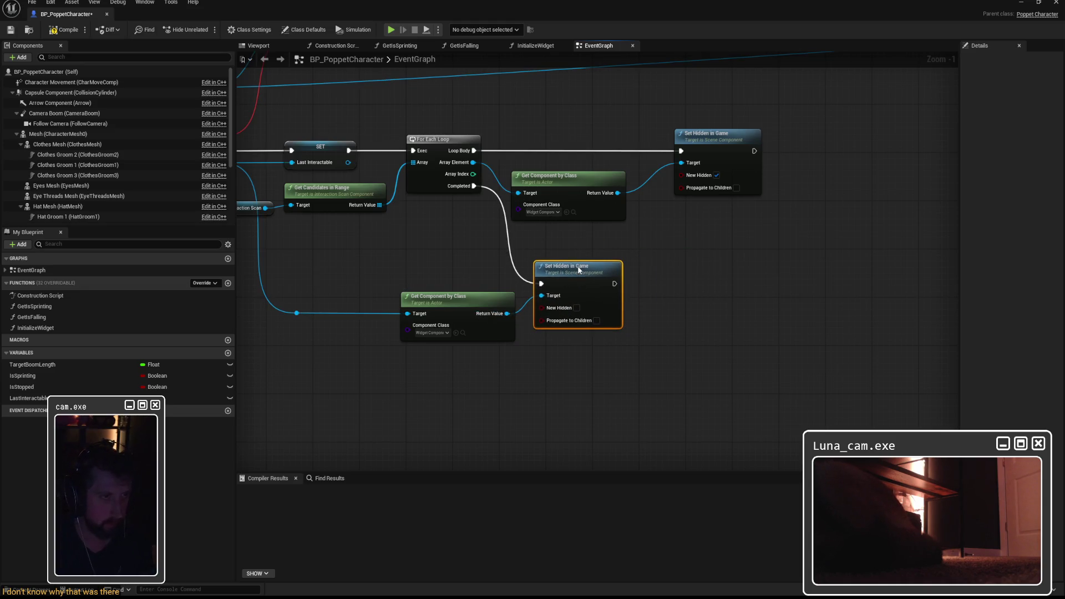
{"action": "left_click_drag", "start_coordinate": [702, 150], "coordinate": [674, 149]}
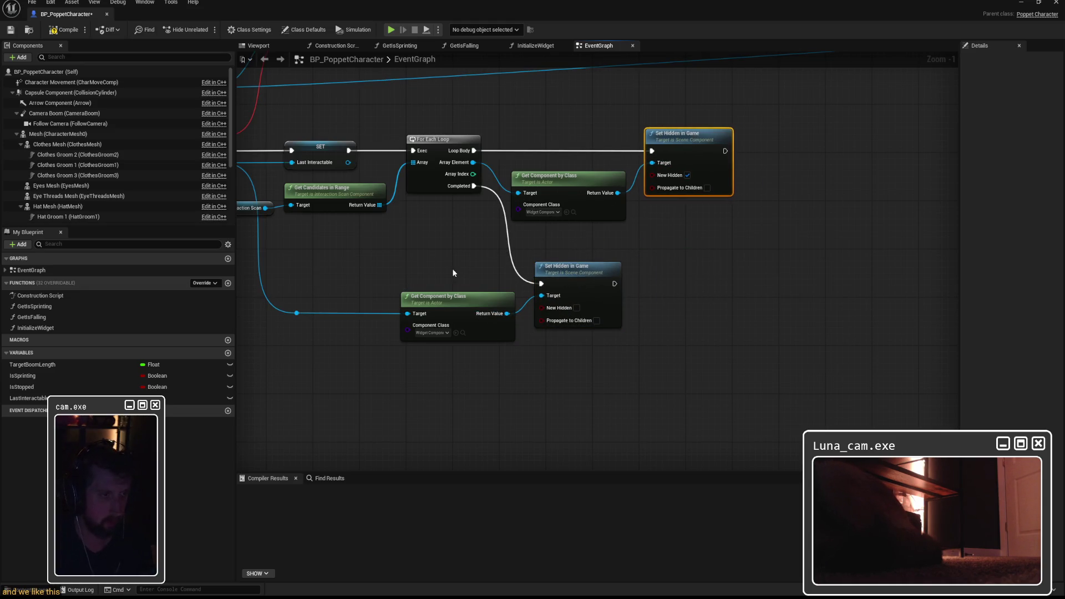
{"action": "left_click", "coordinate": [704, 253]}
{"action": "left_click", "coordinate": [69, 31]}
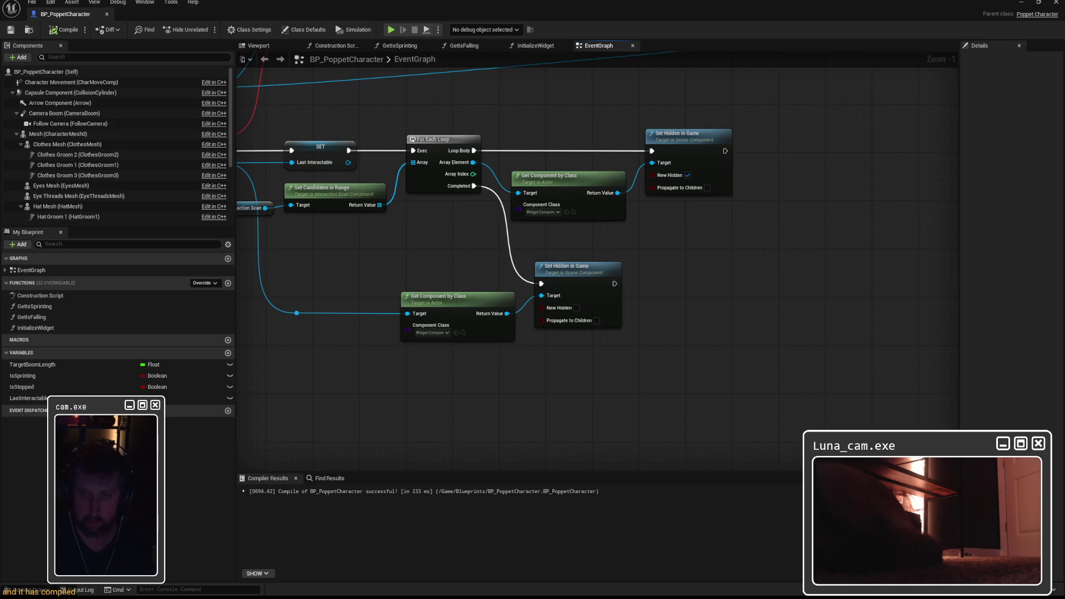
{"action": "left_click", "coordinate": [1021, 2]}
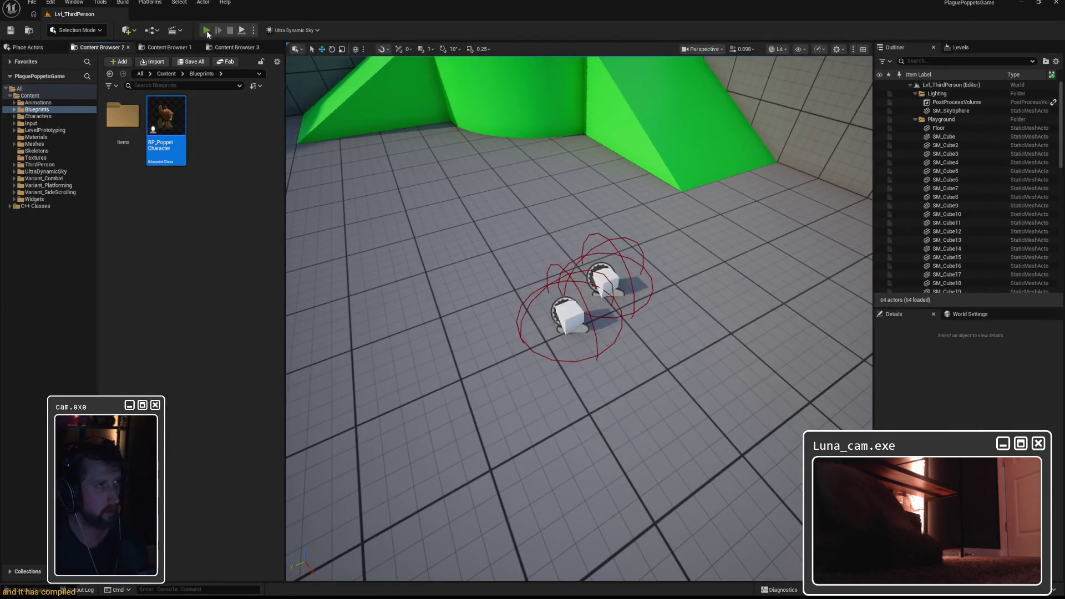
Step: Start Play in Editor and walk the Poppet onto the white cubes
{"action": "left_click", "coordinate": [207, 32]}
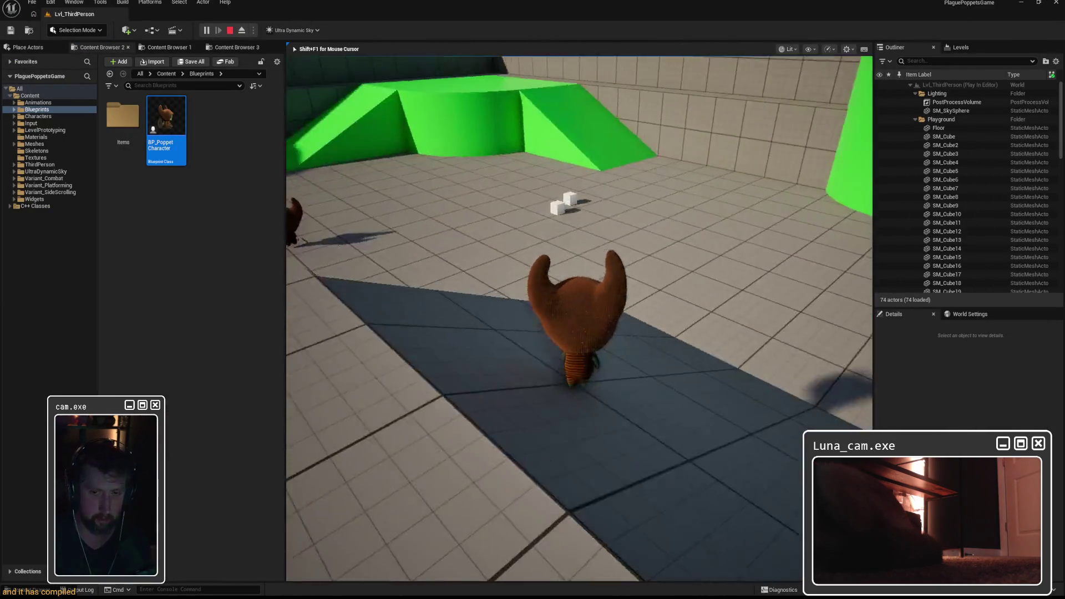
{"action": "key", "text": "w"}
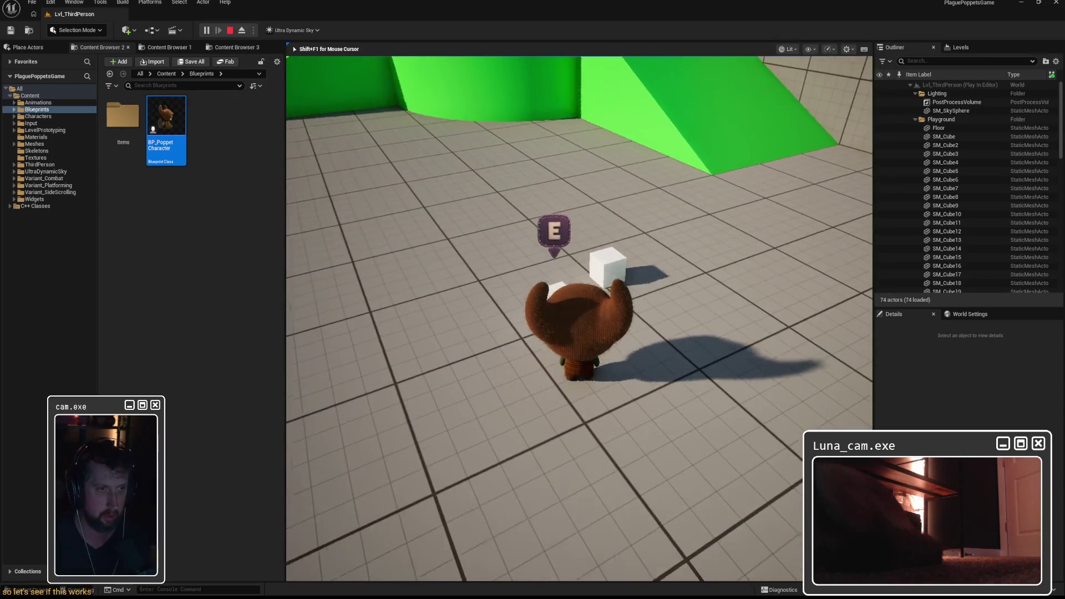
{"action": "key", "text": "a"}
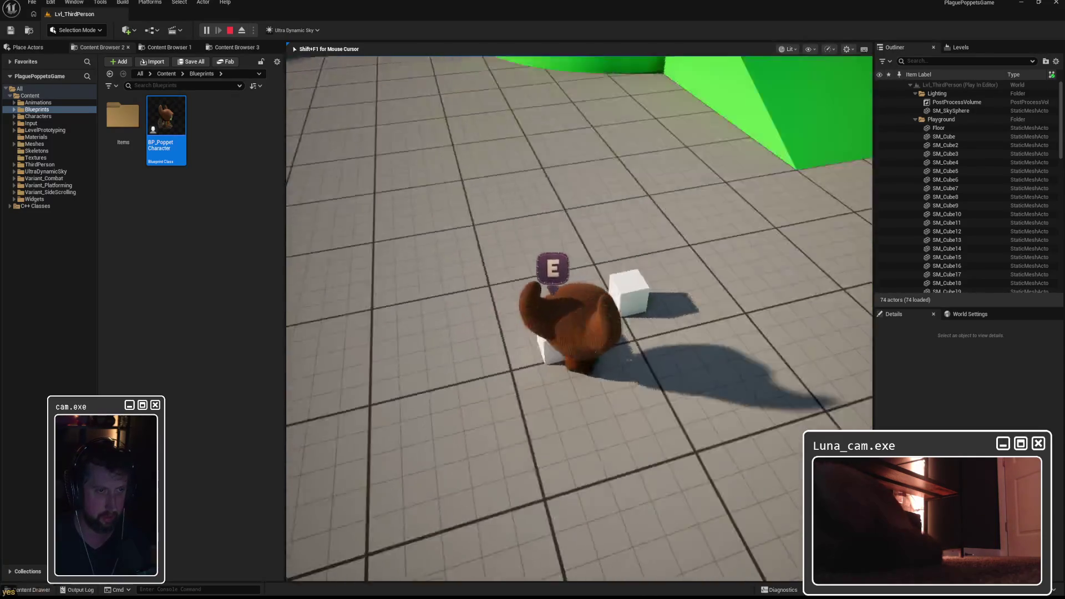
{"action": "key", "text": "w"}
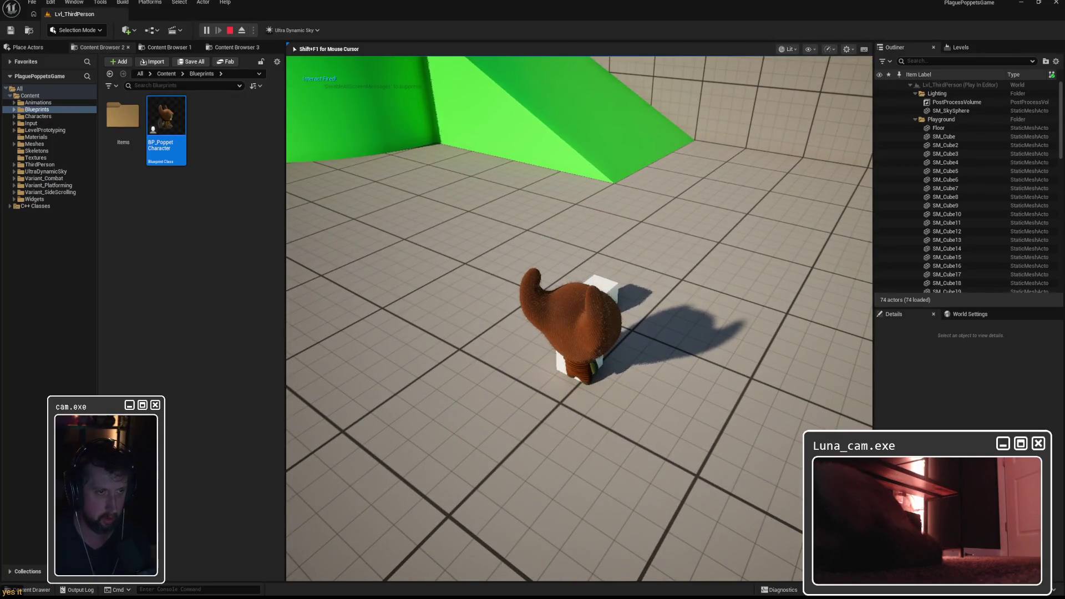
{"action": "key", "text": "w"}
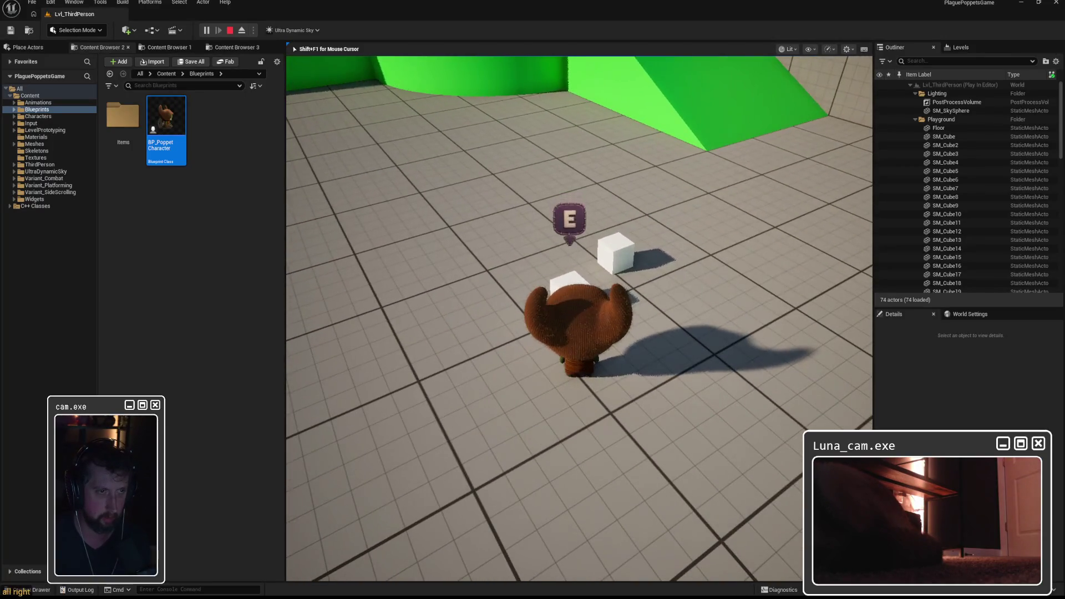
{"action": "key", "text": "w"}
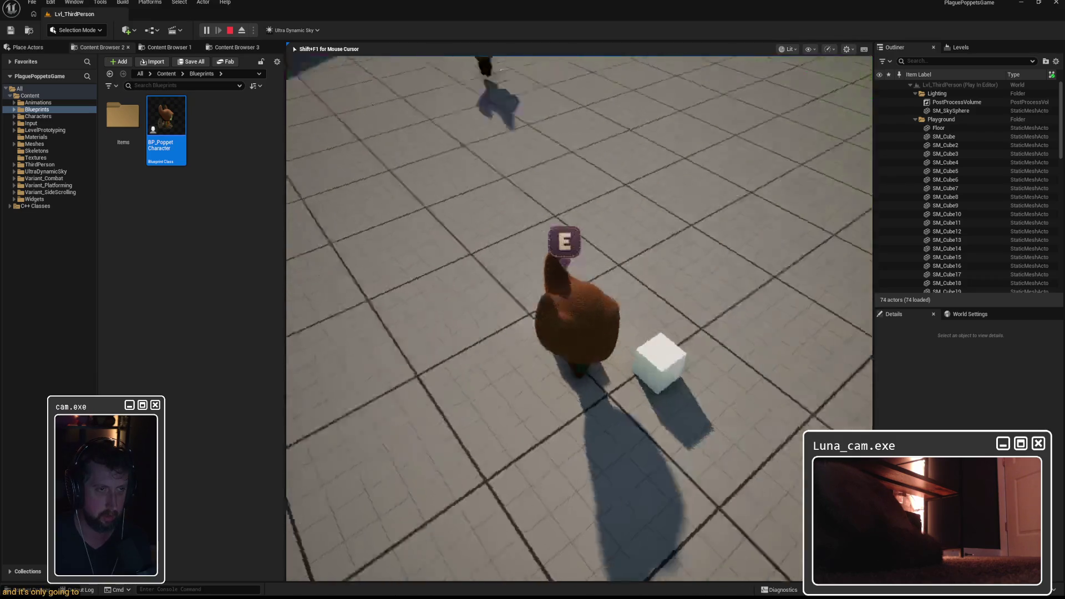
{"action": "key", "text": "w"}
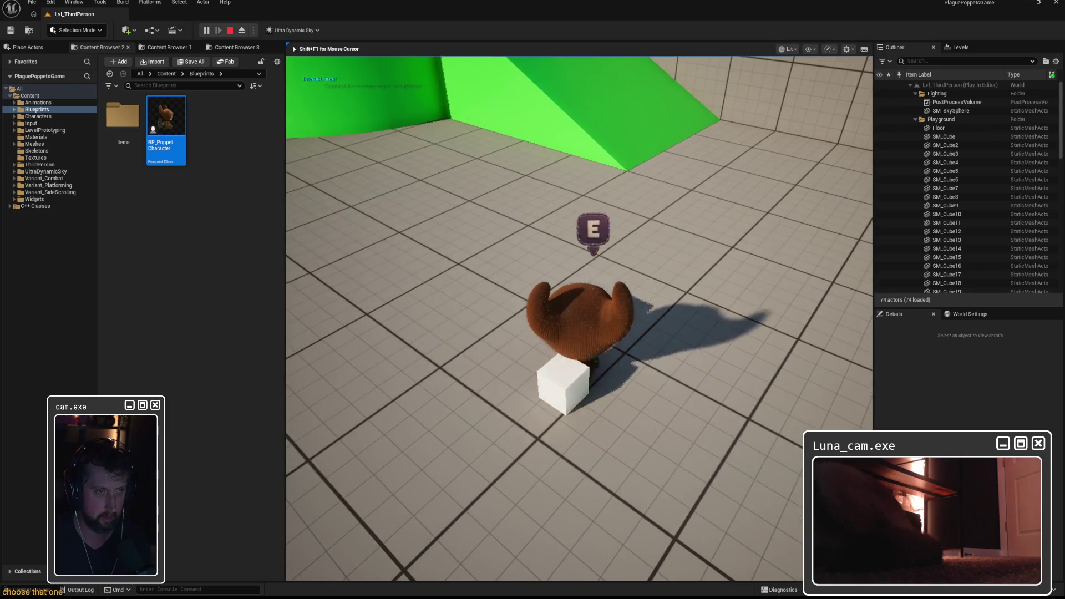
Step: Walk among the white cubes checking the E prompt, then press Escape to stop the game
{"action": "key", "text": "w"}
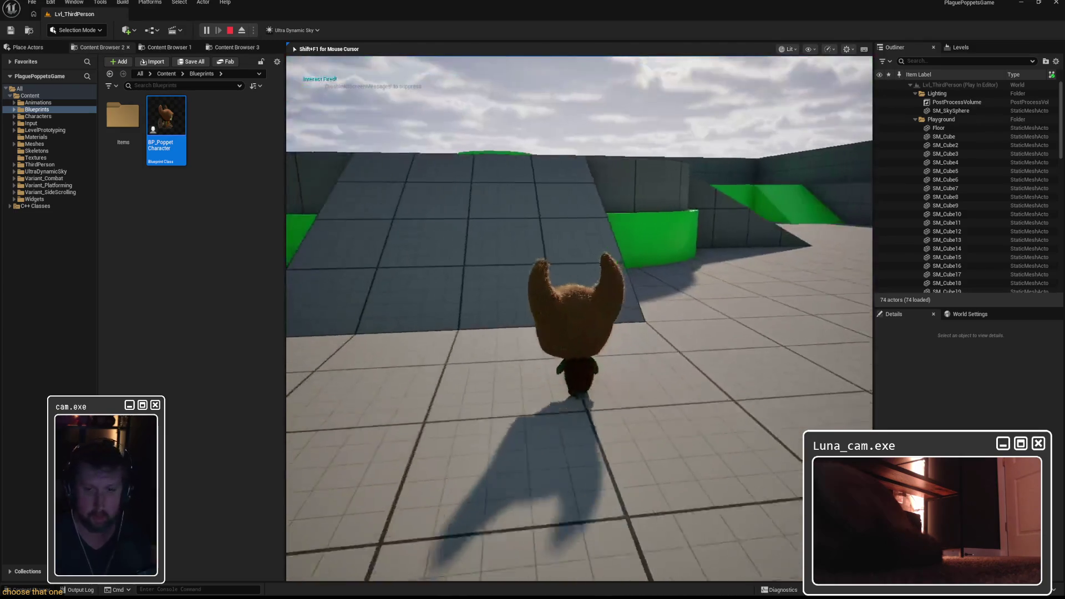
{"action": "key", "text": "w"}
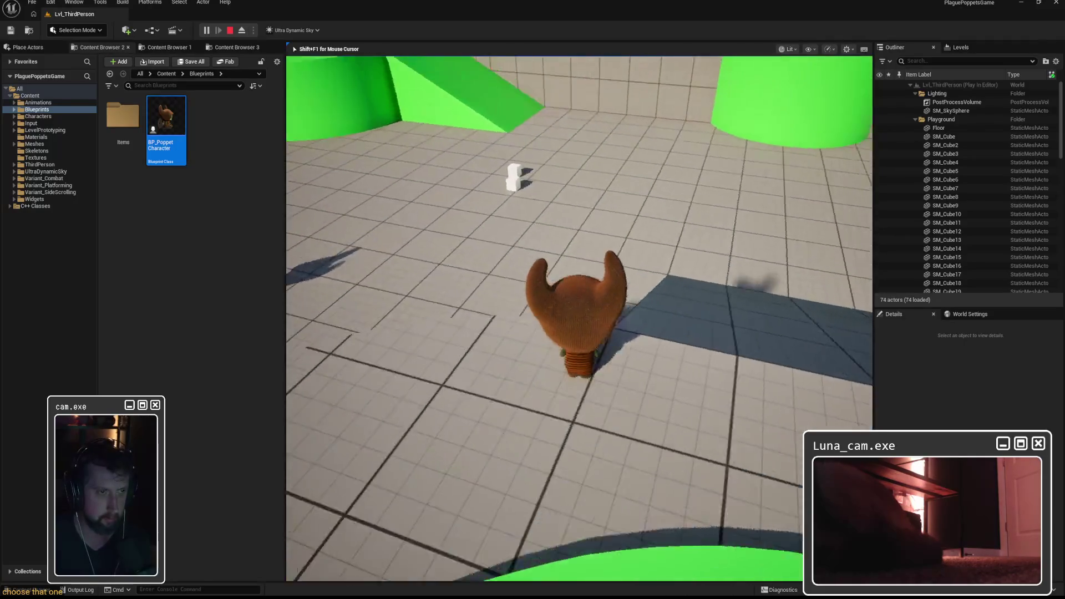
{"action": "key", "text": "w"}
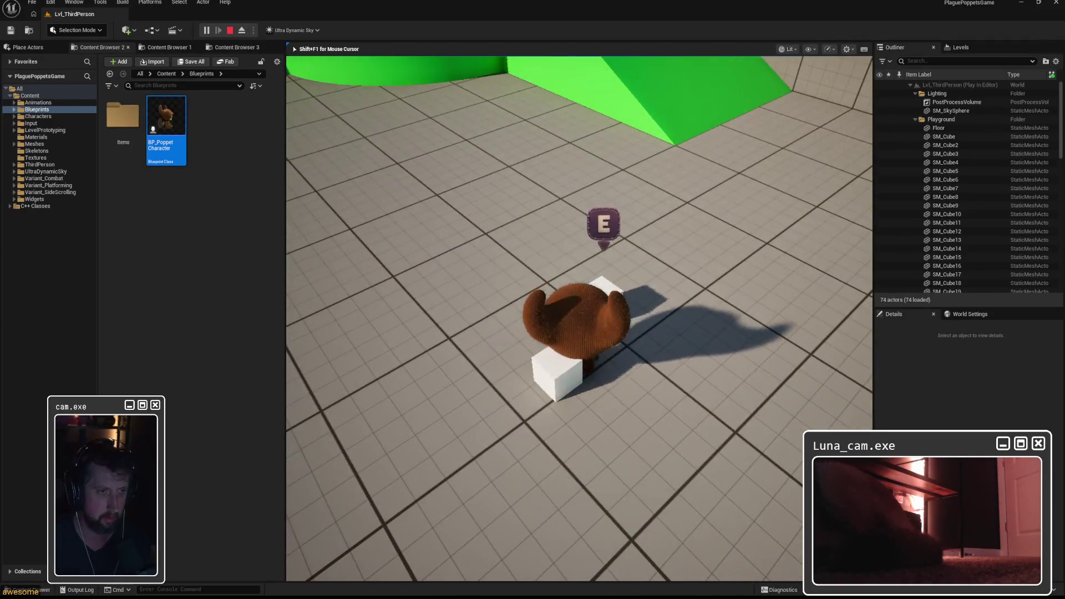
{"action": "key", "text": "w"}
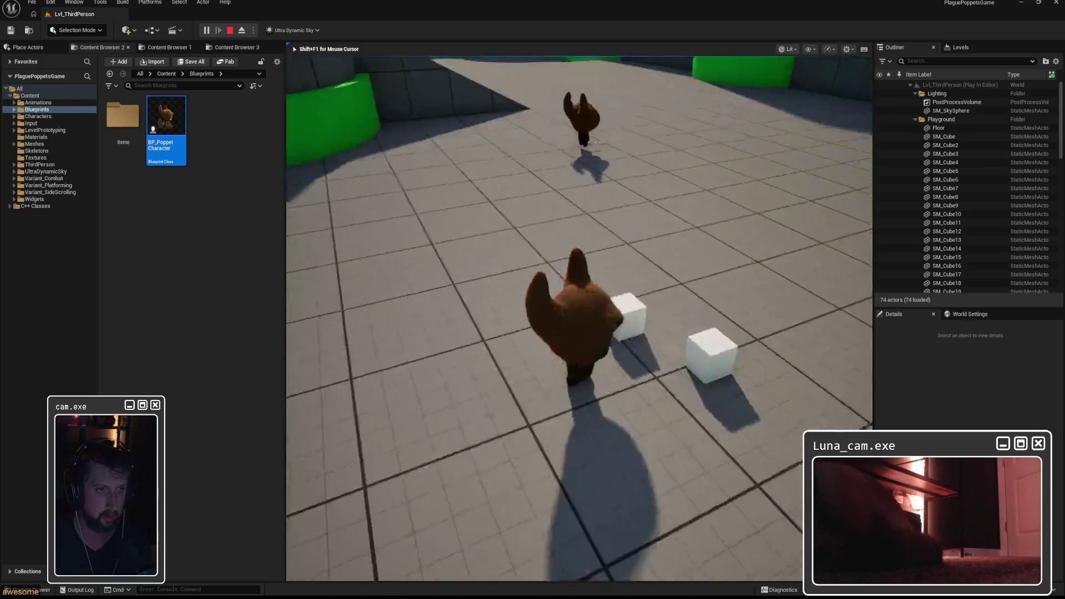
{"action": "key", "text": "w"}
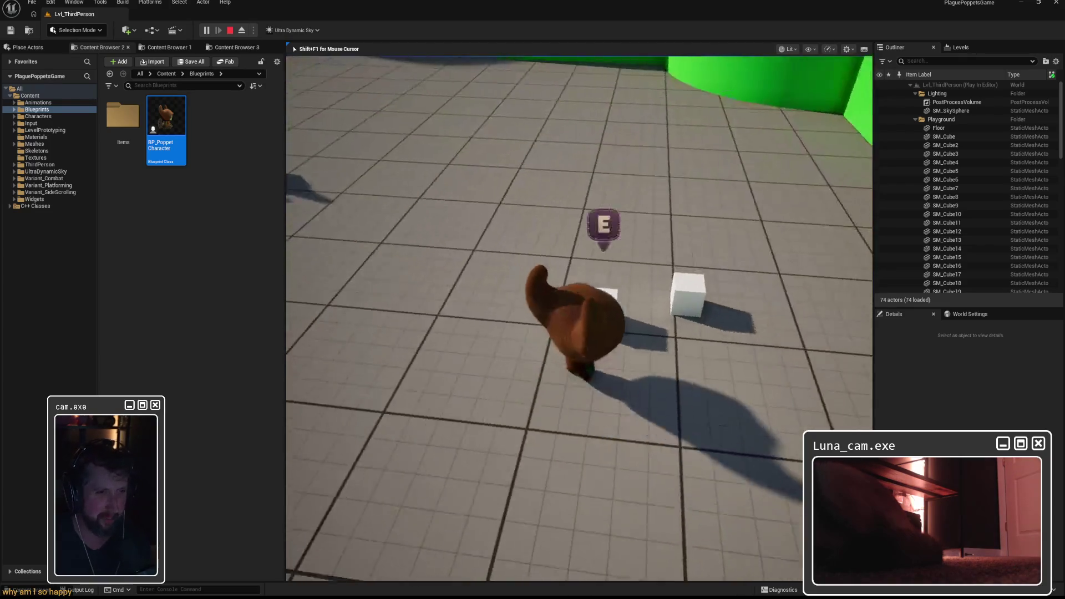
{"action": "key", "text": "e"}
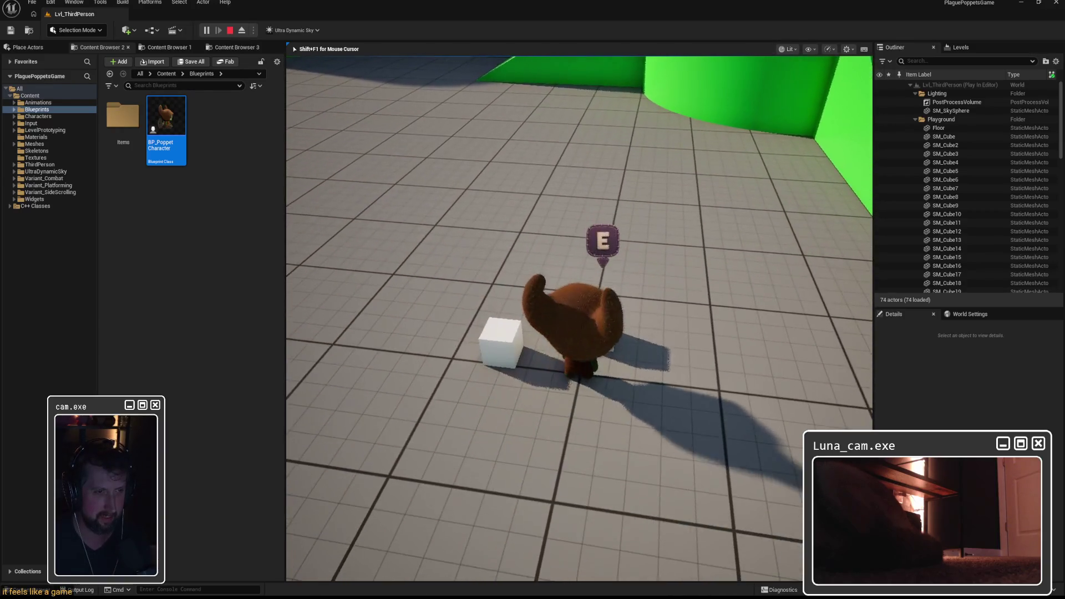
{"action": "key", "text": "Escape"}
Step: Open BP_PoppetCharacter's EventGraph and move the Interaction Scan node up and right
{"action": "double_click", "coordinate": [165, 127]}
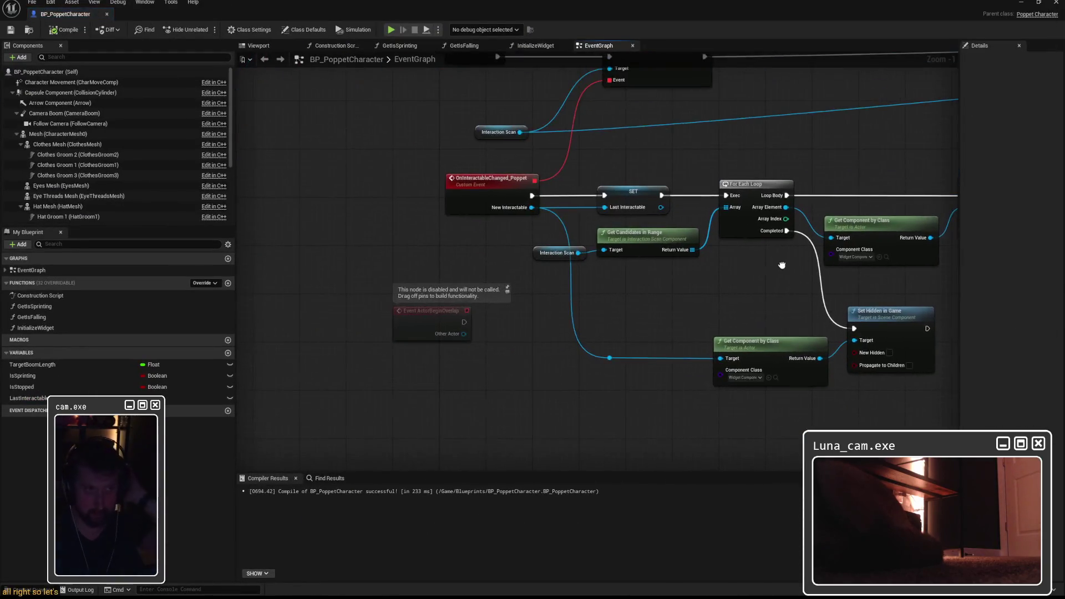
{"action": "mouse_move", "coordinate": [751, 270]}
{"action": "left_mouse_down"}
{"action": "mouse_move", "coordinate": [529, 245]}
{"action": "mouse_move", "coordinate": [553, 313]}
{"action": "mouse_move", "coordinate": [576, 254]}
{"action": "left_mouse_up"}
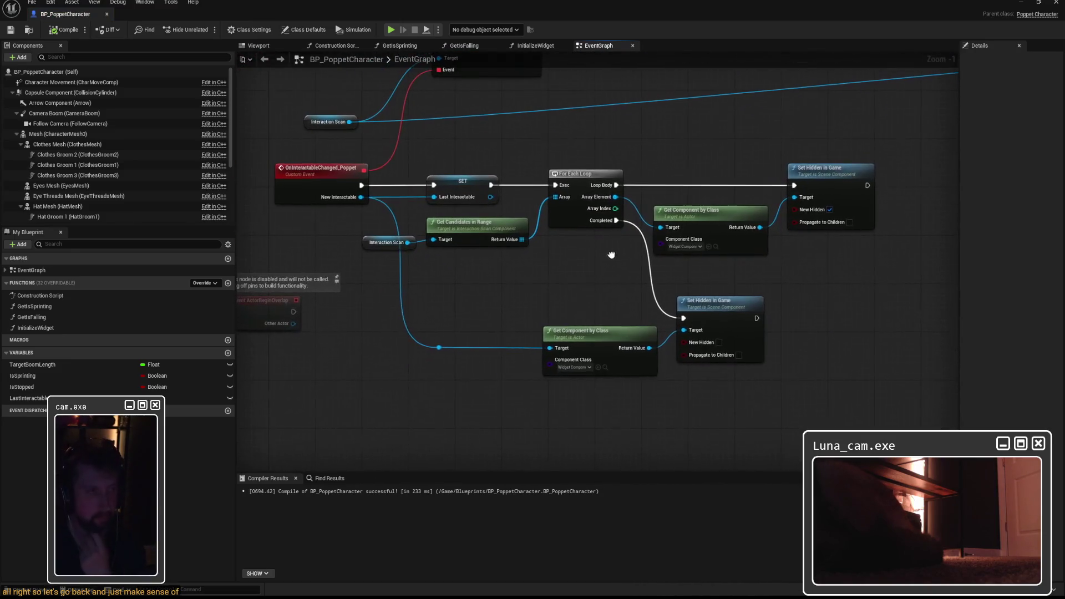
{"action": "mouse_move", "coordinate": [319, 165]}
{"action": "left_mouse_down"}
{"action": "mouse_move", "coordinate": [434, 178]}
{"action": "mouse_move", "coordinate": [466, 167]}
{"action": "left_mouse_up"}
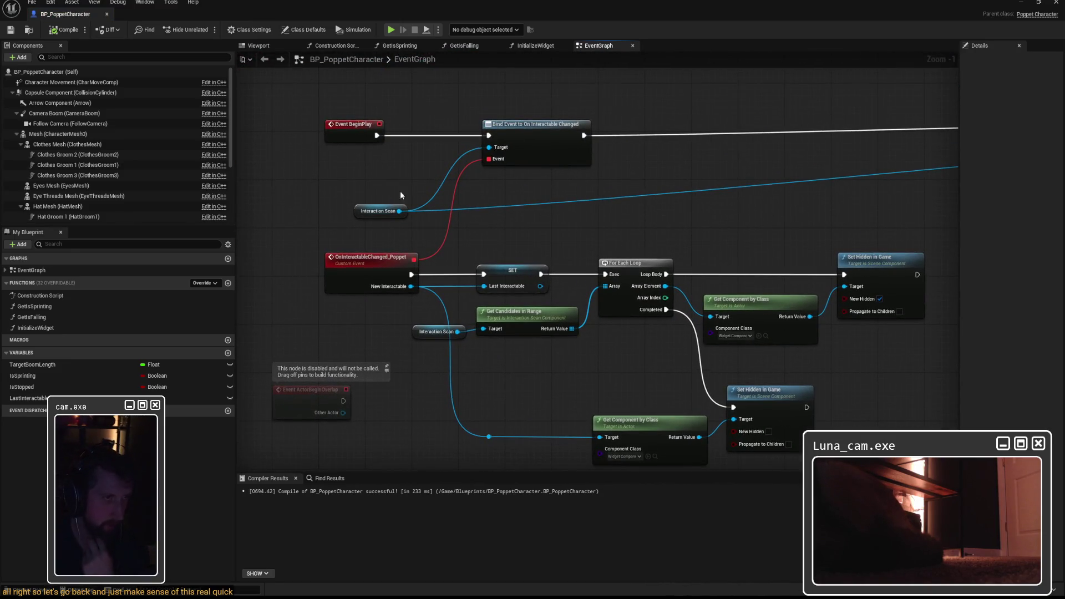
{"action": "mouse_move", "coordinate": [358, 214]}
{"action": "left_mouse_down"}
{"action": "mouse_move", "coordinate": [381, 178]}
{"action": "mouse_move", "coordinate": [378, 193]}
{"action": "left_mouse_up"}
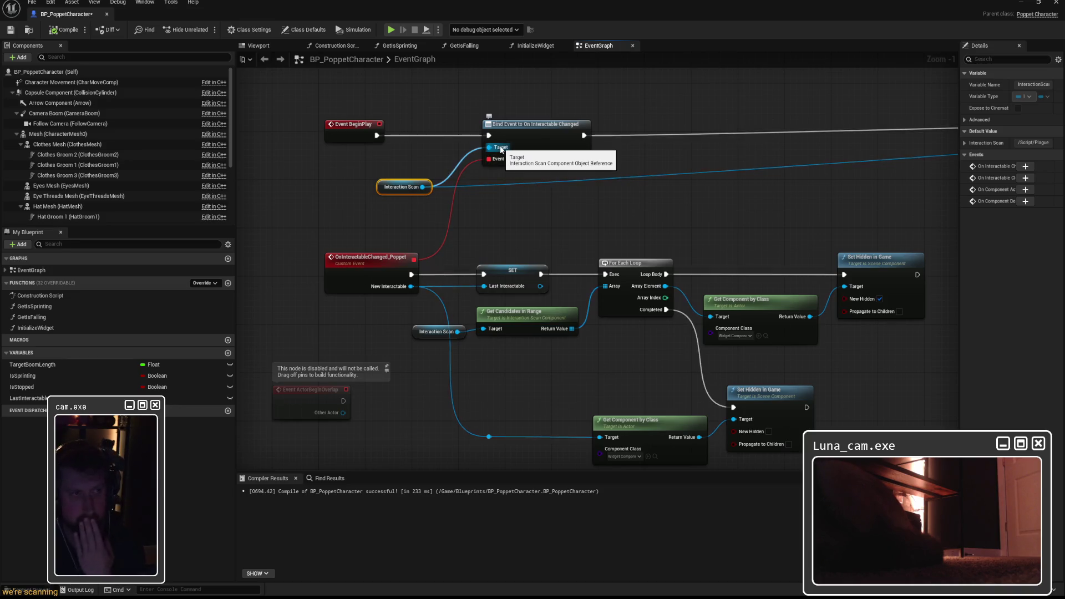
Step: Select the OnInteractableChanged_Poppet event and For Each Loop while panning through the loop body
{"action": "mouse_move", "coordinate": [319, 221]}
{"action": "left_mouse_down"}
{"action": "mouse_move", "coordinate": [348, 274]}
{"action": "mouse_move", "coordinate": [447, 216]}
{"action": "left_mouse_up"}
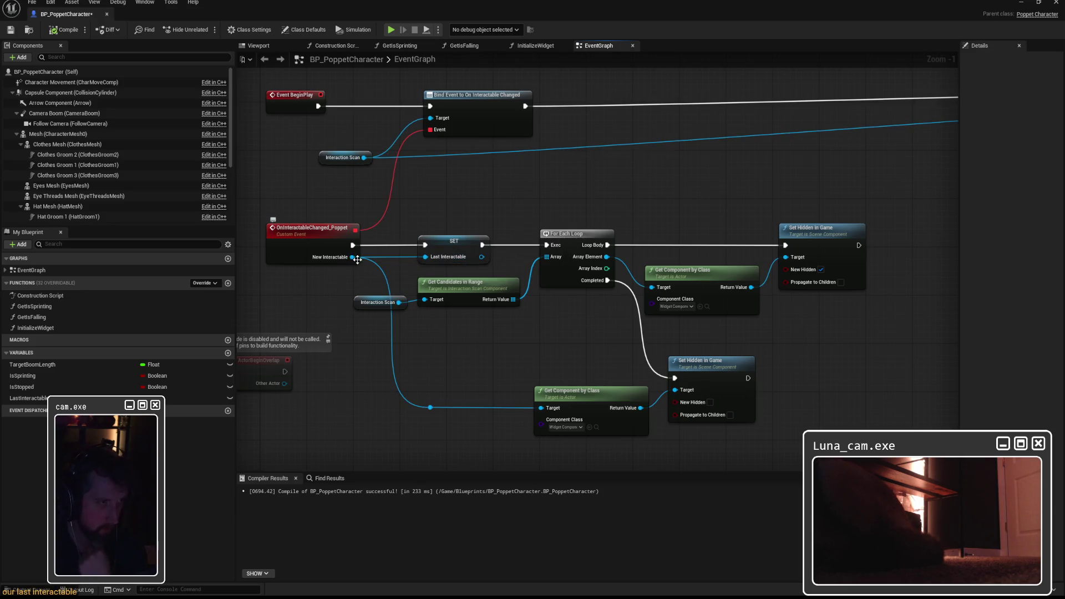
{"action": "left_click_drag", "start_coordinate": [482, 246], "coordinate": [433, 239]}
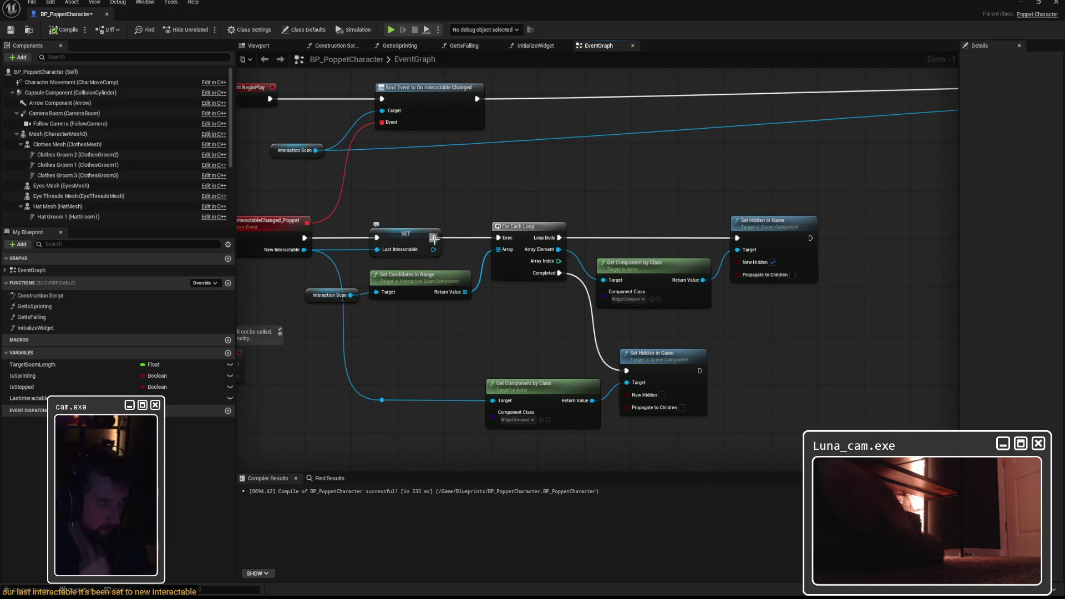
{"action": "left_click_drag", "start_coordinate": [508, 240], "coordinate": [531, 302]}
{"action": "mouse_move", "coordinate": [577, 182]}
{"action": "left_mouse_down"}
{"action": "mouse_move", "coordinate": [506, 170]}
{"action": "mouse_move", "coordinate": [551, 175]}
{"action": "left_mouse_up"}
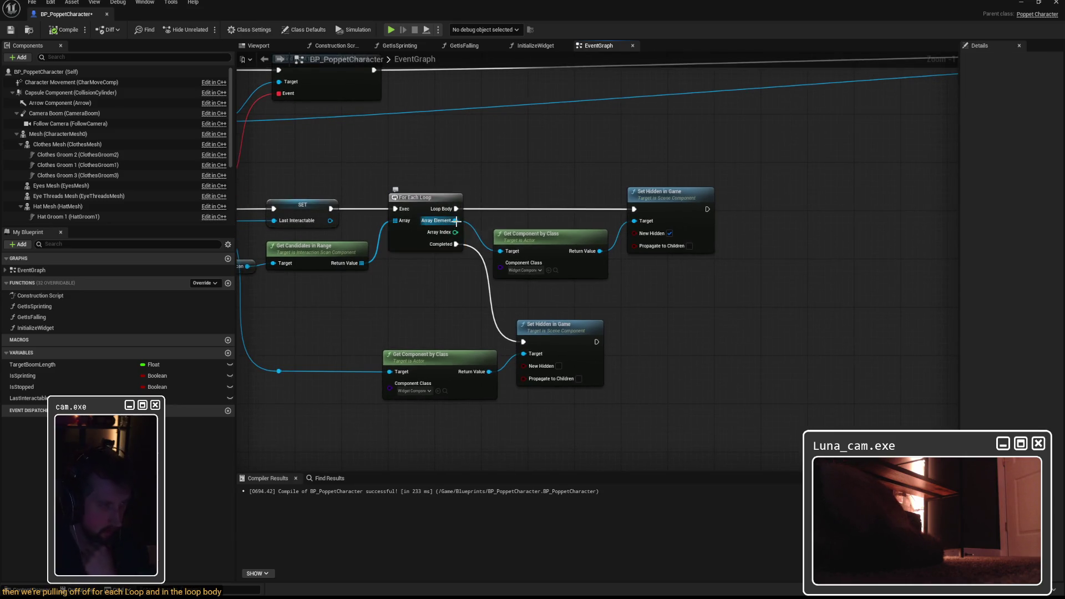
{"action": "left_click_drag", "start_coordinate": [377, 217], "coordinate": [509, 205]}
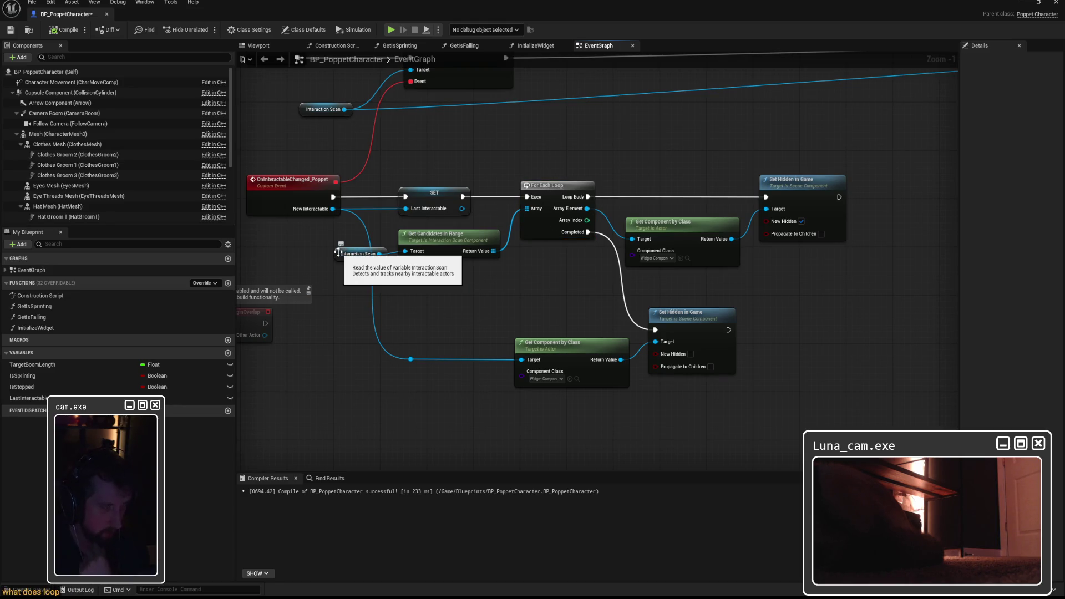
Step: Shift the lower Get Component by Class node into line and recompile BP_PoppetCharacter
{"action": "left_click", "coordinate": [450, 236]}
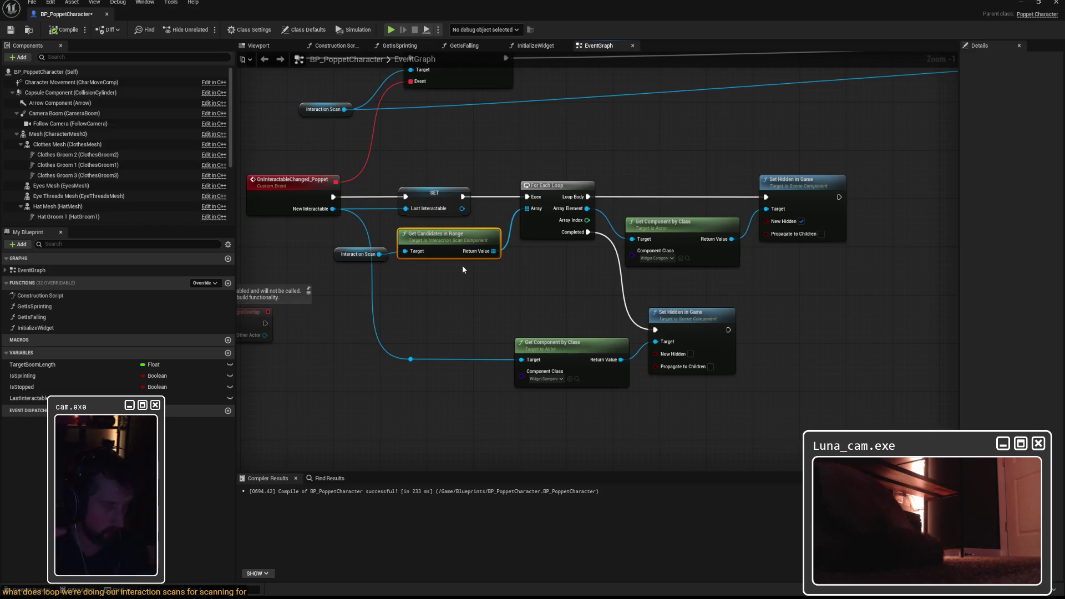
{"action": "mouse_move", "coordinate": [559, 132]}
{"action": "left_mouse_down"}
{"action": "mouse_move", "coordinate": [578, 285]}
{"action": "mouse_move", "coordinate": [456, 274]}
{"action": "left_mouse_up"}
{"action": "left_click", "coordinate": [551, 219]}
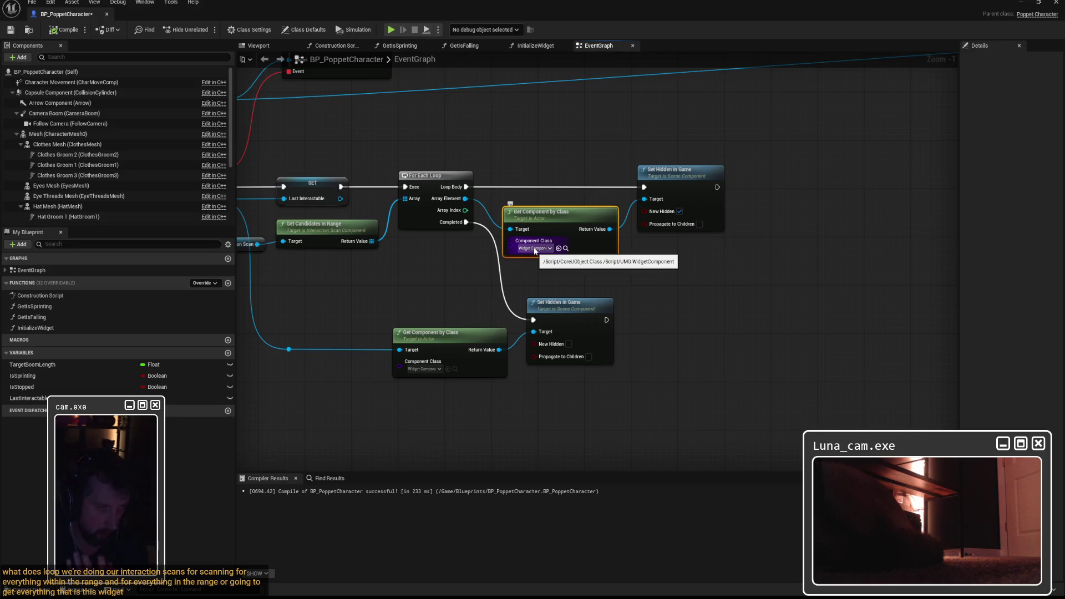
{"action": "left_click", "coordinate": [588, 162]}
{"action": "left_click_drag", "start_coordinate": [582, 146], "coordinate": [723, 277]}
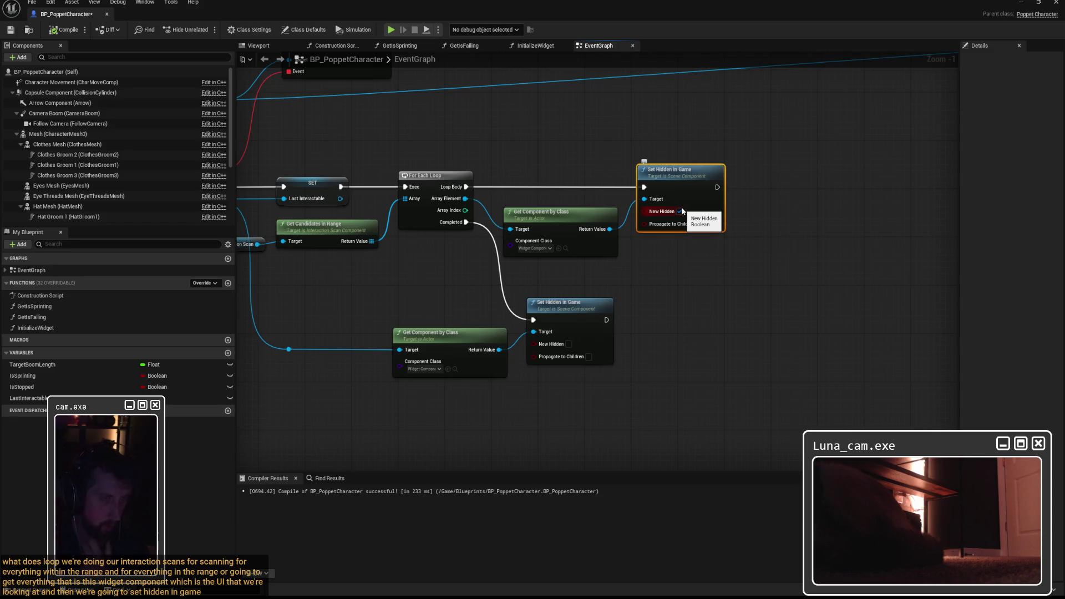
{"action": "left_click_drag", "start_coordinate": [547, 131], "coordinate": [643, 233]}
{"action": "left_click_drag", "start_coordinate": [437, 264], "coordinate": [477, 266]}
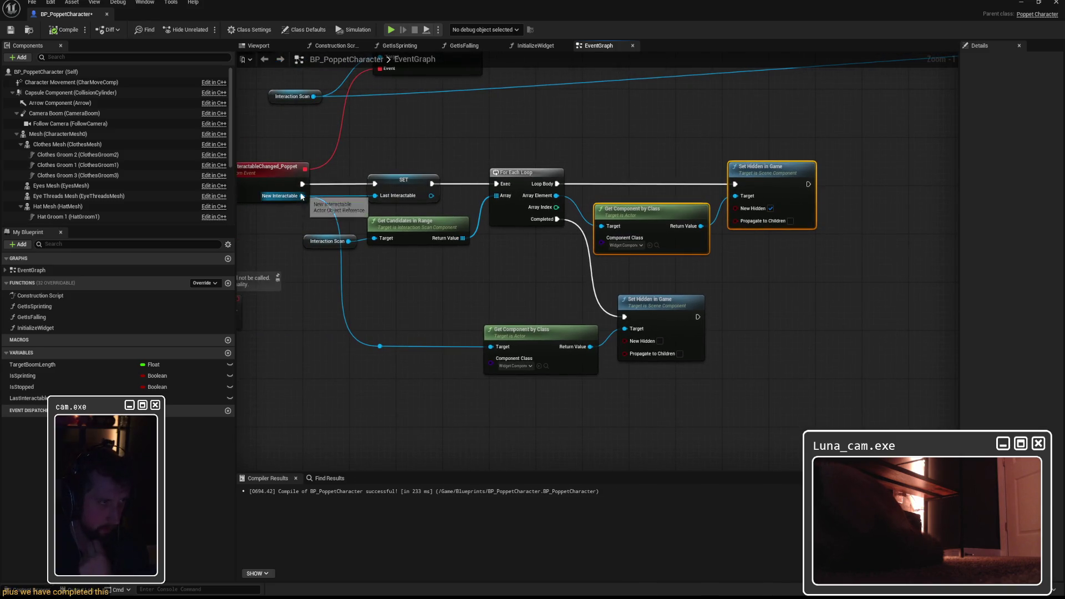
{"action": "left_click_drag", "start_coordinate": [536, 330], "coordinate": [512, 330]}
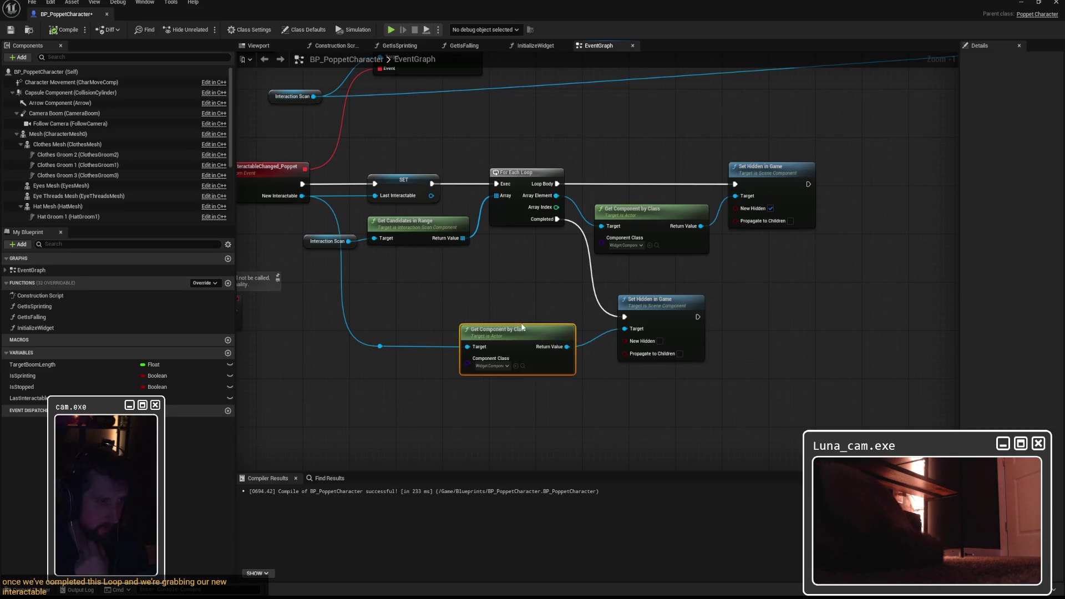
{"action": "left_click", "coordinate": [667, 302]}
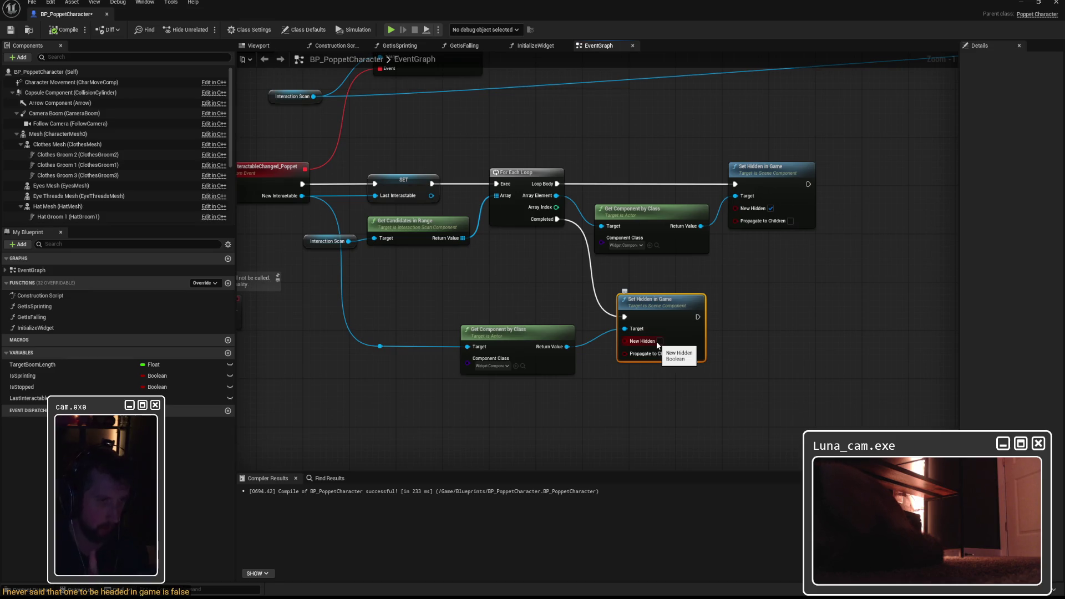
{"action": "left_click", "coordinate": [475, 297]}
{"action": "mouse_move", "coordinate": [333, 291]}
{"action": "left_mouse_down"}
{"action": "mouse_move", "coordinate": [373, 311]}
{"action": "mouse_move", "coordinate": [528, 337]}
{"action": "mouse_move", "coordinate": [527, 318]}
{"action": "left_mouse_up"}
{"action": "left_click", "coordinate": [507, 289]}
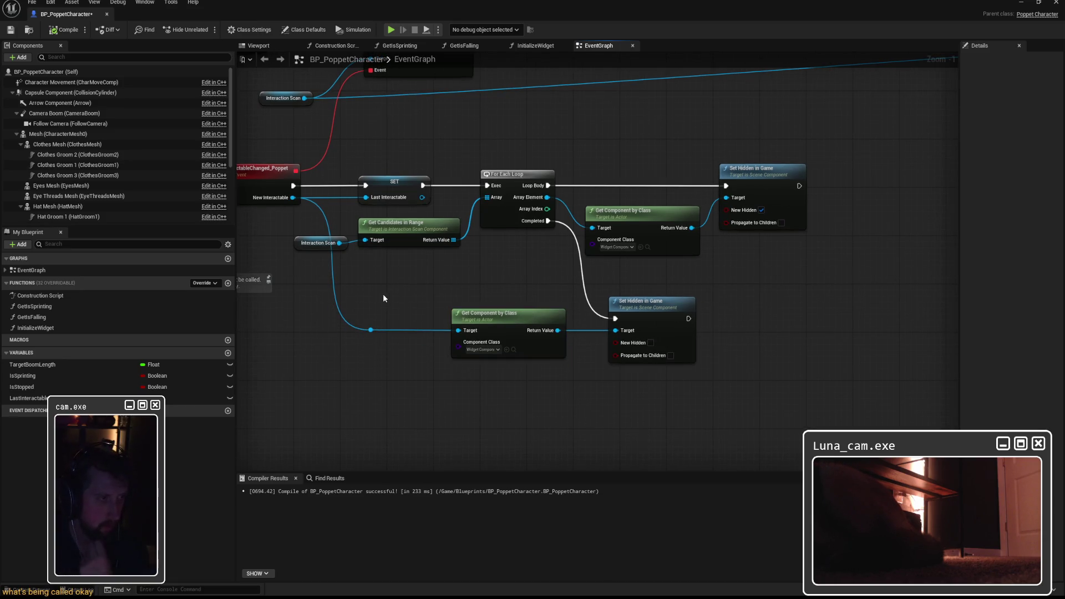
{"action": "left_click", "coordinate": [70, 33]}
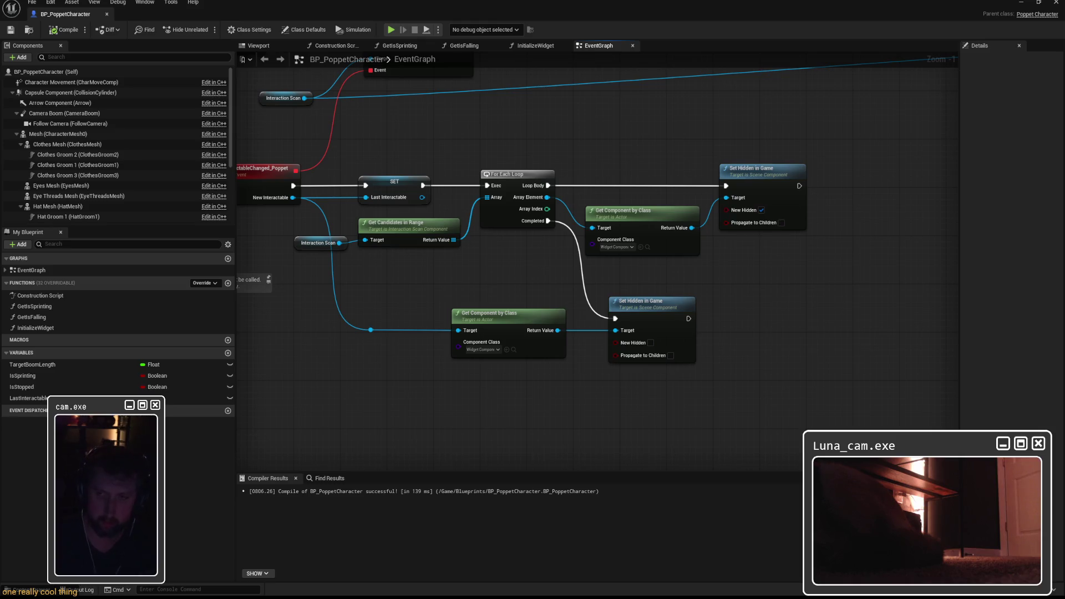
Step: Switch to Claude, review its reply on the working icon behaviours, and maximize the Confluence window
{"action": "key", "text": "alt+Tab"}
{"action": "left_click_drag", "start_coordinate": [730, 153], "coordinate": [604, 141]}
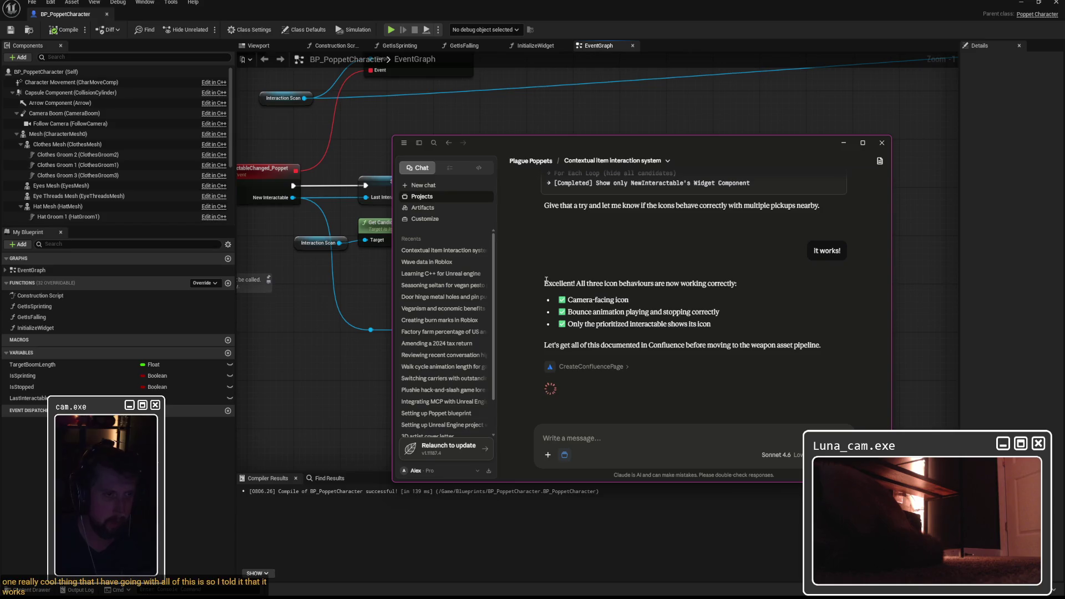
{"action": "left_click_drag", "start_coordinate": [542, 283], "coordinate": [742, 331]}
{"action": "left_click", "coordinate": [672, 340]}
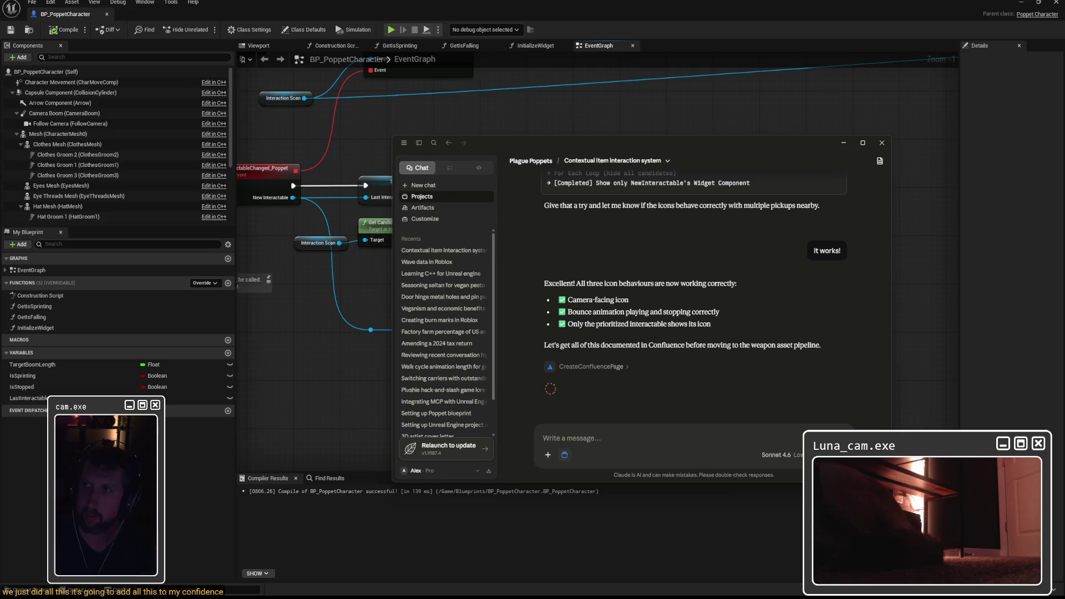
{"action": "double_click", "coordinate": [388, 178]}
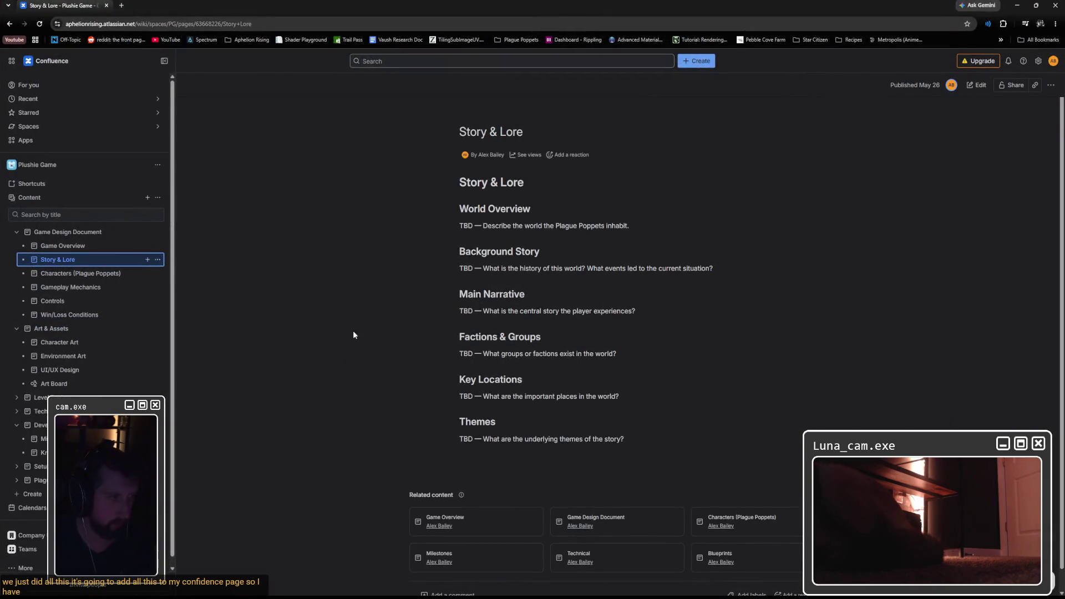
Step: Browse the Confluence page tree through Development Tracker and Setup & Infrastructure to the Session 9 page
{"action": "left_click", "coordinate": [17, 472]}
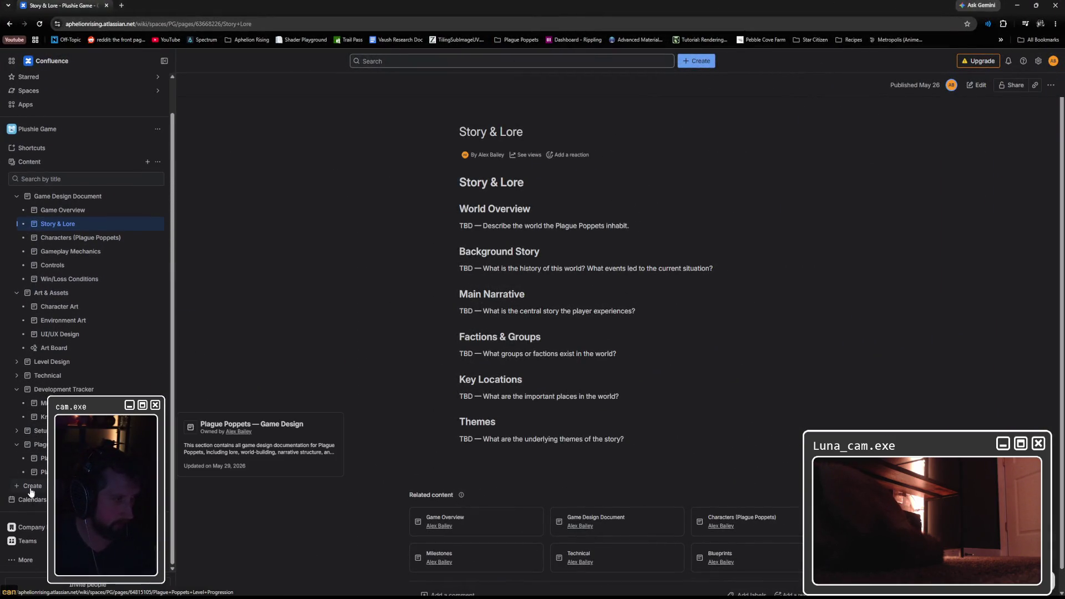
{"action": "left_click", "coordinate": [63, 389]}
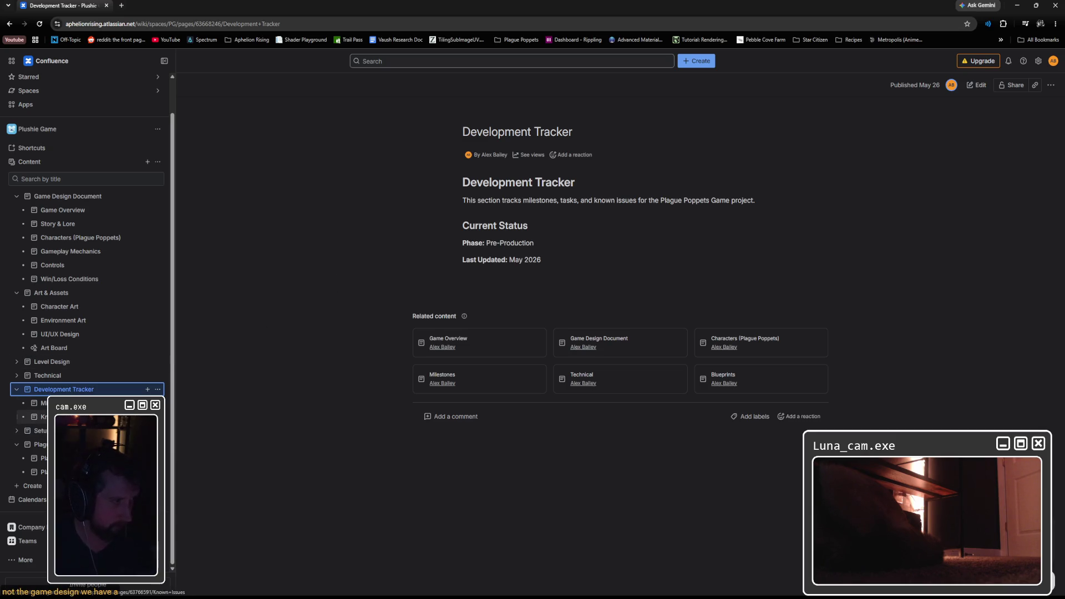
{"action": "mouse_move", "coordinate": [33, 417]}
{"action": "mouse_move", "coordinate": [52, 362]}
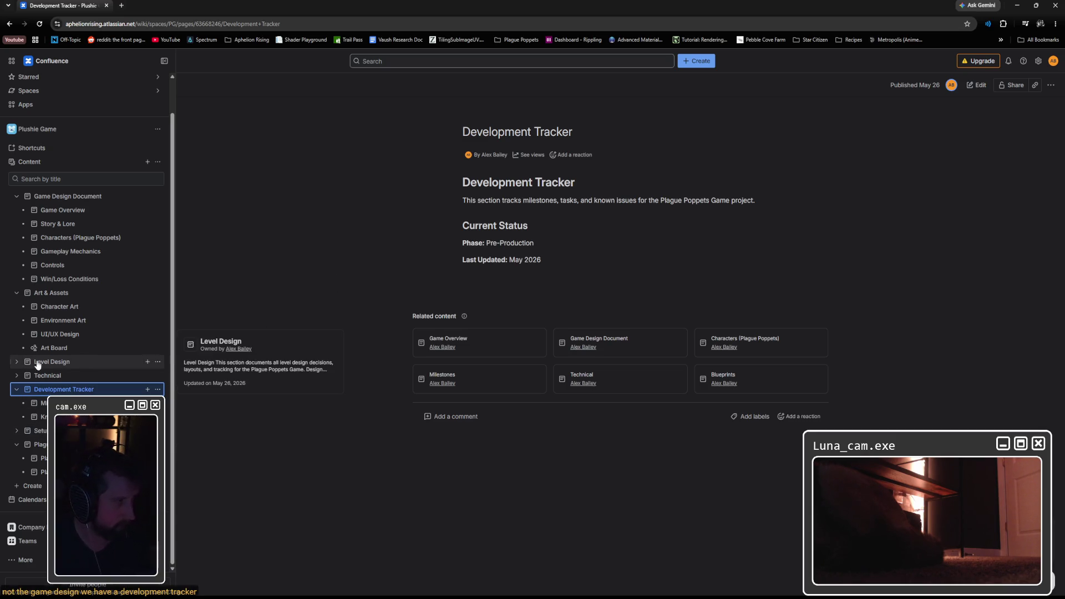
{"action": "left_click", "coordinate": [16, 430]}
{"action": "scroll", "coordinate": [19, 431], "scroll_direction": "down", "scroll_amount": 1}
{"action": "scroll", "coordinate": [33, 410], "scroll_direction": "down", "scroll_amount": 2}
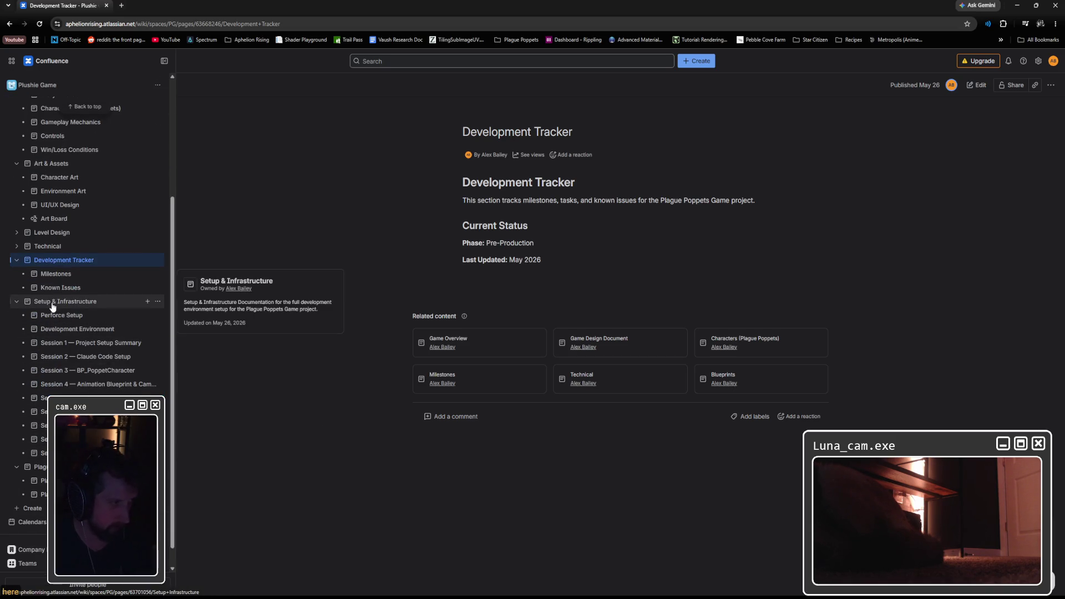
{"action": "left_click", "coordinate": [33, 453]}
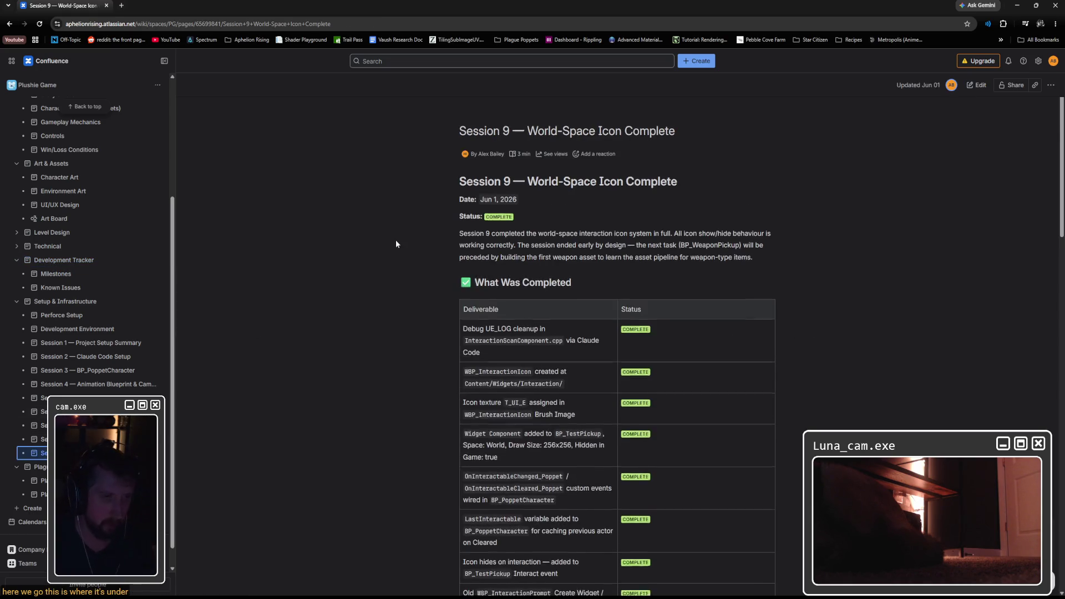
{"action": "scroll", "coordinate": [394, 239], "scroll_direction": "down", "scroll_amount": 8}
{"action": "scroll", "coordinate": [396, 241], "scroll_direction": "down", "scroll_amount": 10}
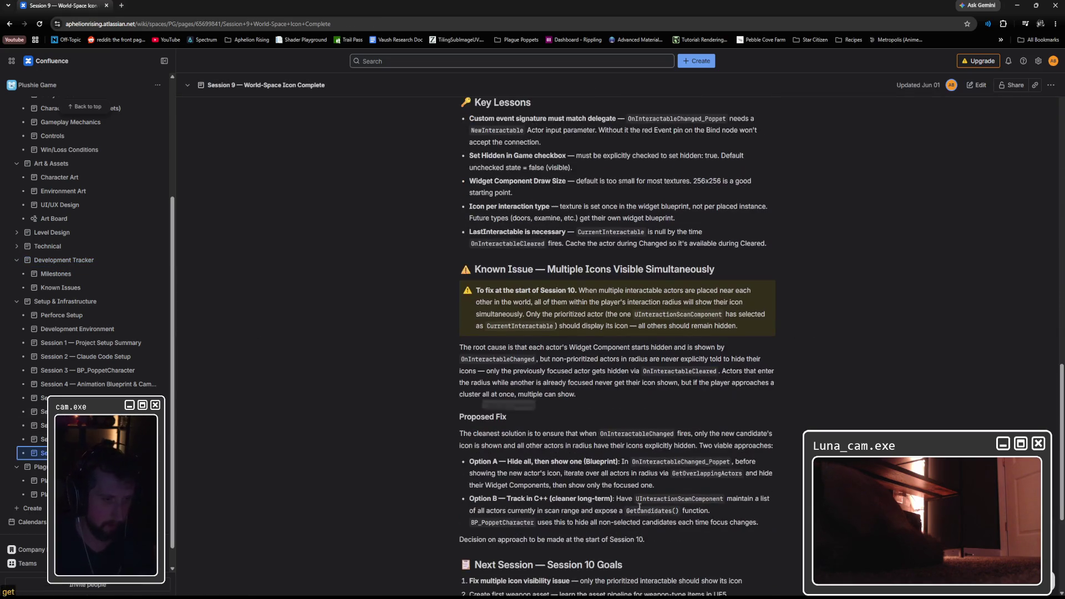
Step: Reload Confluence after checking Claude and open the newly listed Session 10 page
{"action": "key", "text": "alt+Tab"}
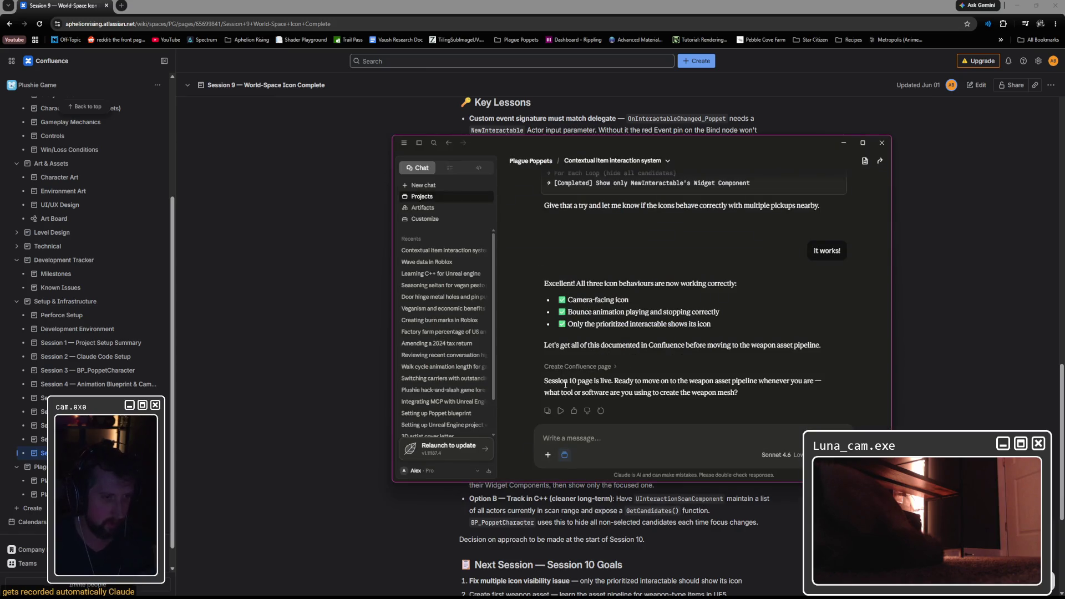
{"action": "left_click", "coordinate": [344, 356]}
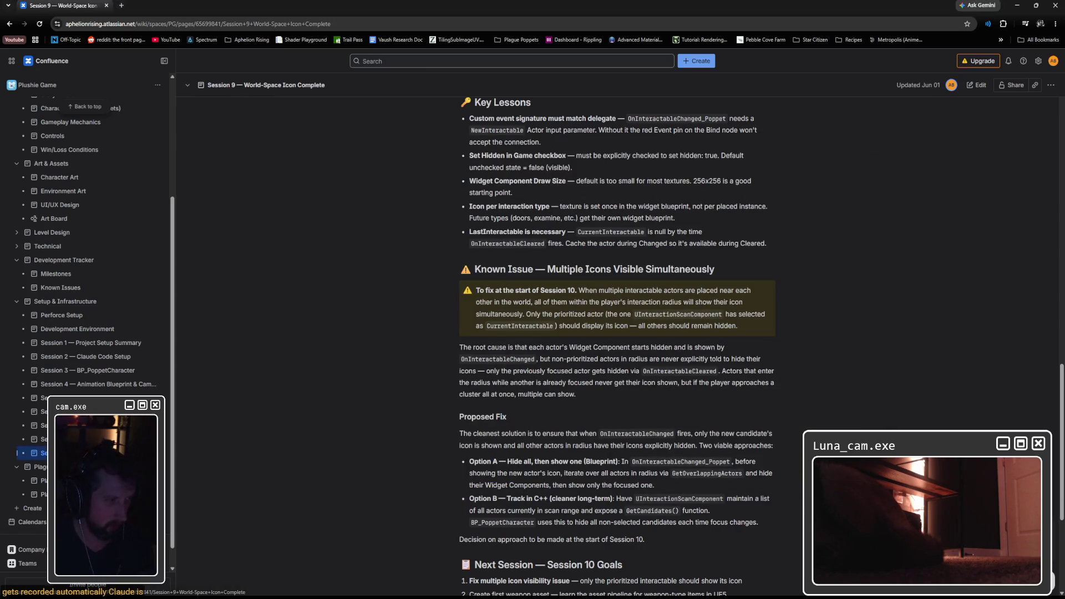
{"action": "left_click", "coordinate": [40, 24]}
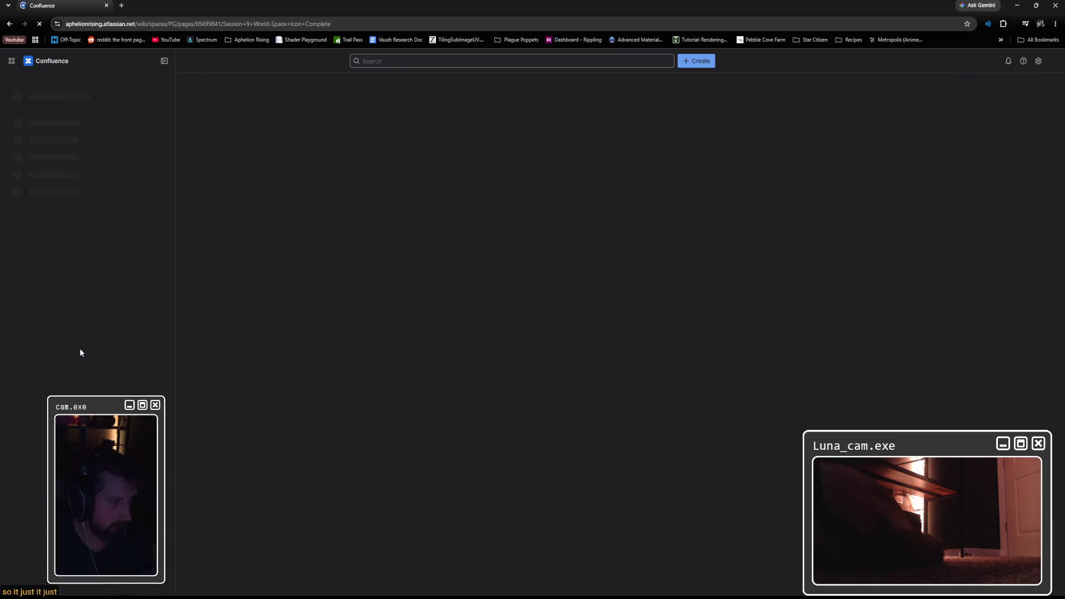
{"action": "left_click", "coordinate": [34, 458]}
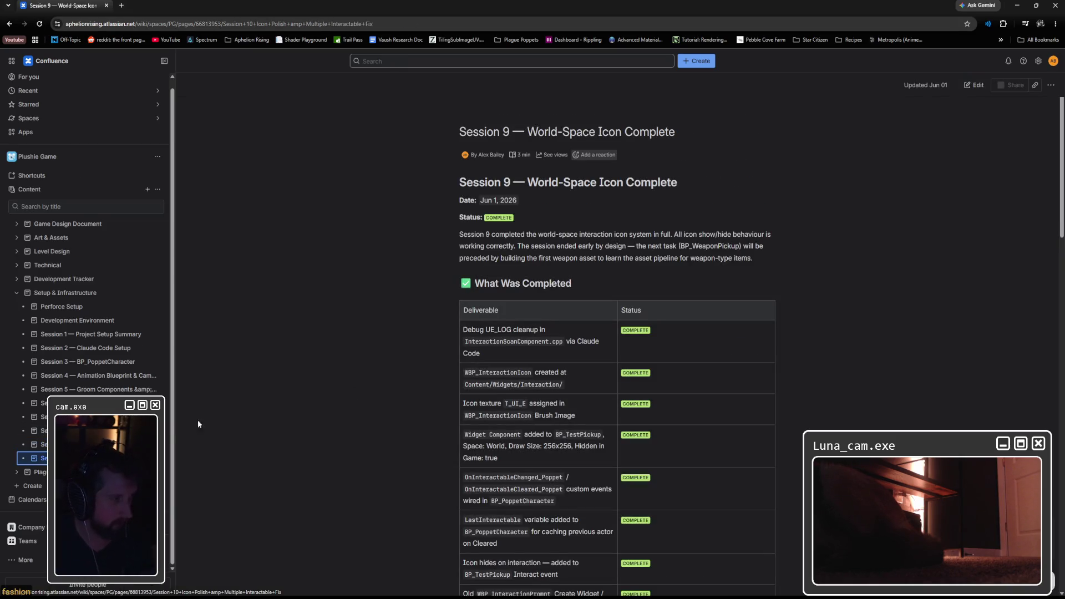
Step: Highlight the in-progress Weapon asset pipeline row in Session 10's completed-work table, then switch to Claude
{"action": "scroll", "coordinate": [386, 385], "scroll_direction": "down", "scroll_amount": 3}
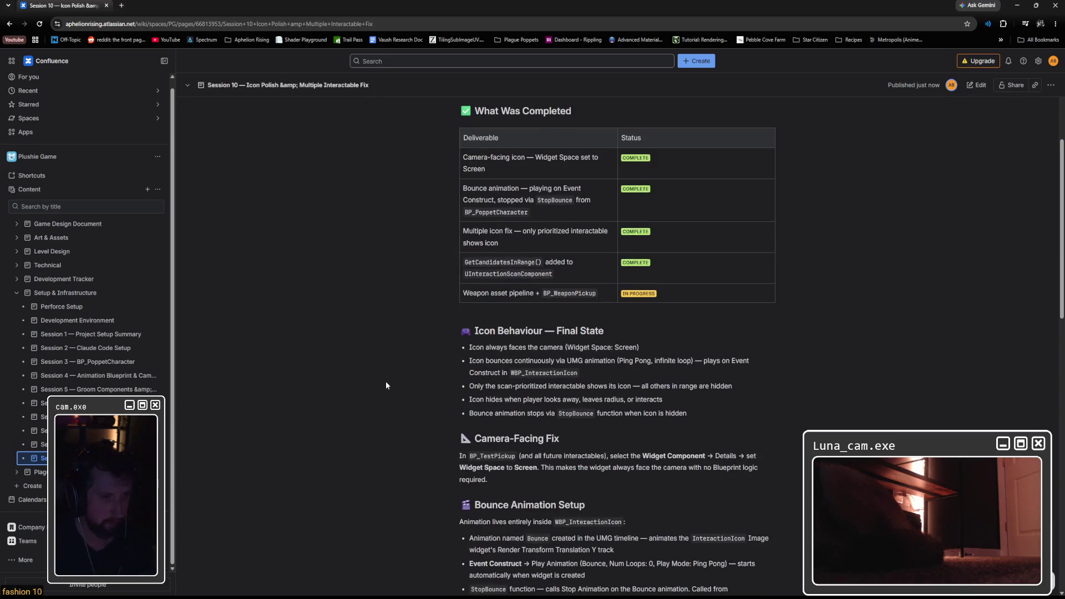
{"action": "left_click_drag", "start_coordinate": [480, 293], "coordinate": [686, 295]}
{"action": "left_click_drag", "start_coordinate": [481, 293], "coordinate": [687, 295]}
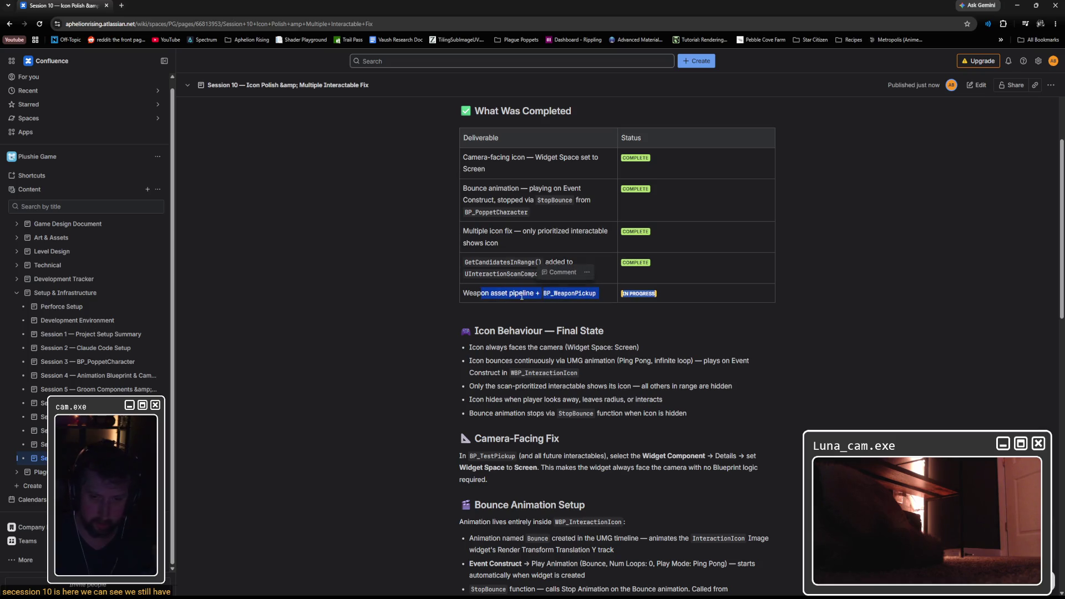
{"action": "left_click", "coordinate": [504, 293]}
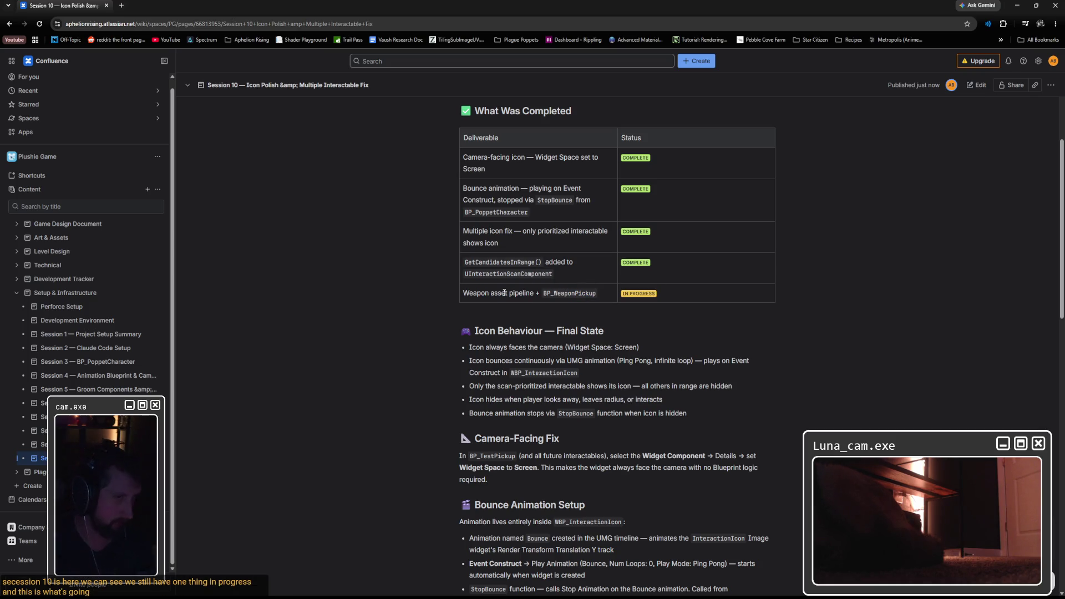
{"action": "mouse_move", "coordinate": [79, 333]}
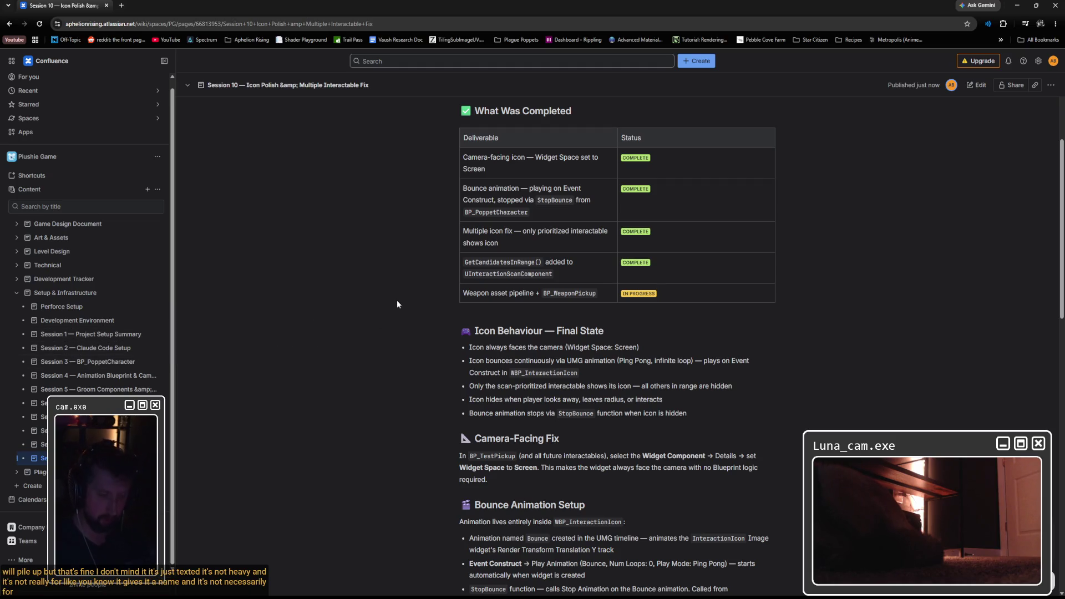
{"action": "key", "text": "alt+Tab"}
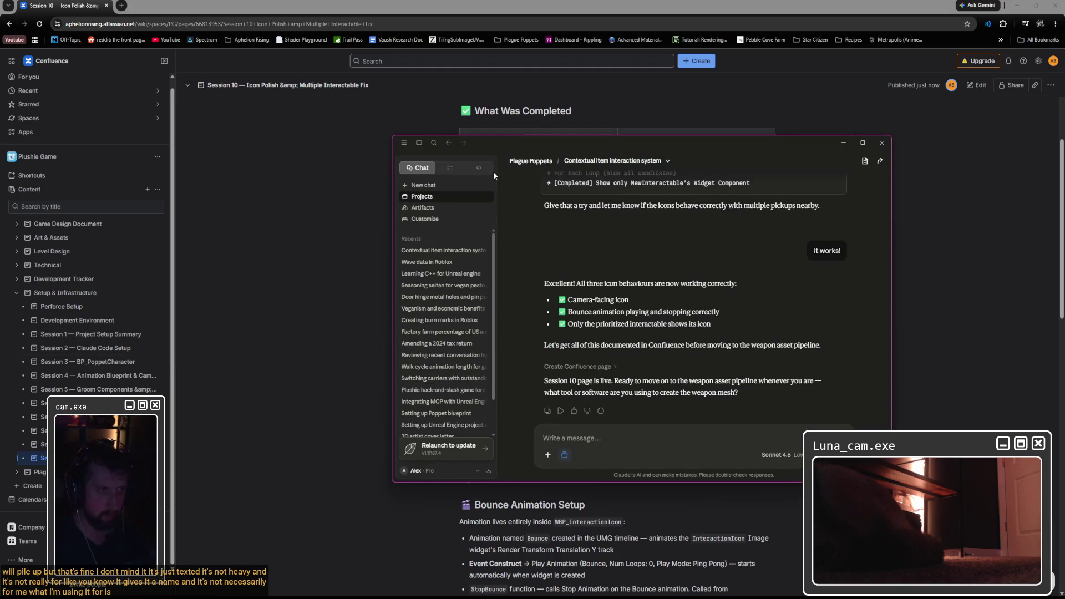
Step: Check the InteractionScanComponent code session, return to the contextual interaction chat, and minimize Claude
{"action": "left_click", "coordinate": [478, 168]}
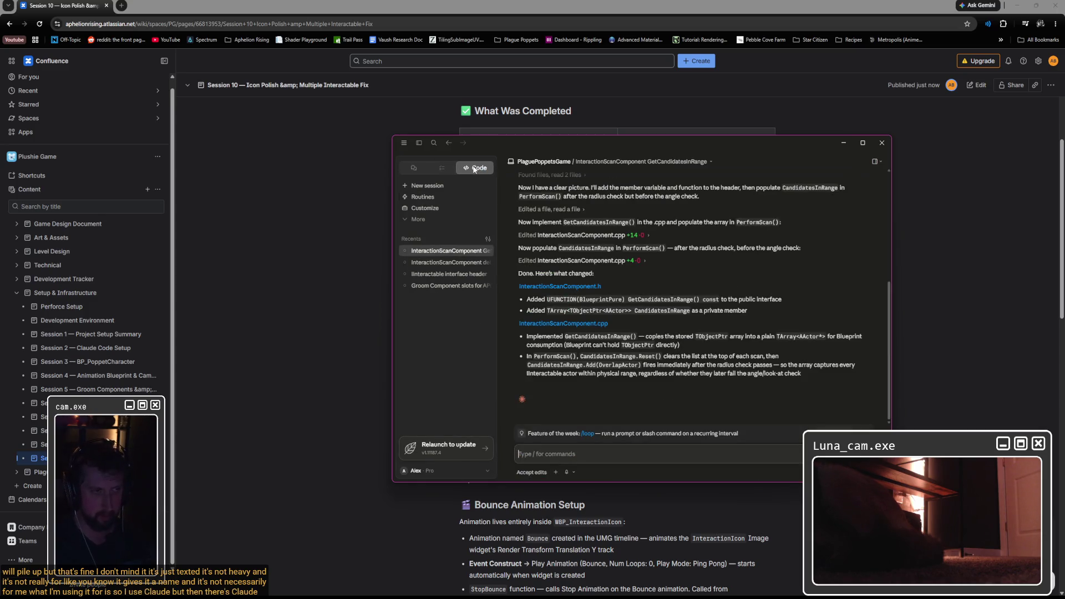
{"action": "left_click", "coordinate": [465, 252]}
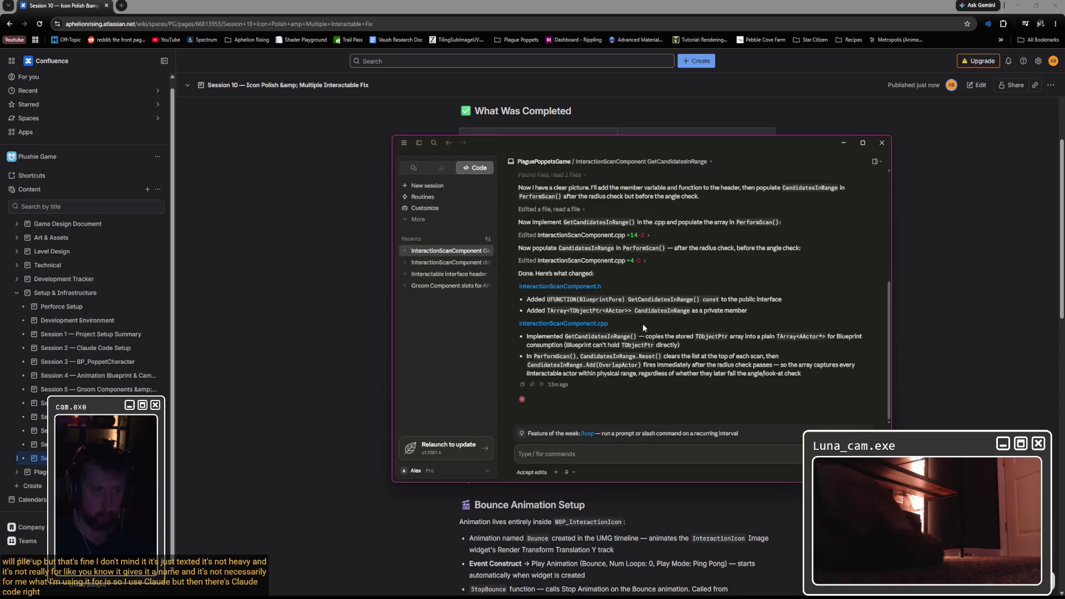
{"action": "key", "text": "alt+Tab"}
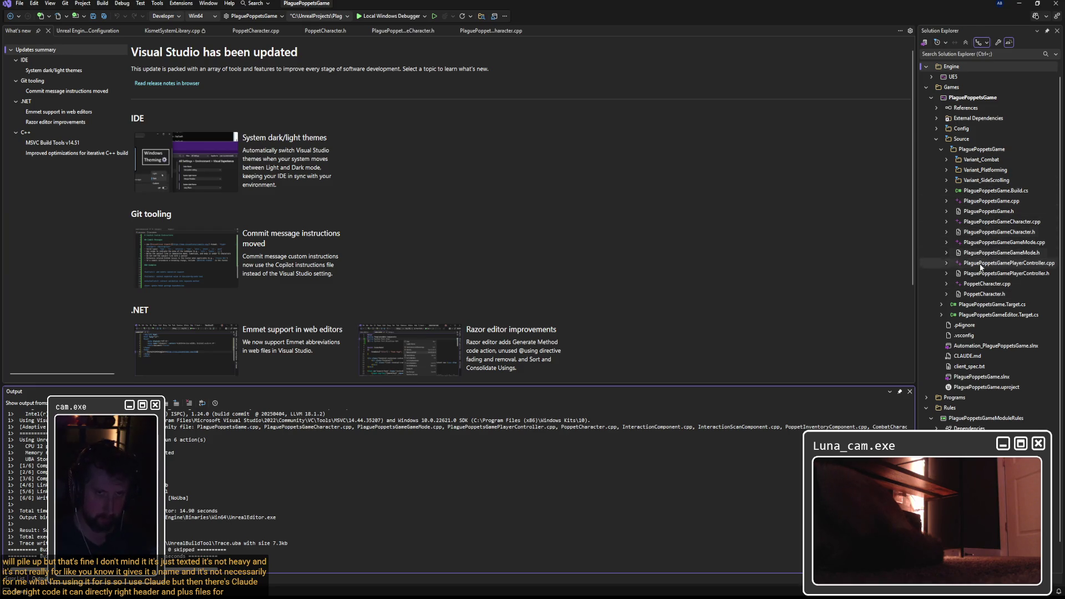
{"action": "left_click", "coordinate": [1019, 3]}
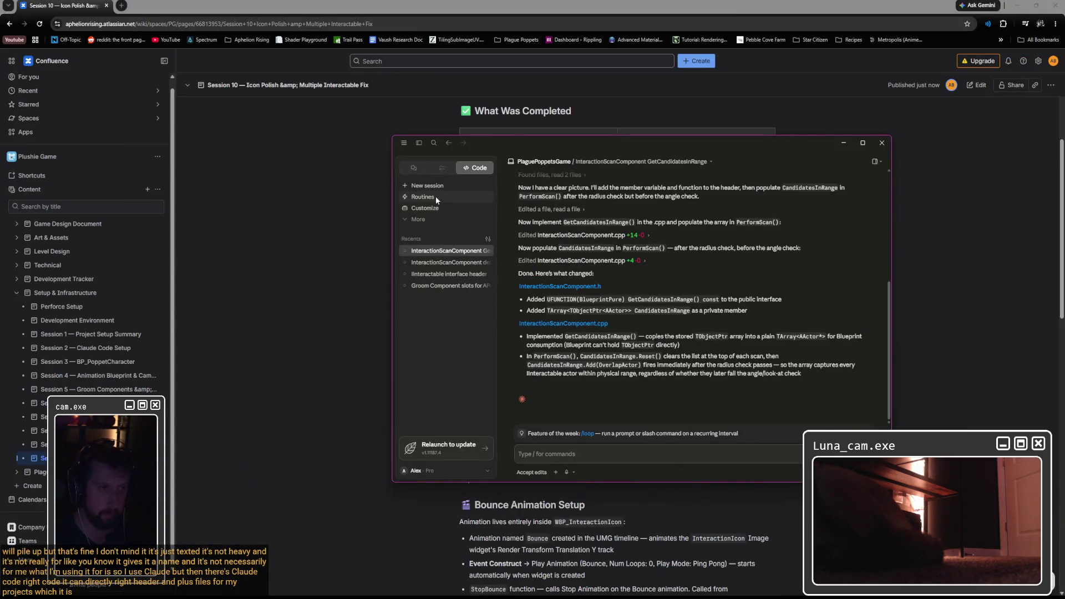
{"action": "left_click", "coordinate": [421, 168]}
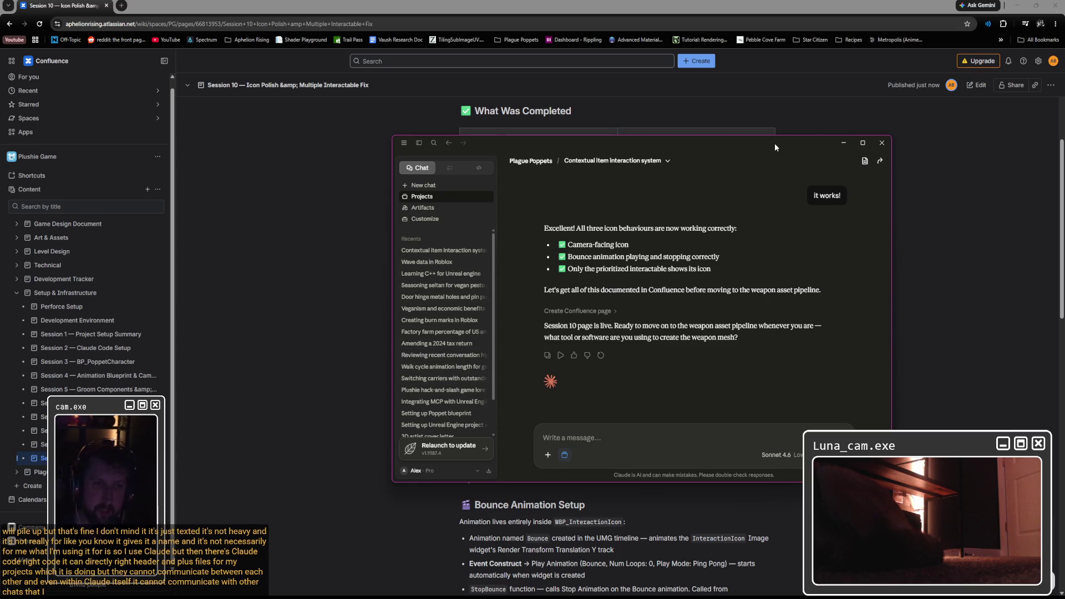
{"action": "left_click", "coordinate": [701, 4]}
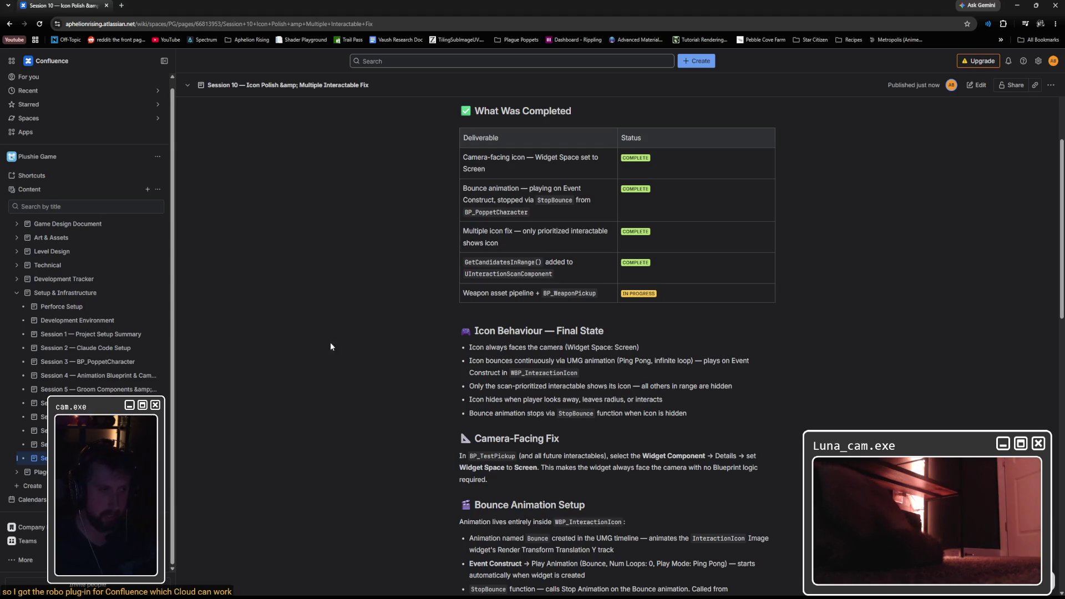
Step: Scroll through Session 10's Key Lessons and Remaining Session 10 Goals, then switch to Unreal Editor
{"action": "mouse_move", "coordinate": [39, 416]}
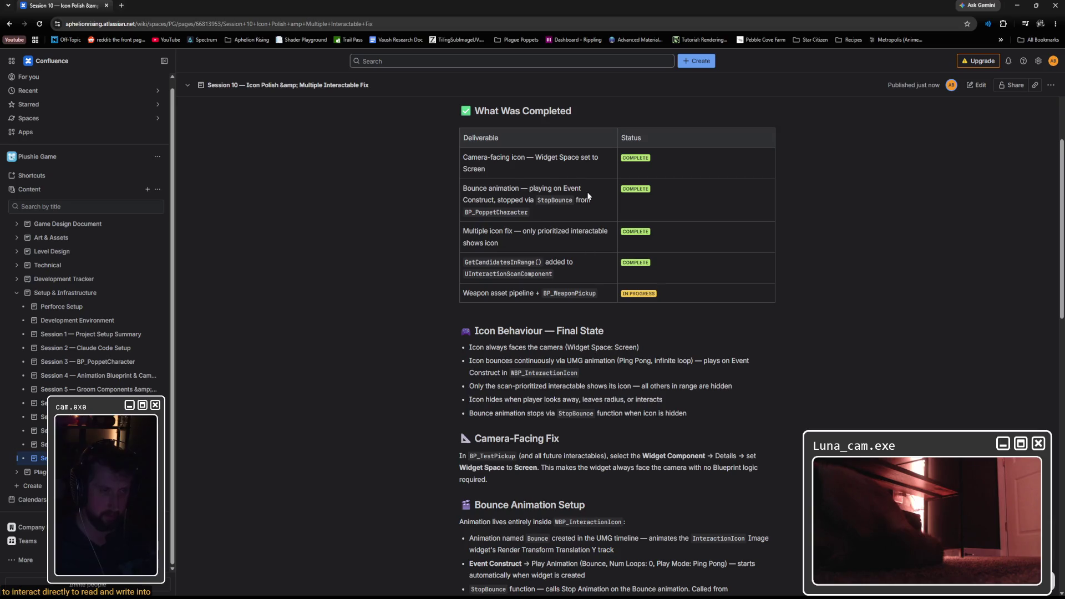
{"action": "scroll", "coordinate": [590, 278], "scroll_direction": "down", "scroll_amount": 5}
{"action": "scroll", "coordinate": [587, 244], "scroll_direction": "up", "scroll_amount": 10}
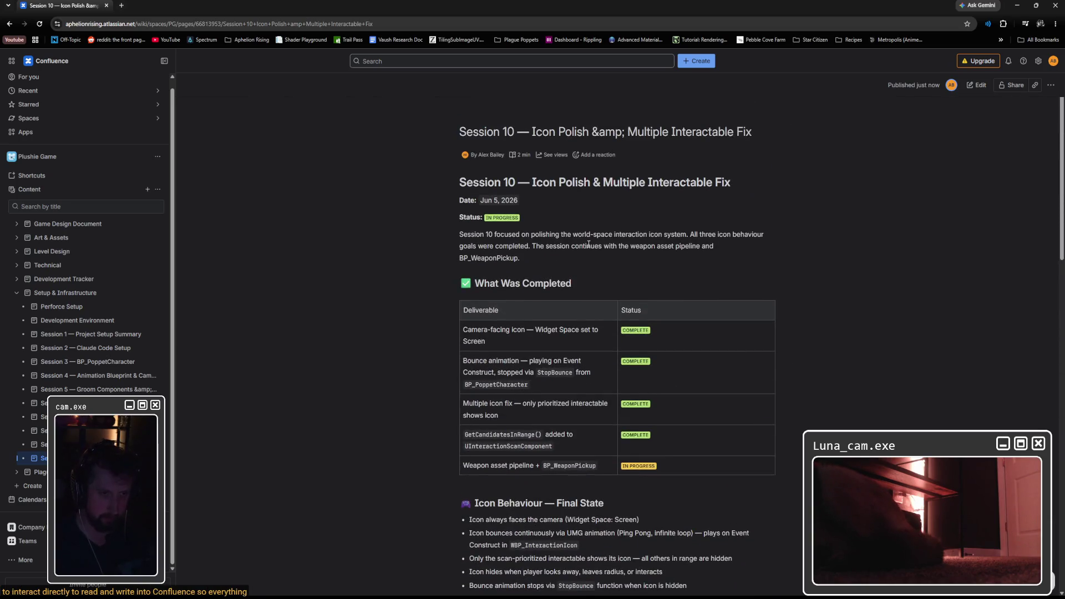
{"action": "scroll", "coordinate": [589, 244], "scroll_direction": "down", "scroll_amount": 11}
{"action": "scroll", "coordinate": [590, 247], "scroll_direction": "up", "scroll_amount": 4}
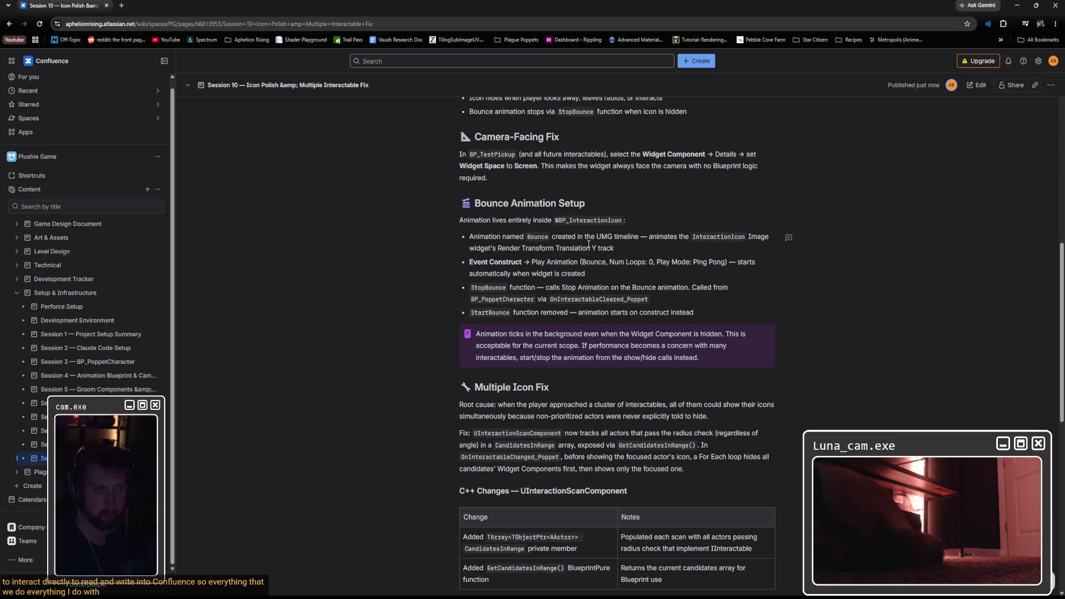
{"action": "scroll", "coordinate": [588, 245], "scroll_direction": "down", "scroll_amount": 9}
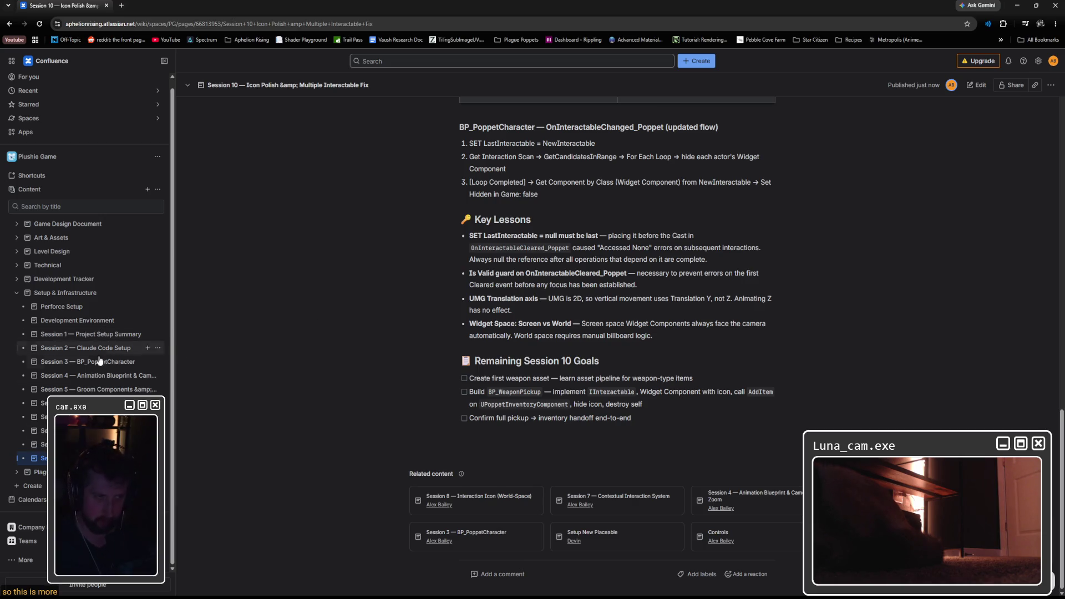
{"action": "scroll", "coordinate": [578, 198], "scroll_direction": "up", "scroll_amount": 10}
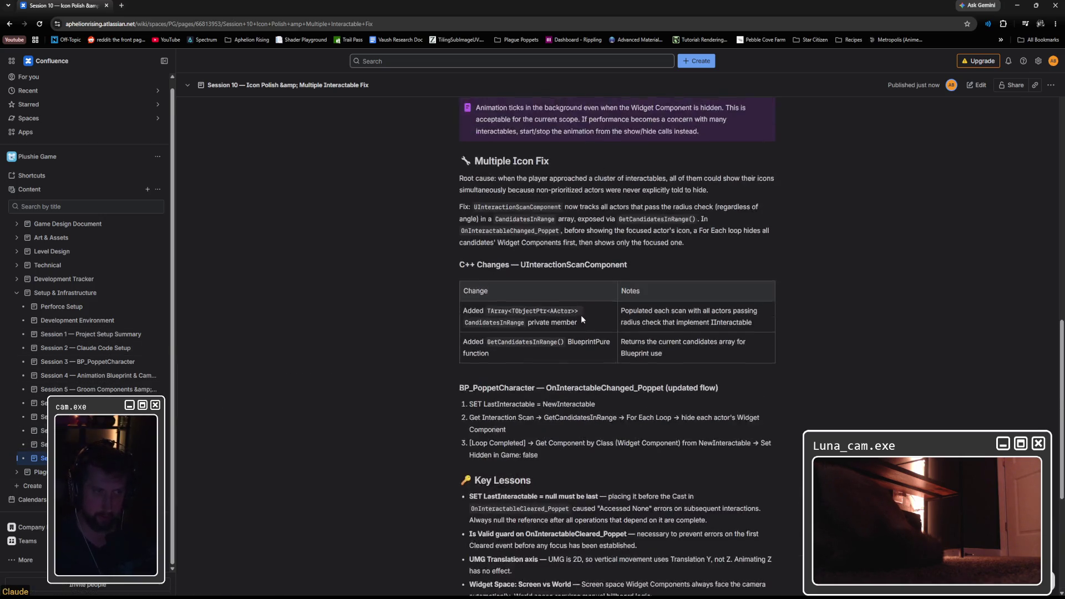
{"action": "scroll", "coordinate": [582, 320], "scroll_direction": "up", "scroll_amount": 5}
{"action": "scroll", "coordinate": [582, 319], "scroll_direction": "down", "scroll_amount": 15}
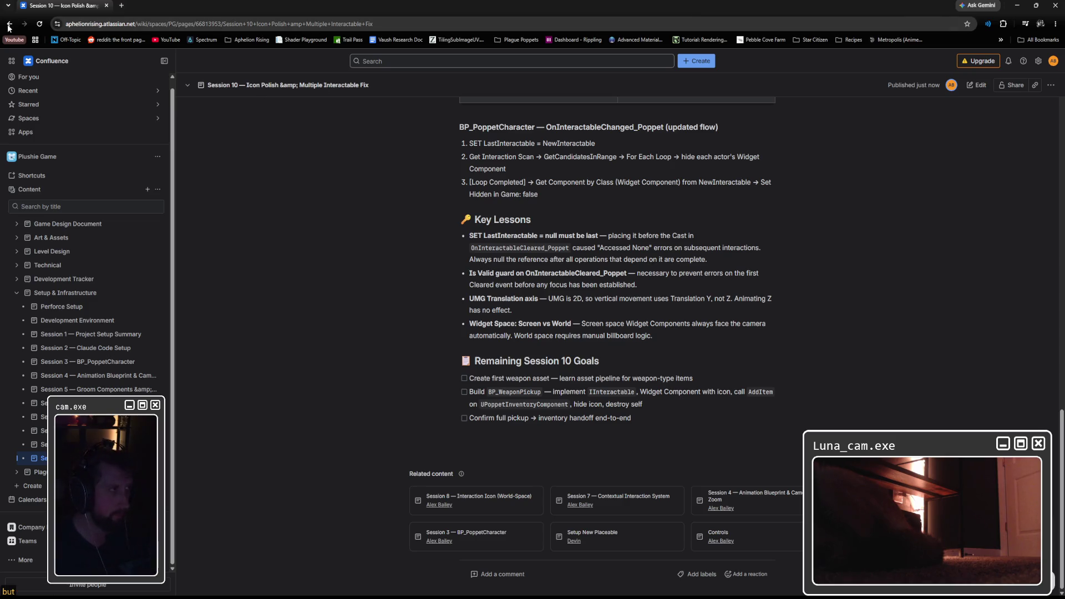
{"action": "key", "text": "alt+Tab"}
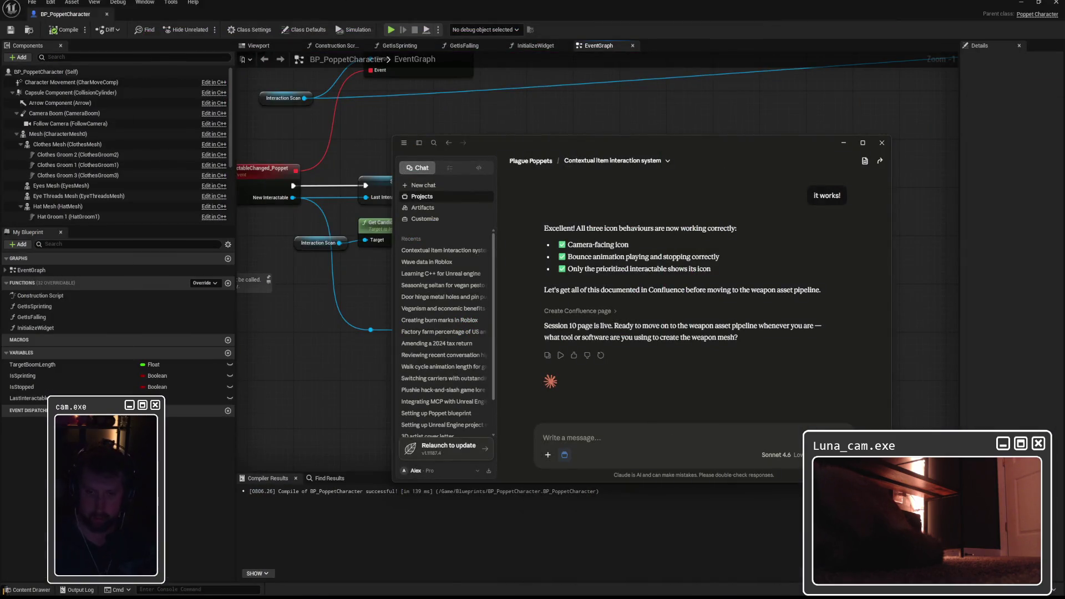
Step: Start the reply: move to the weapon asset pipeline; the weapon needs a JNT_HandAttach joint for the hand socket
{"action": "left_click", "coordinate": [713, 149]}
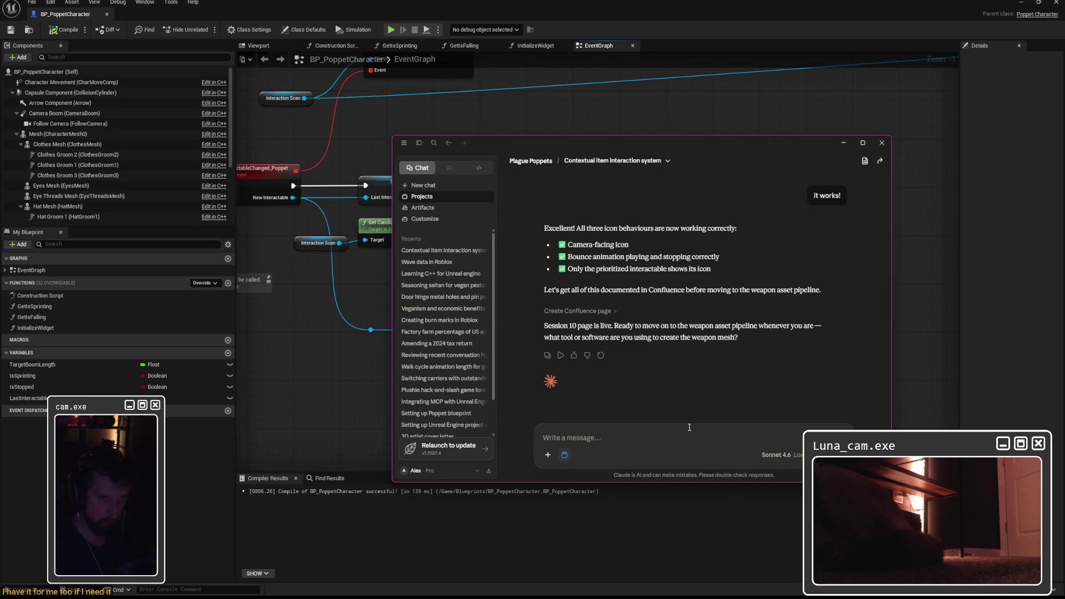
{"action": "type", "text": "Yes. Let's"}
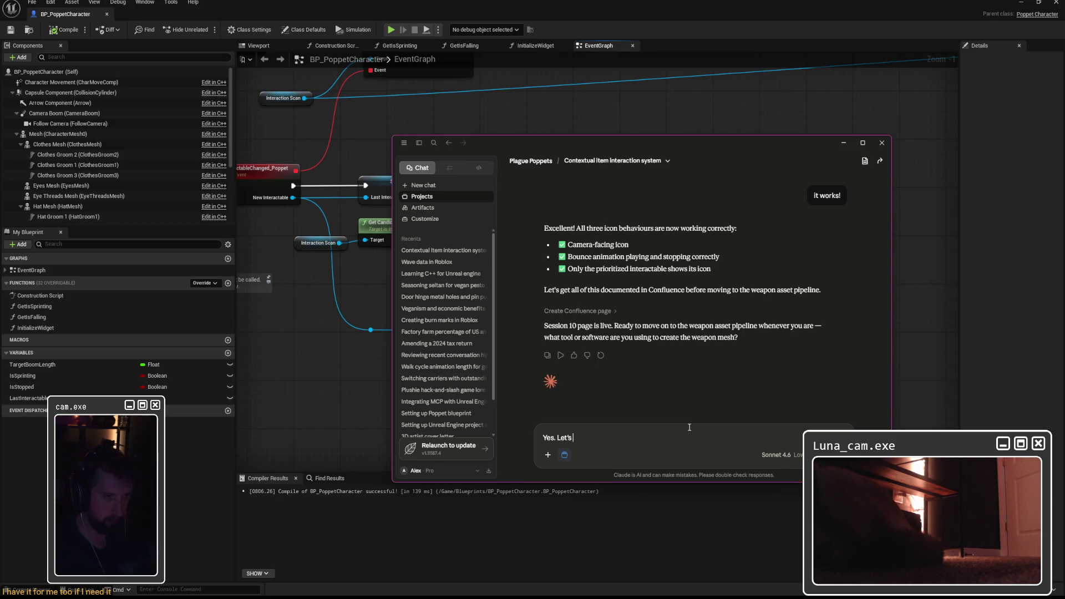
{"action": "type", "text": " move on to the weapon as"}
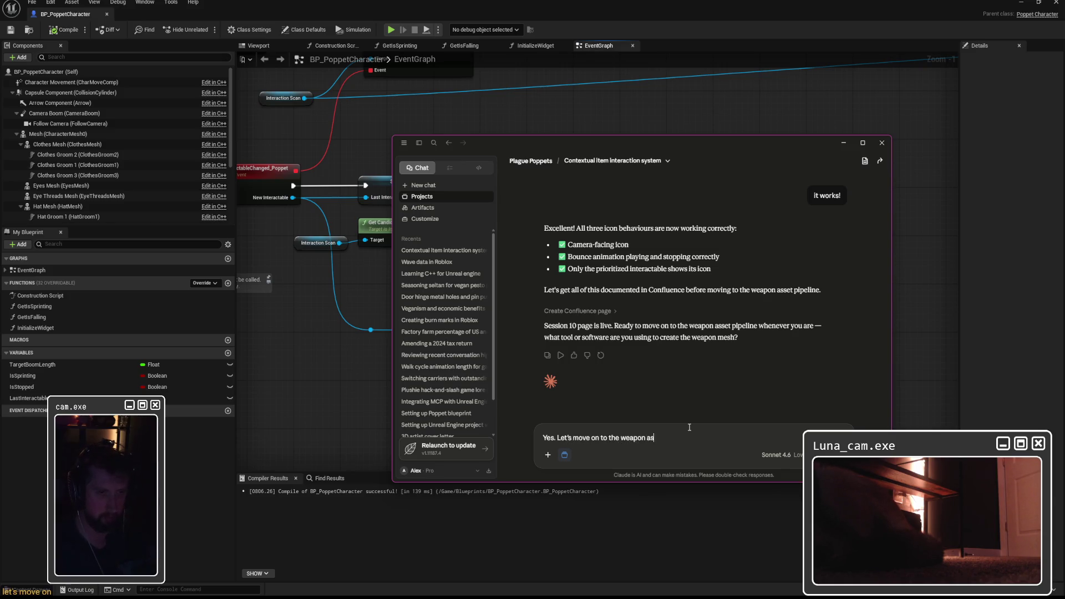
{"action": "type", "text": "set pipeline. I have a ma"}
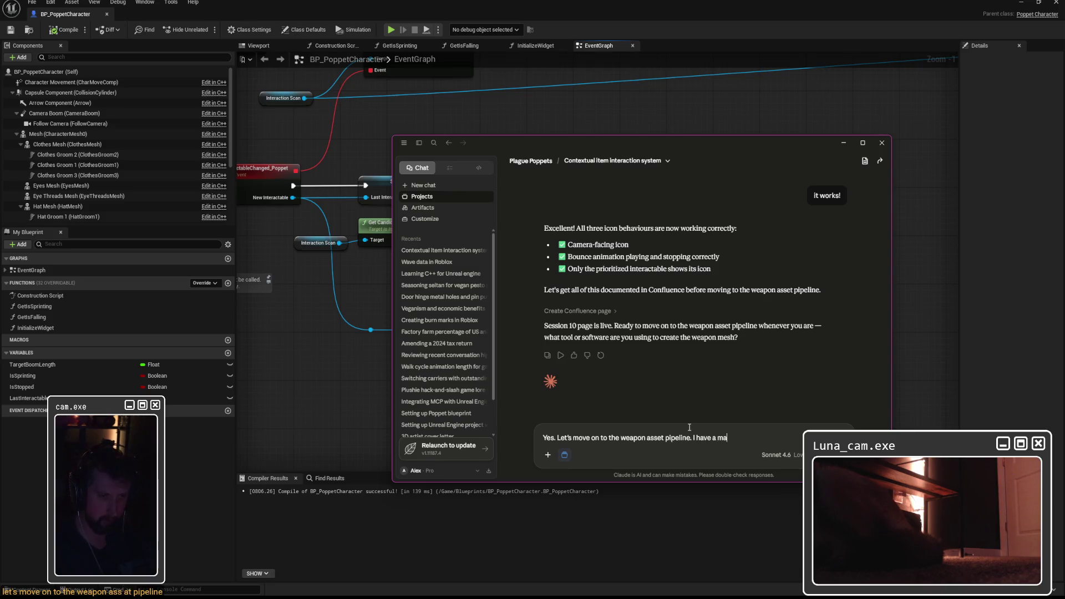
{"action": "key", "text": "BackSpace"}
{"action": "type", "text": "e. I still need to gi"}
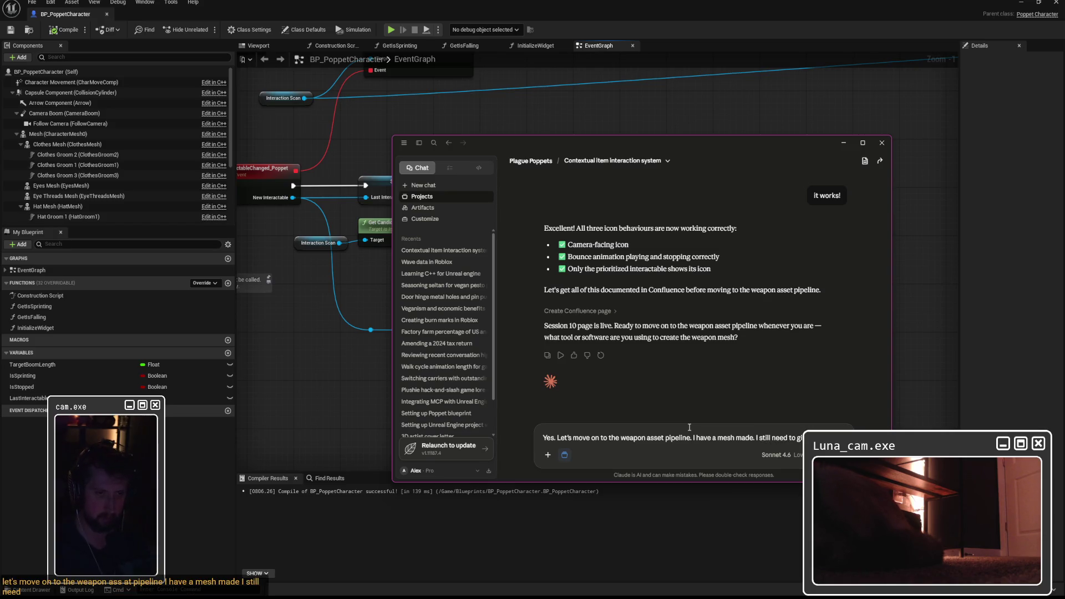
{"action": "type", "text": "ve it a joint so that it c"}
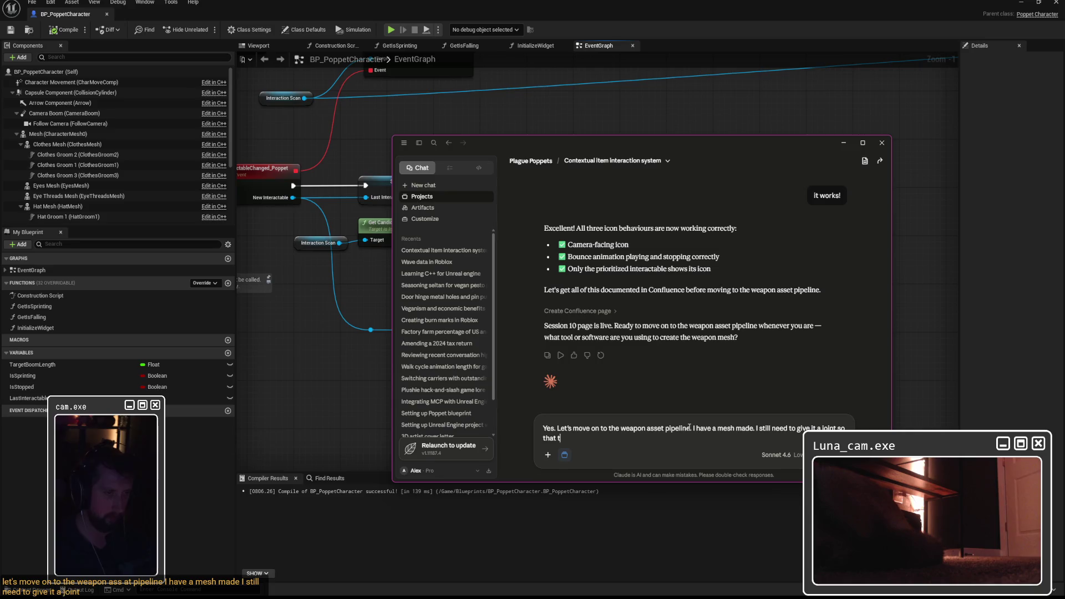
{"action": "type", "text": "an attach to th"}
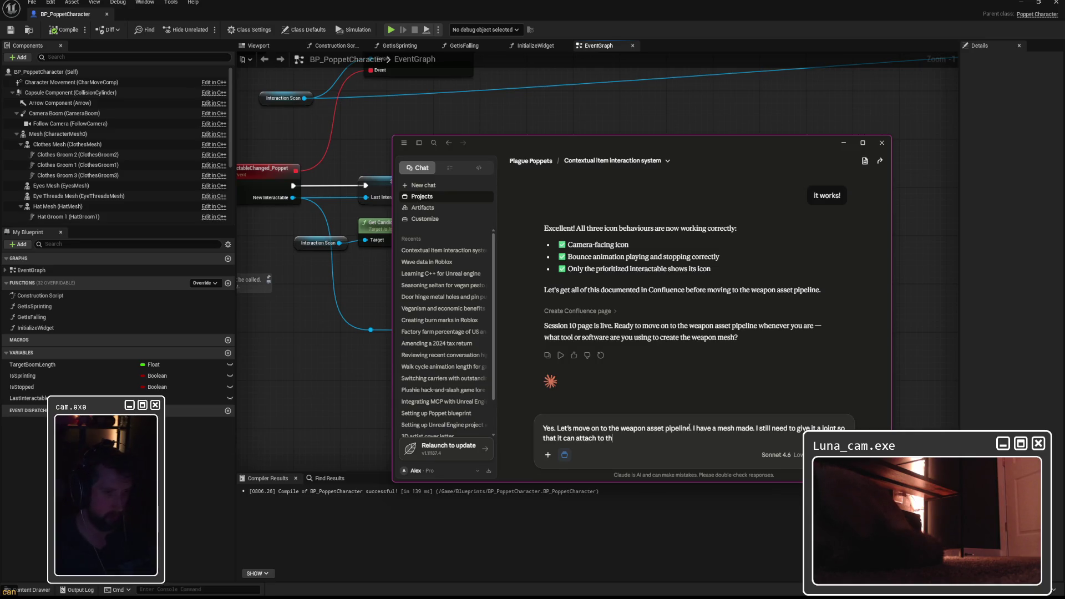
{"action": "type", "text": "e habnd of"}
{"action": "key", "text": "BackSpace"}
{"action": "key", "text": "BackSpace"}
{"action": "key", "text": "BackSpace"}
{"action": "type", "text": "nd of th"}
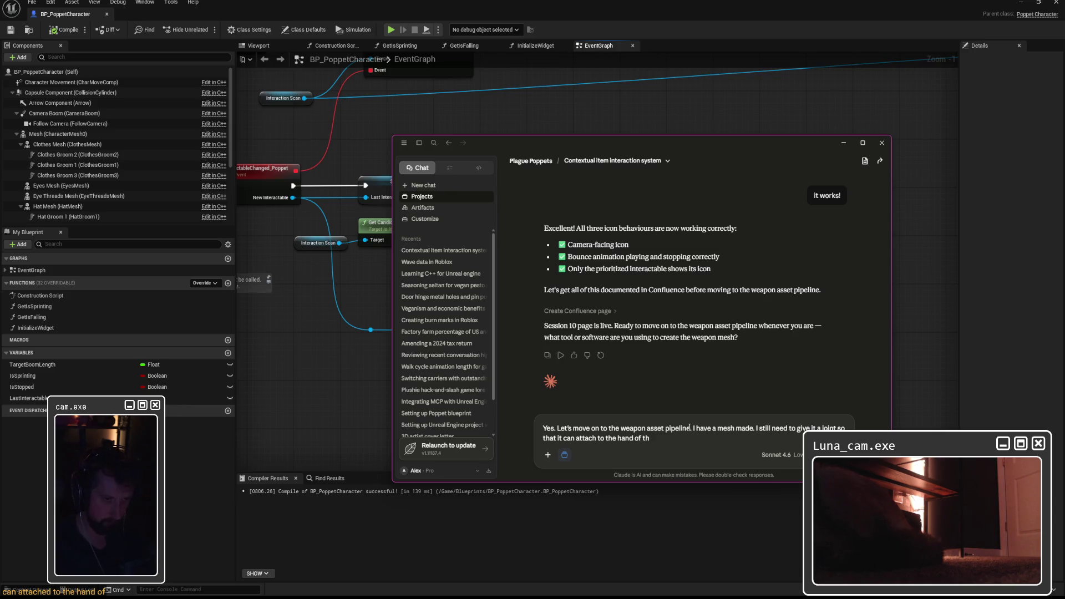
{"action": "type", "text": " character"}
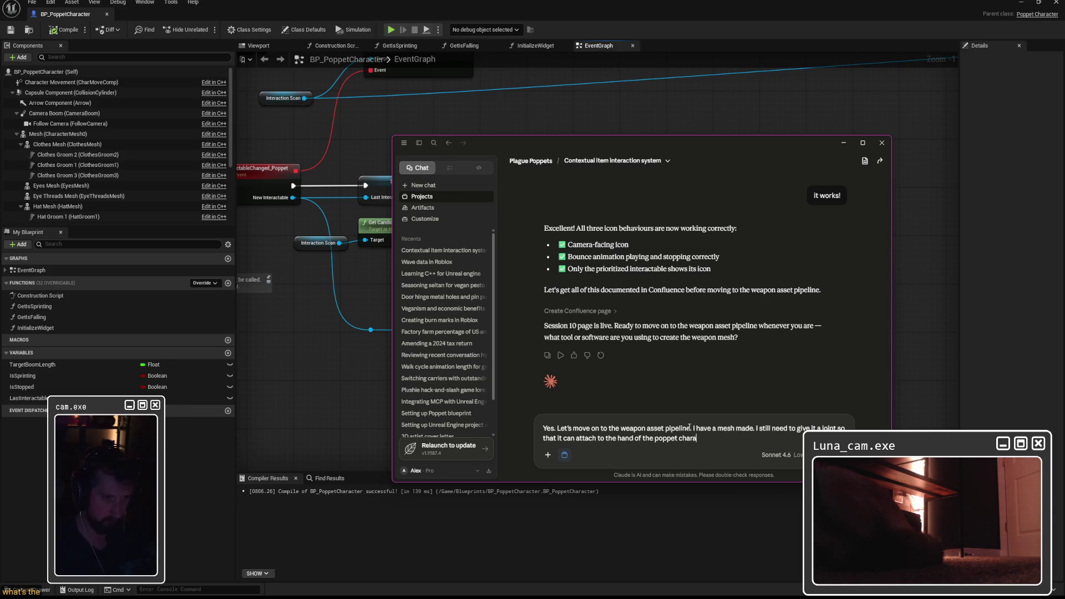
{"action": "left_click", "coordinate": [634, 438]}
{"action": "type", "text": "socket"}
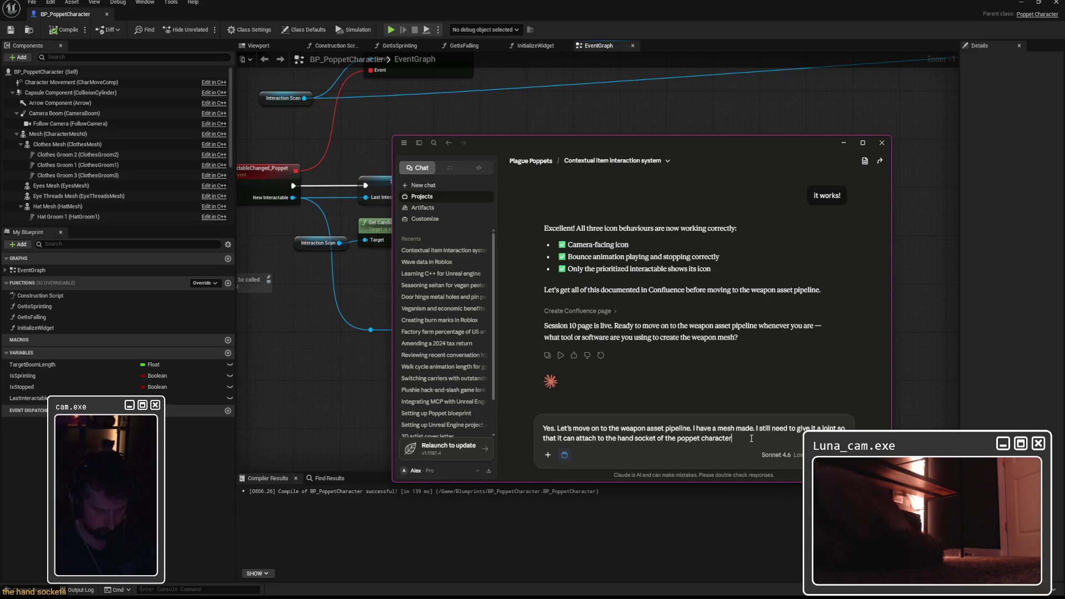
{"action": "type", "text": " I can get that made su"}
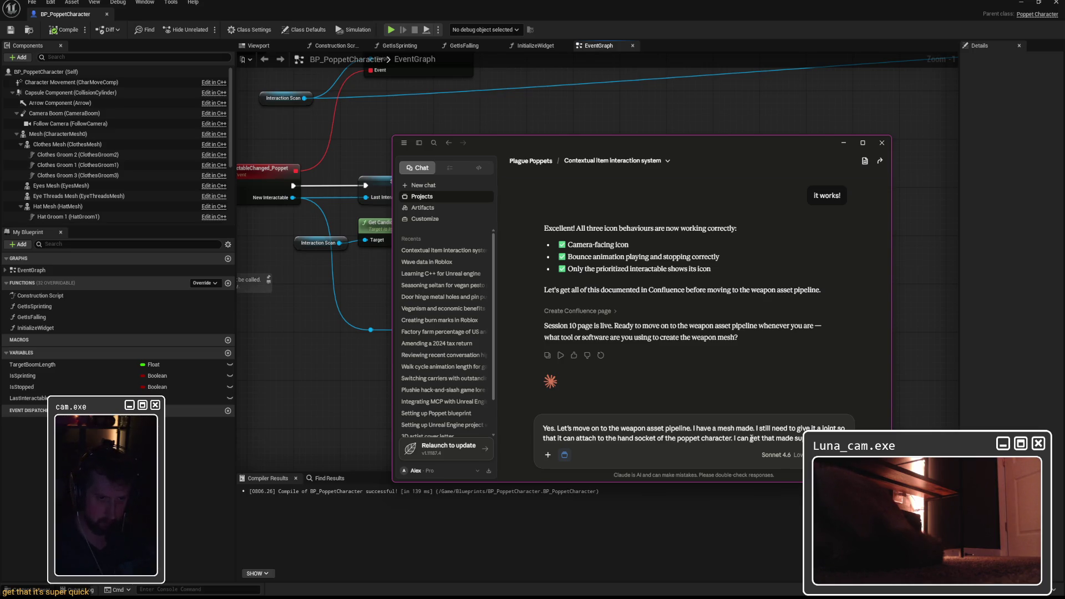
{"action": "type", "text": "call the joi"}
{"action": "type", "text": "nt"}
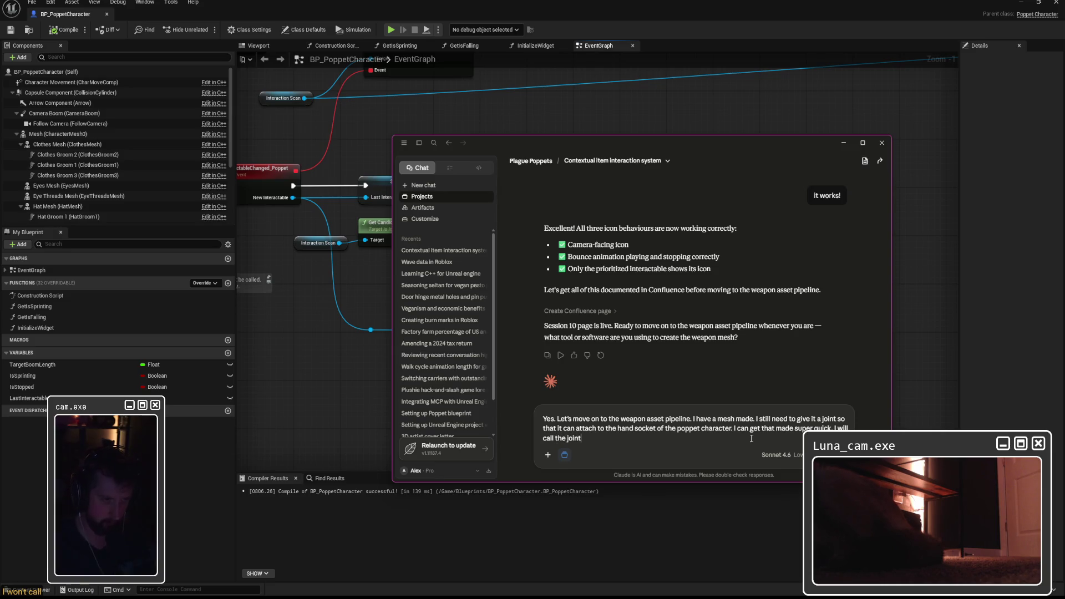
{"action": "type", "text": " JNT_HandA"}
{"action": "type", "text": "ttach"}
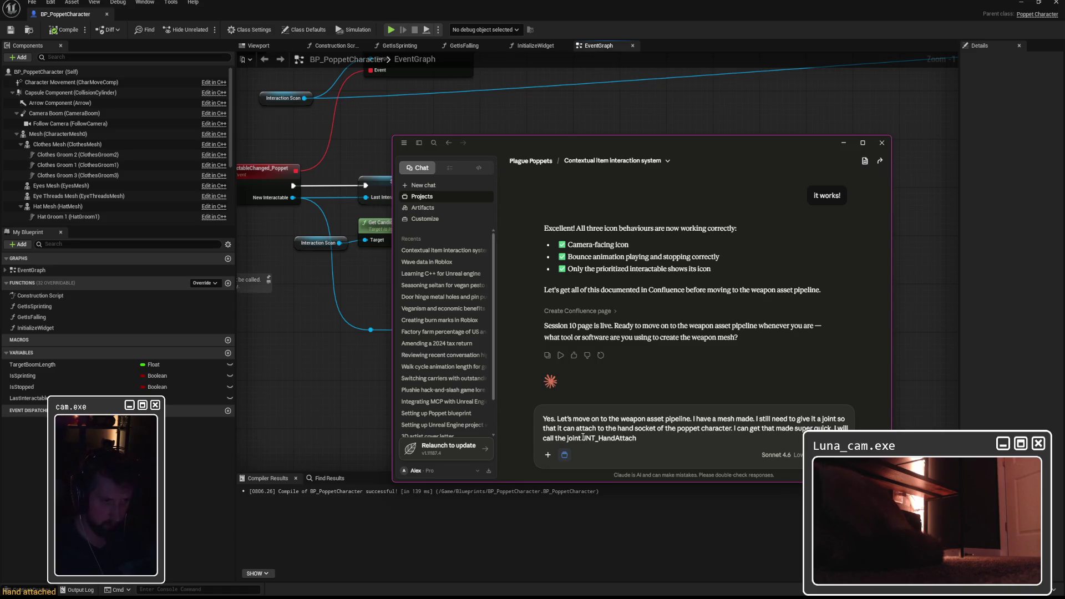
{"action": "left_click", "coordinate": [583, 438]}
{"action": "type", "text": "on the weapon"}
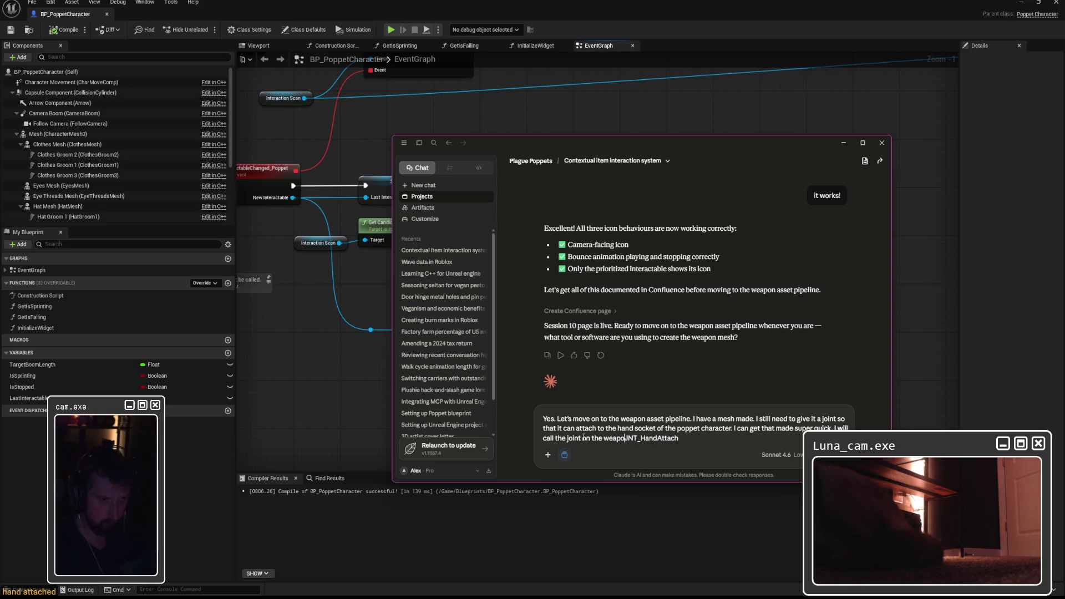
{"action": "left_click", "coordinate": [694, 438]}
Step: Drop an unfinished sentence and add a new line: 'The weapon is a one-armed scissor, named'
{"action": "type", "text": ". I want to make this"}
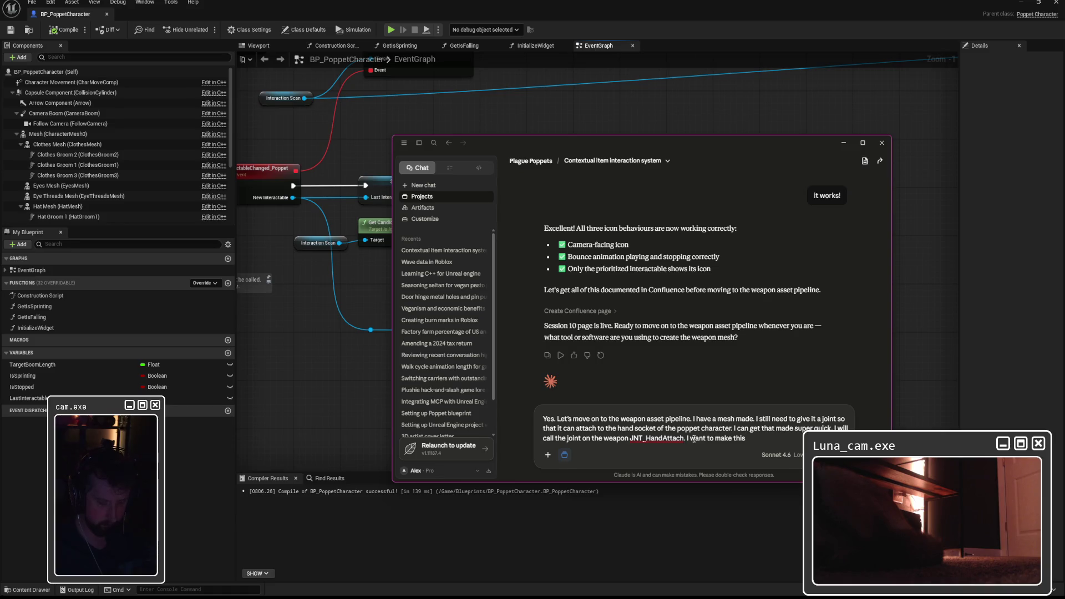
{"action": "type", "text": " mesh"}
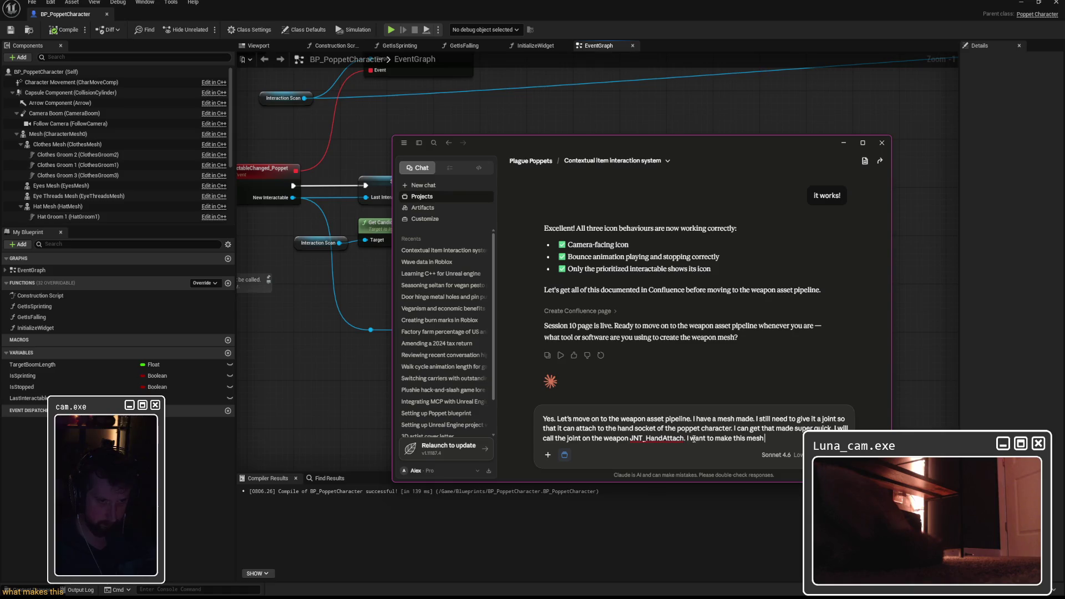
{"action": "key", "text": "BackSpace"}
{"action": "key", "text": "BackSpace"}
{"action": "key", "text": "BackSpace"}
{"action": "type", "text": "have it so that th"}
{"action": "key", "text": "BackSpace"}
{"action": "type", "text": "a mesh of the"}
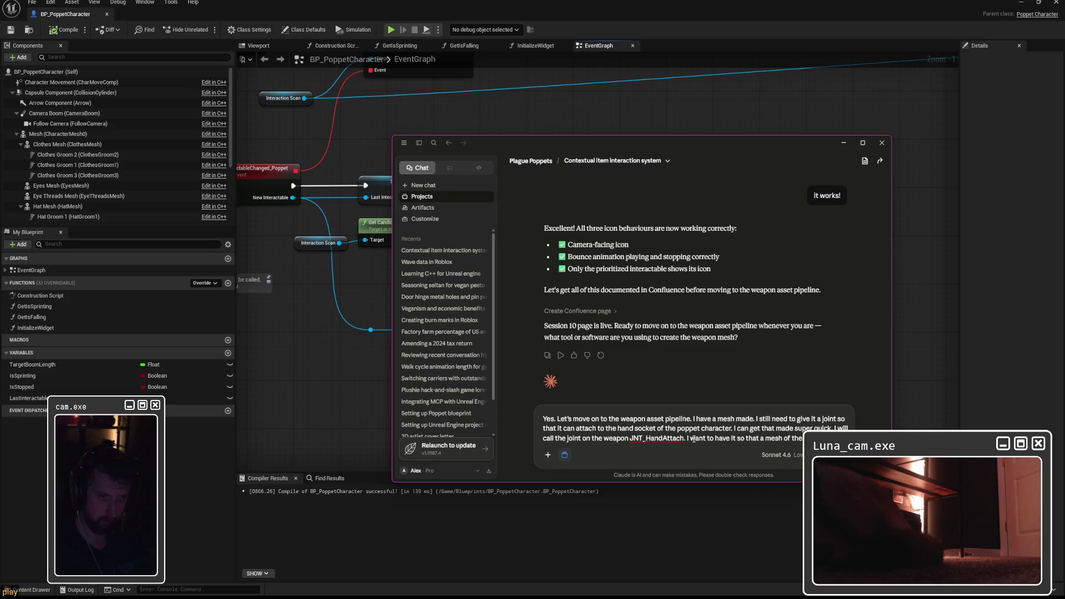
{"action": "left_click_drag", "start_coordinate": [803, 438], "coordinate": [686, 438]}
{"action": "key", "text": "BackSpace"}
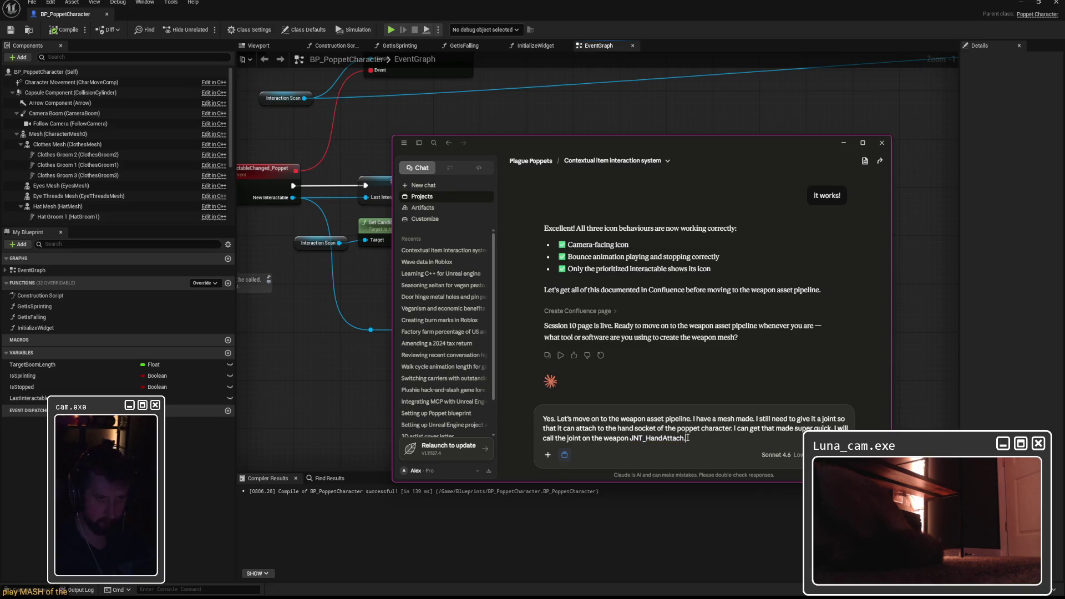
{"action": "key", "text": "shift+Return"}
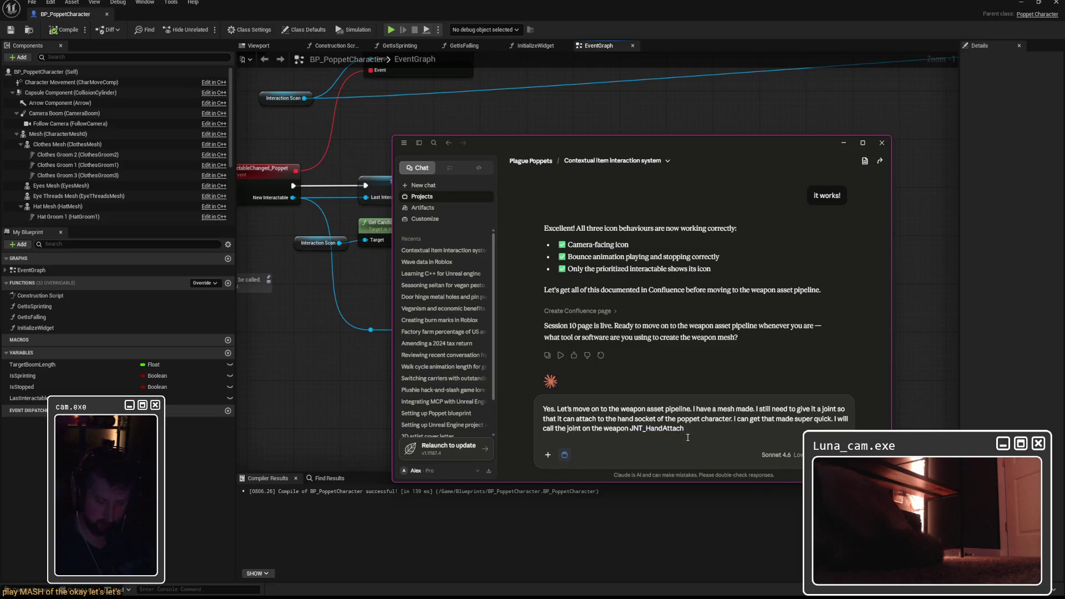
{"action": "type", "text": "The weapon is a one-armed sc"}
{"action": "key", "text": "BackSpace"}
{"action": "key", "text": "BackSpace"}
{"action": "type", "text": "ssor."}
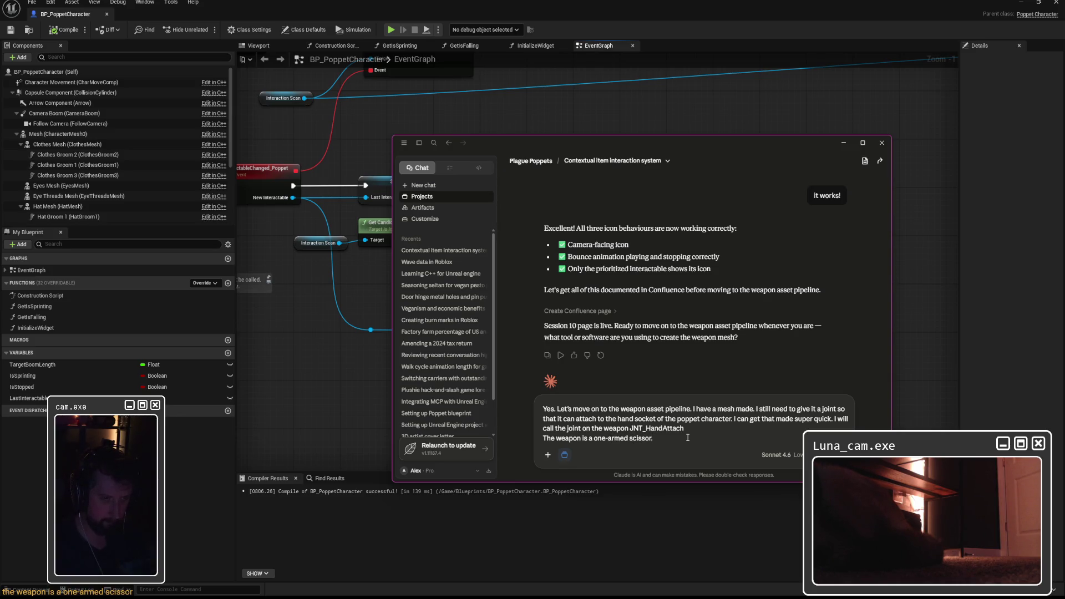
{"action": "key", "text": "BackSpace"}
{"action": "type", "text": ", named"}
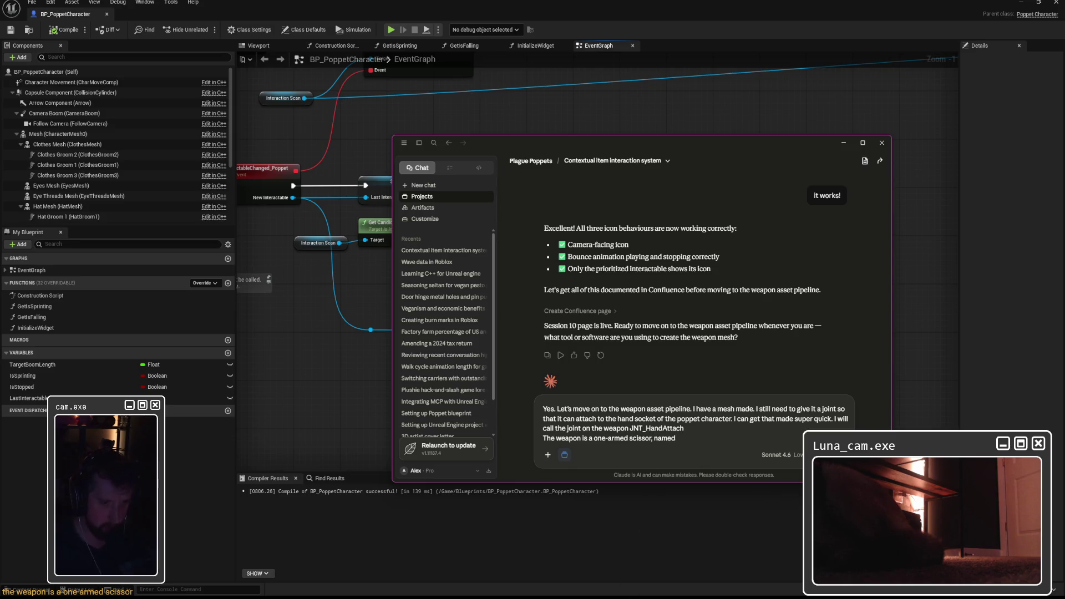
{"action": "left_click", "coordinate": [662, 564]}
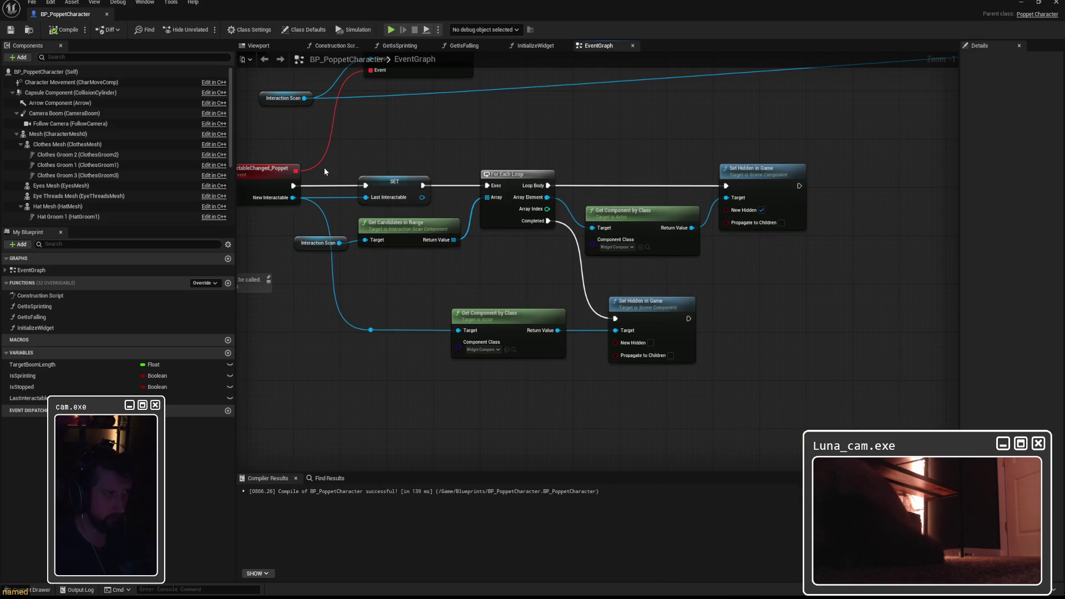
Step: Select SM_Scissors01 in the Content Browser's Meshes > Weapons > Scissors01 folder
{"action": "double_click", "coordinate": [534, 8]}
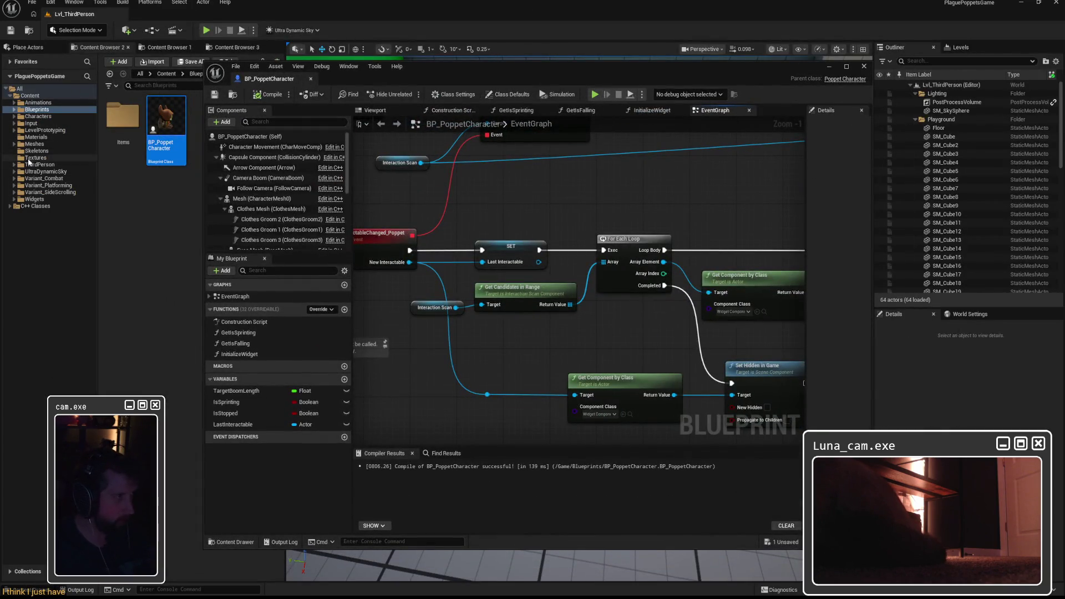
{"action": "left_click", "coordinate": [31, 144]}
{"action": "double_click", "coordinate": [122, 116]}
{"action": "double_click", "coordinate": [123, 116]}
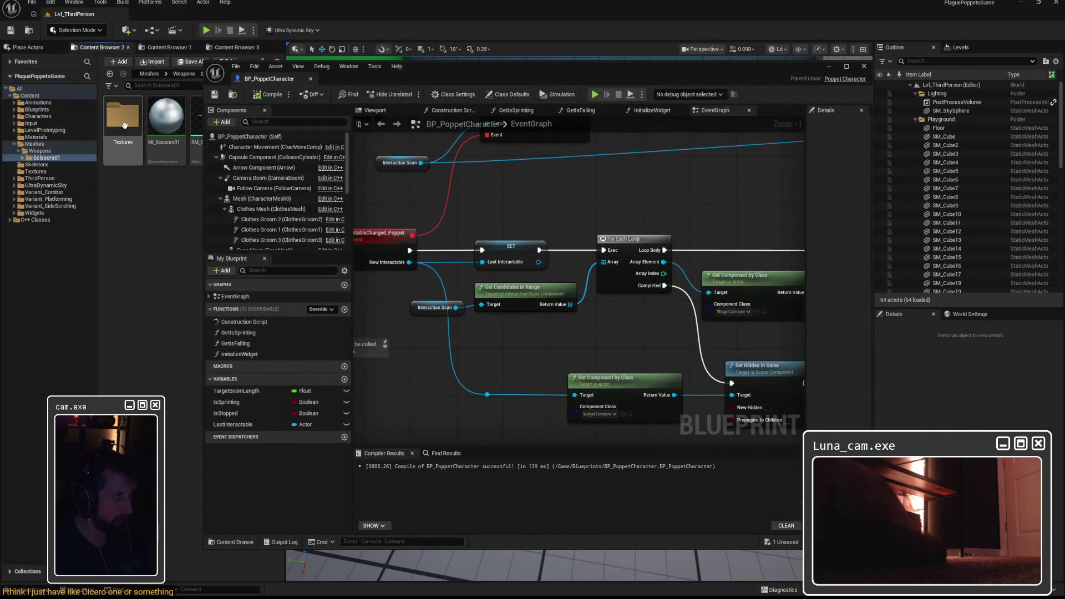
{"action": "left_click_drag", "start_coordinate": [395, 74], "coordinate": [460, 74]}
{"action": "left_click", "coordinate": [210, 127]}
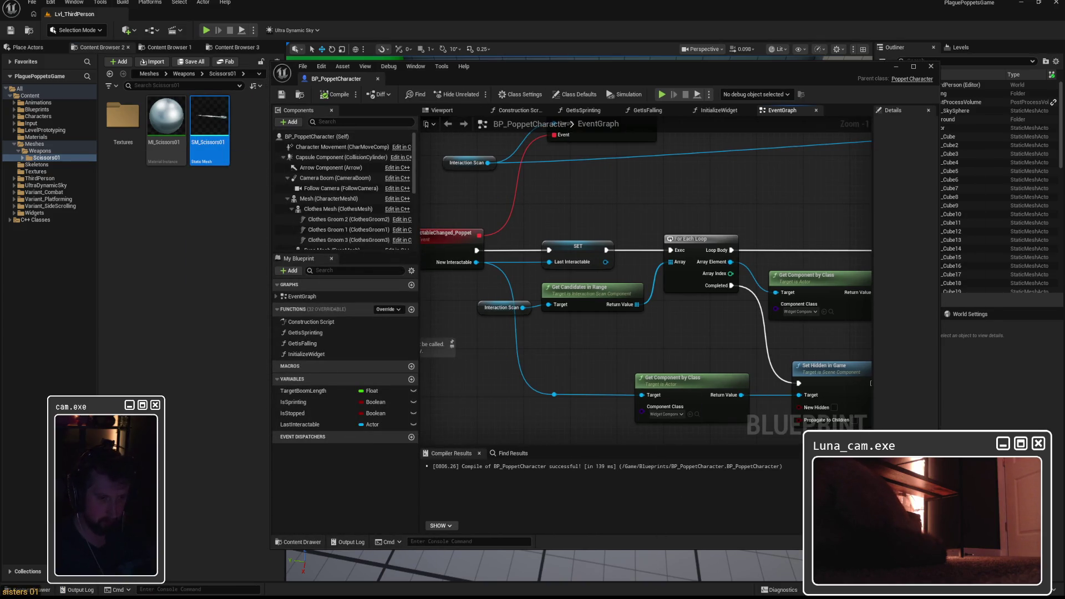
Step: Add SM_Scissors01 to the Claude draft, noting it becomes SKM_Scissor01 once the joint is attached
{"action": "key", "text": "alt+Tab"}
{"action": "type", "text": "SM_Scissors01 (I r"}
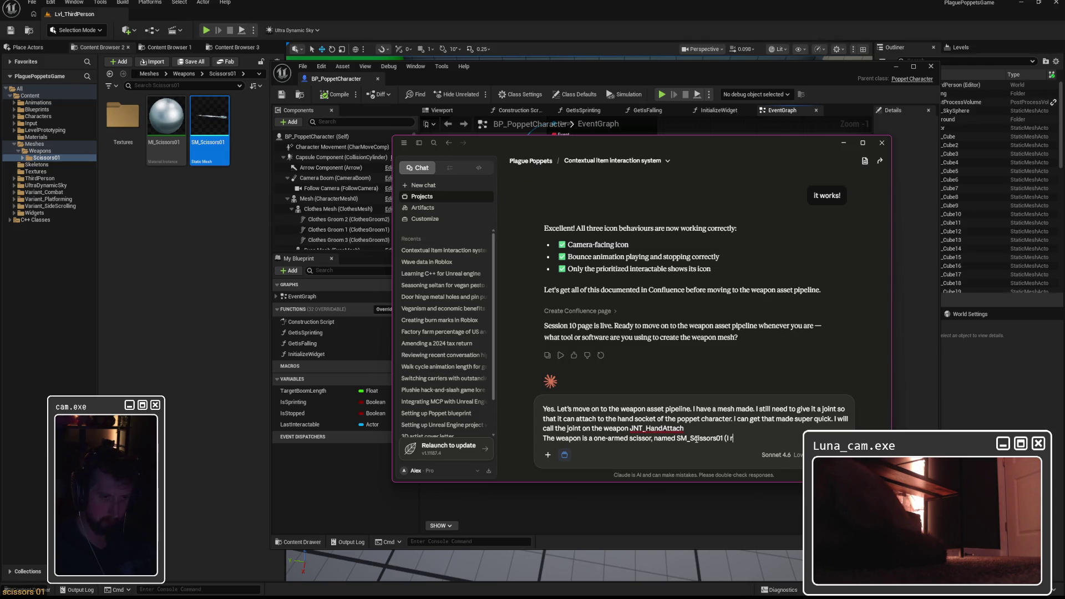
{"action": "key", "text": "BackSpace"}
{"action": "type", "text": "will r"}
{"action": "type", "text": "ename it to SKM_"}
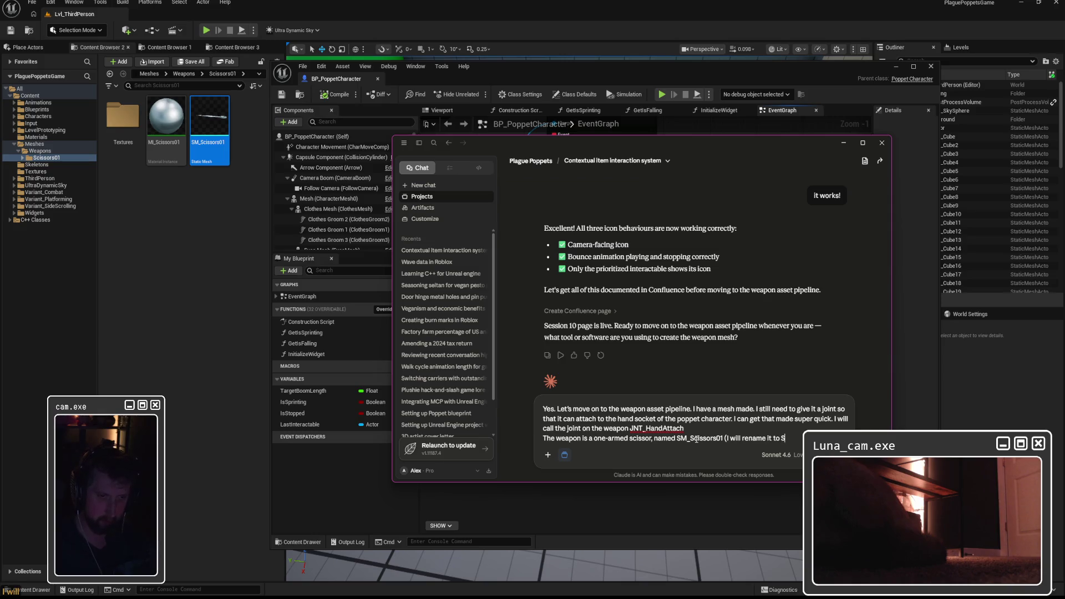
{"action": "type", "text": "Scissor01"}
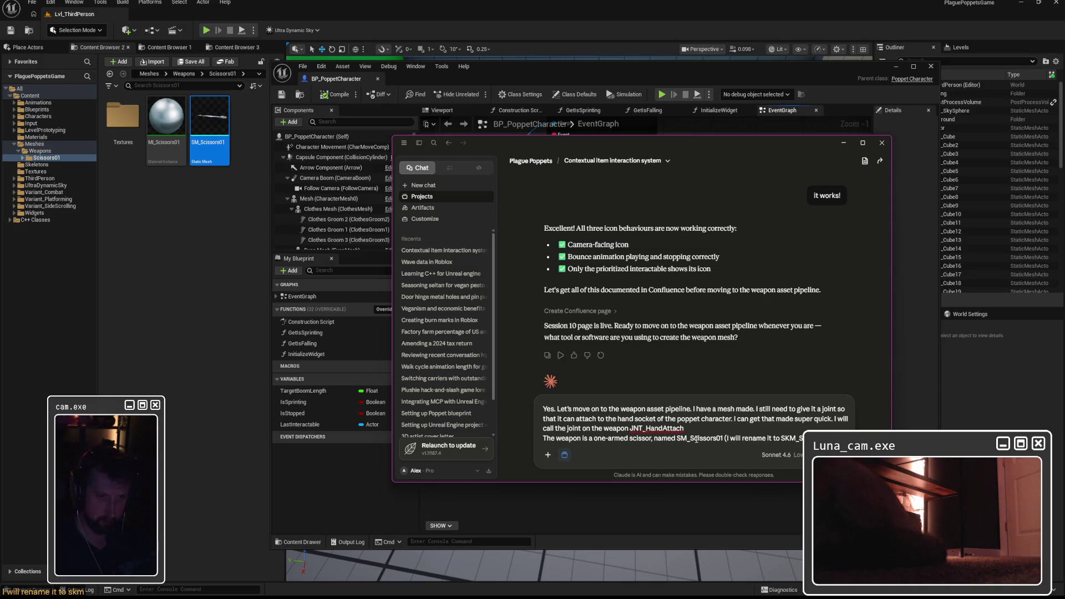
{"action": "type", "text": " once I have the joi"}
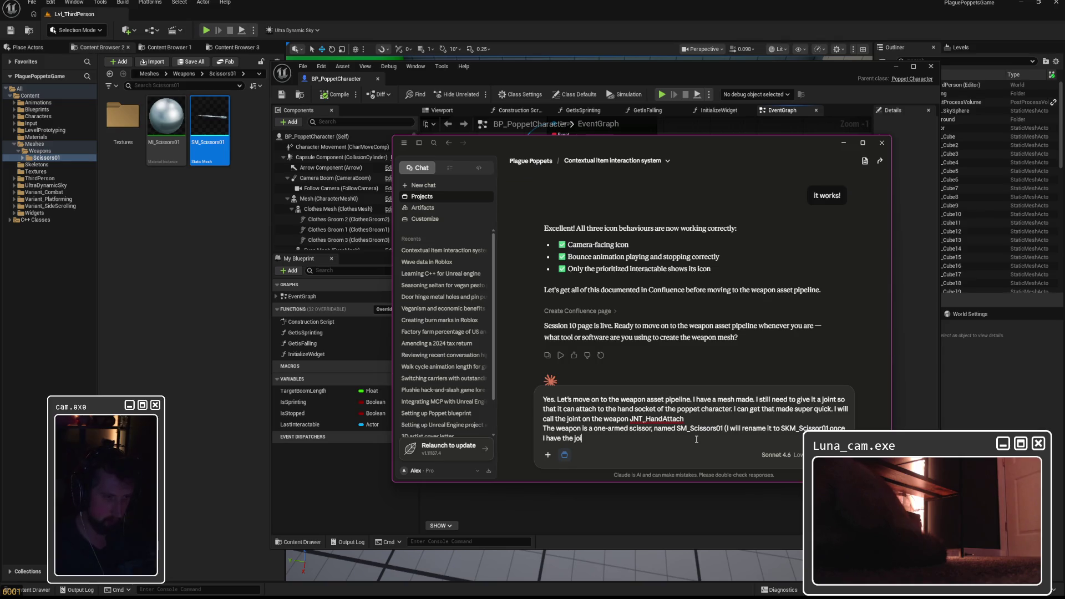
{"action": "type", "text": "nt attached to it)"}
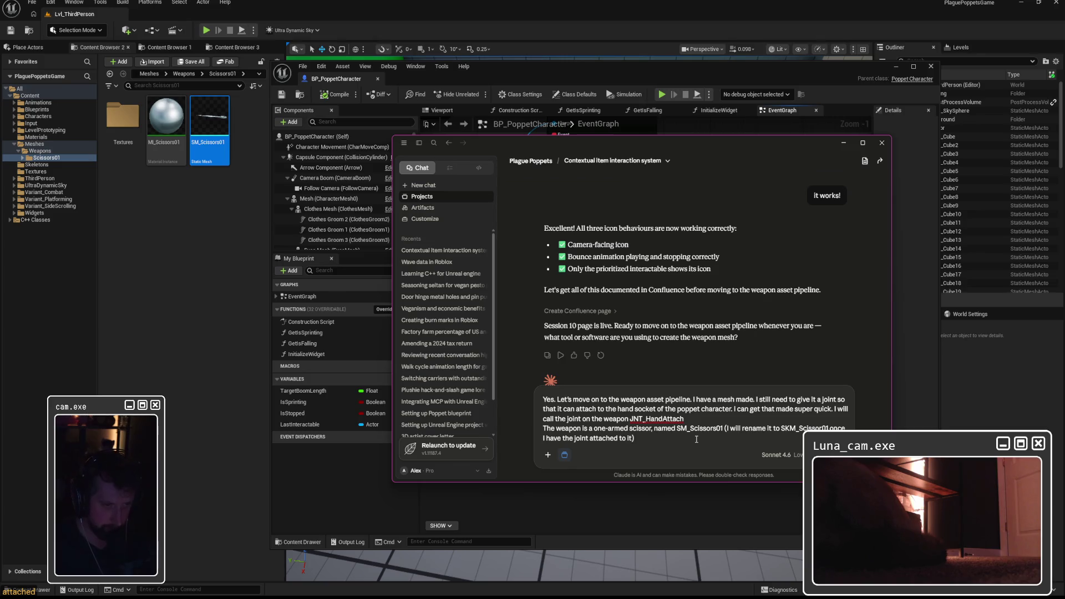
{"action": "type", "text": ". I want the"}
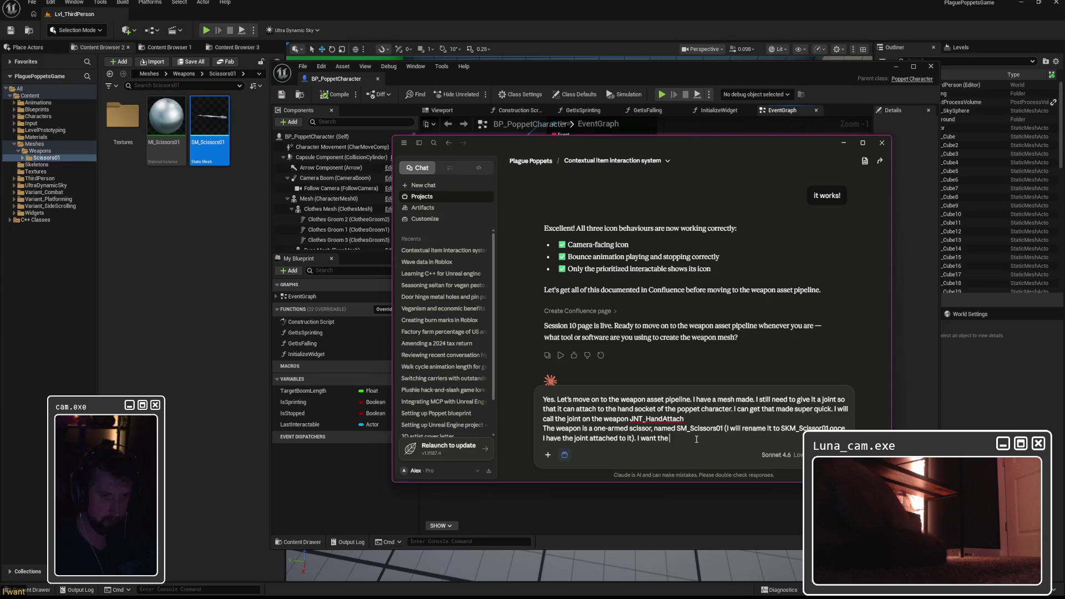
Step: Describe the new asset and ask for Scissors01 to be placed, interacted with, and equipped in the poppet's hand
{"action": "double_click", "coordinate": [757, 428]}
{"action": "key", "text": "BackSpace"}
{"action": "type", "text": "made a new asset named"}
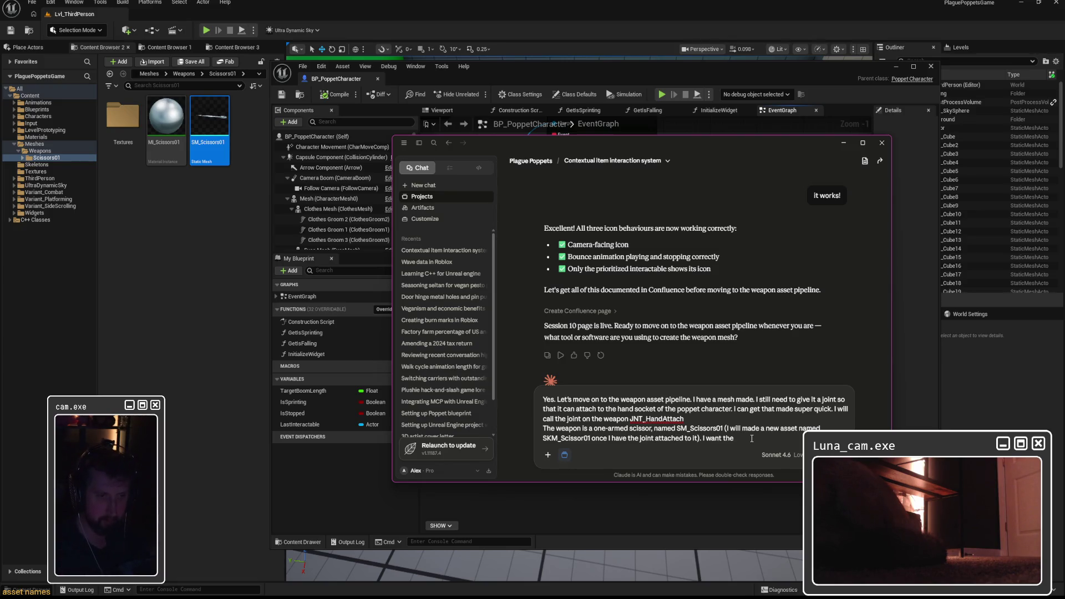
{"action": "type", "text": "Sci"}
{"action": "type", "text": "ssor to be placed i"}
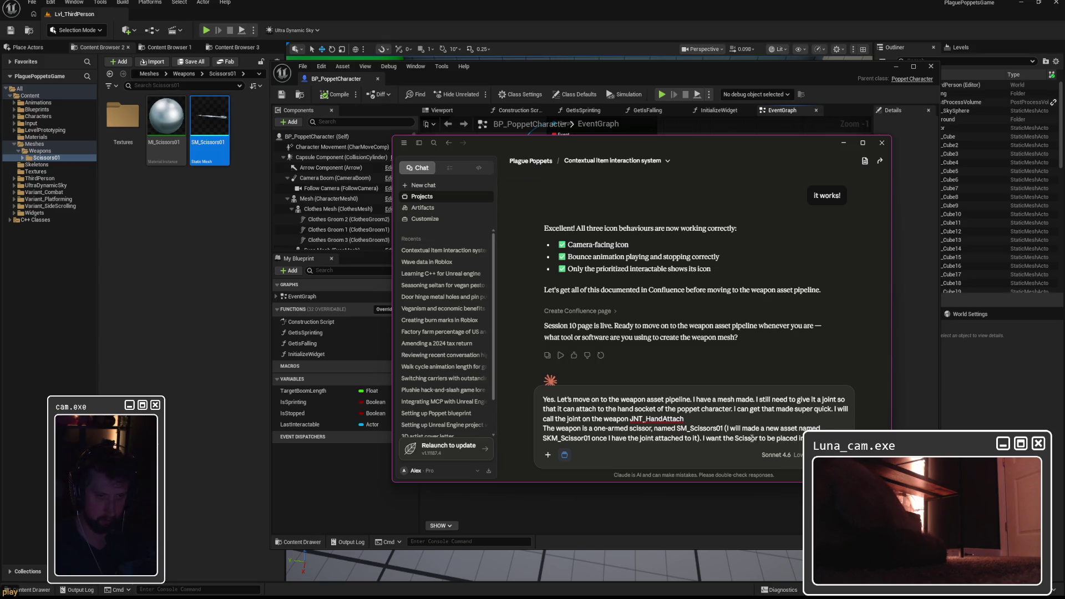
{"action": "left_click_drag", "start_coordinate": [723, 438], "coordinate": [758, 438]}
{"action": "type", "text": "Scissors0"}
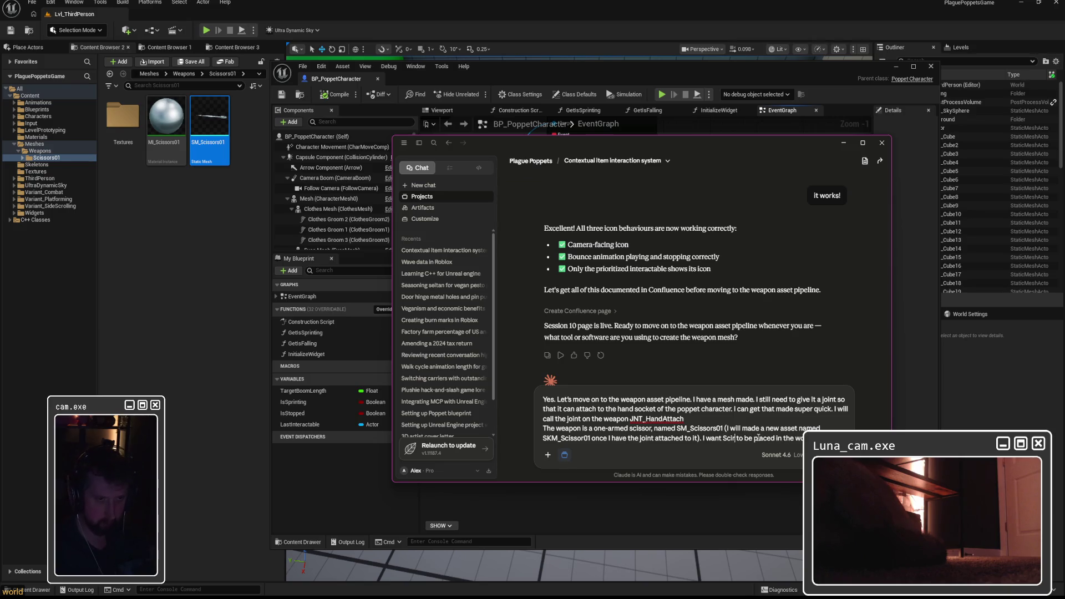
{"action": "type", "text": "1"}
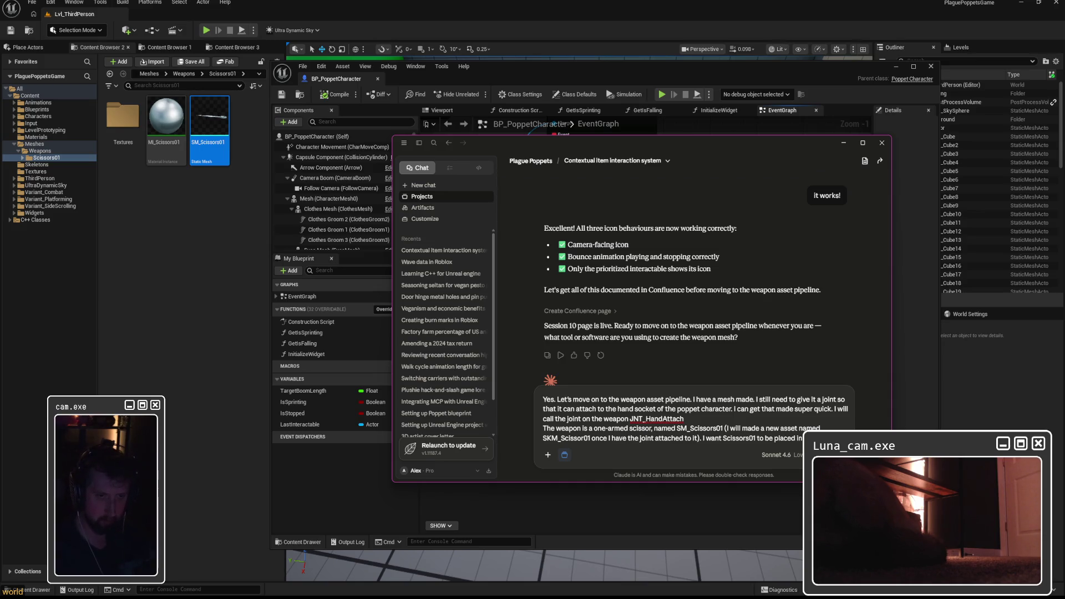
{"action": "type", "text": " hav"}
{"action": "type", "text": "e it so that the player can"}
{"action": "type", "text": " walk up to"}
{"action": "type", "text": " interact with it"}
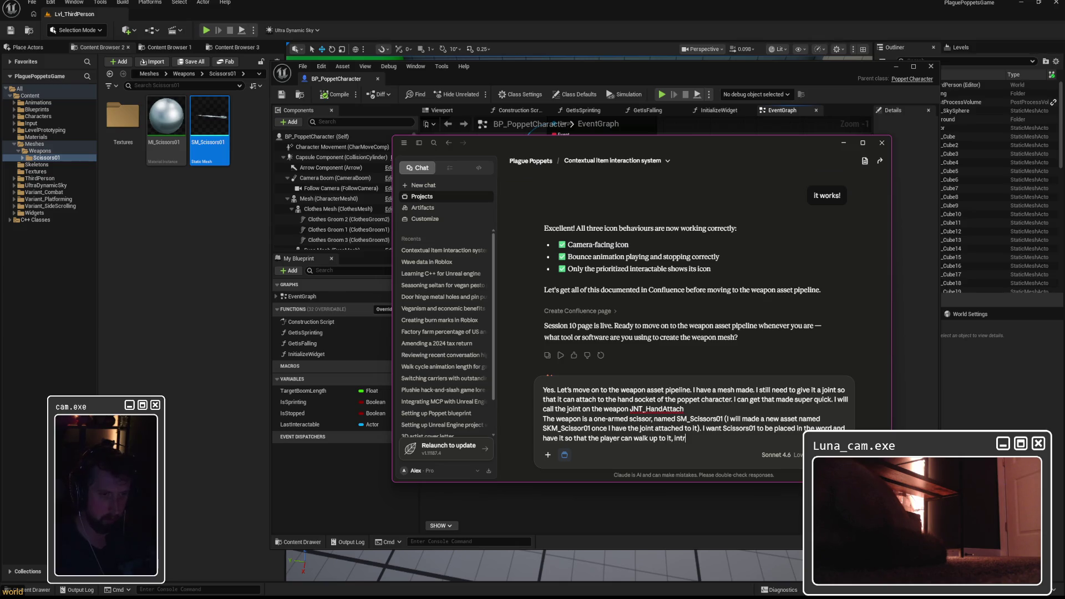
{"action": "type", "text": ", and then the s"}
{"action": "type", "text": "cissors"}
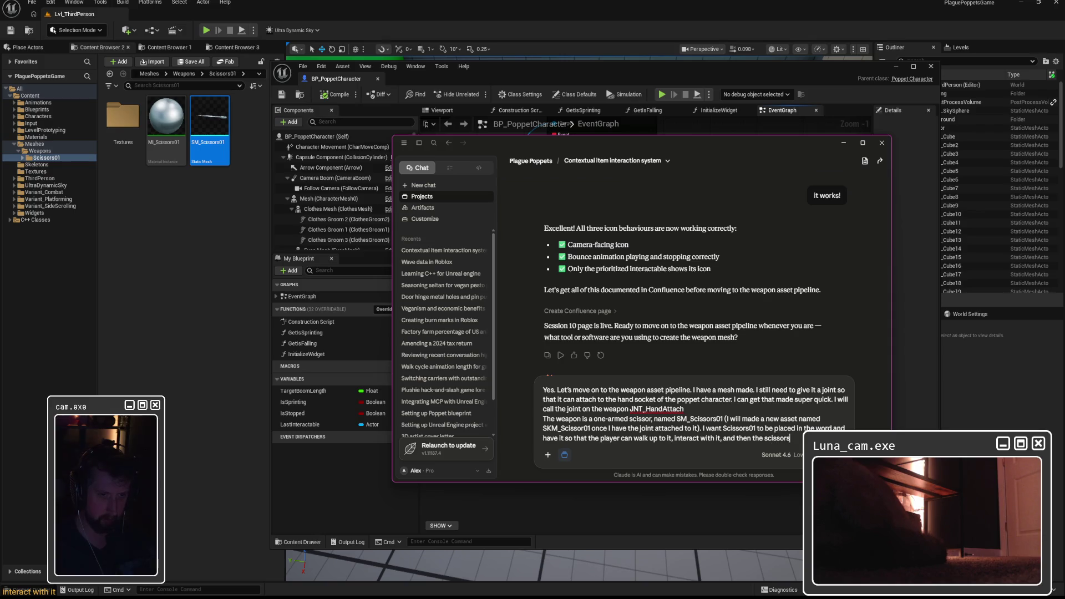
{"action": "type", "text": " will be equipped in"}
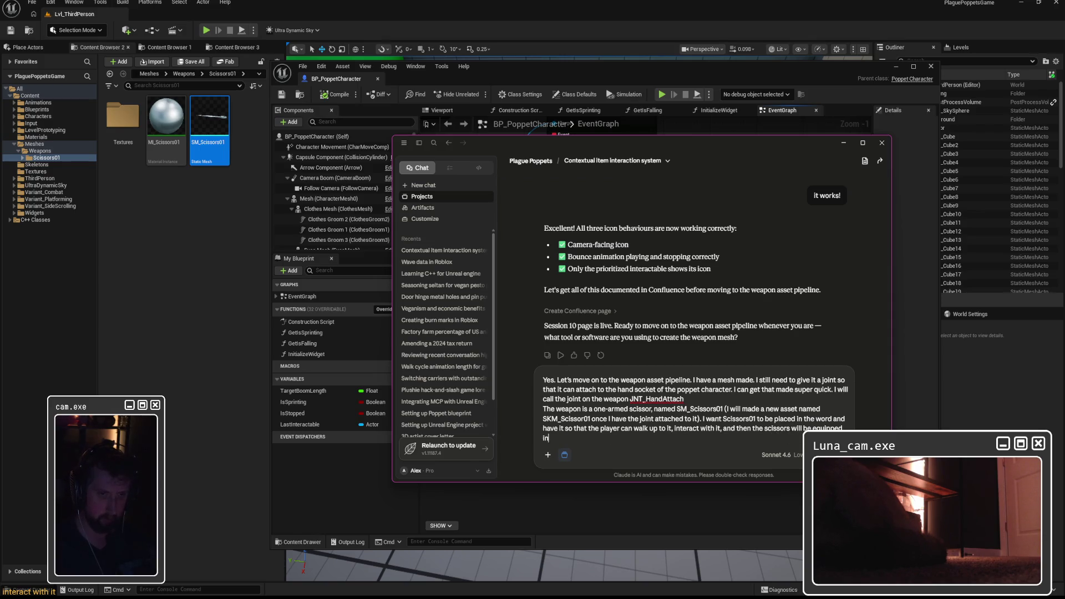
{"action": "type", "text": " tho the player"}
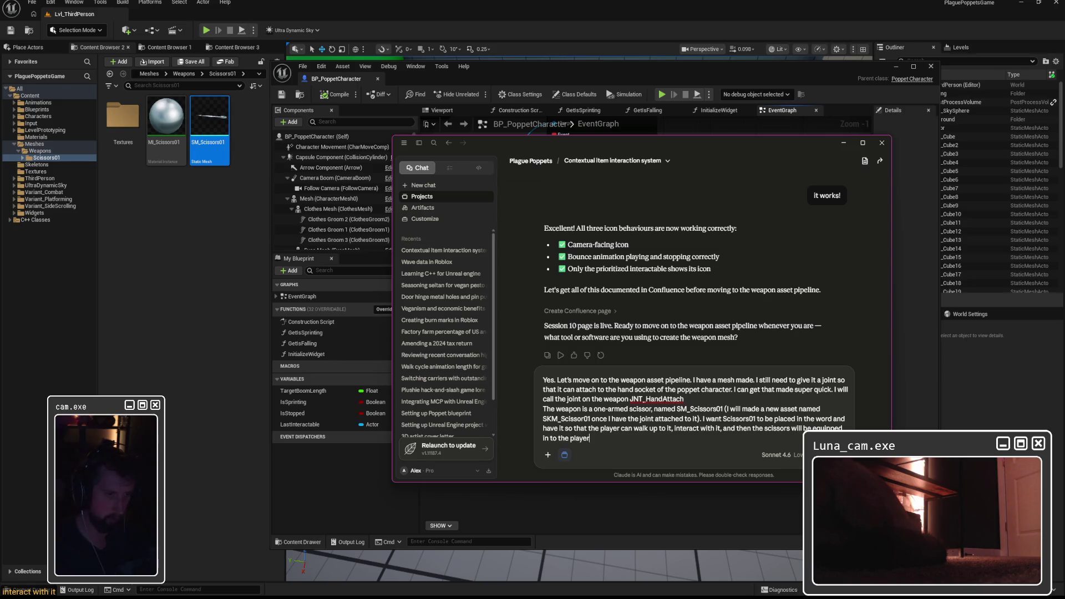
{"action": "key", "text": "BackSpace"}
{"action": "key", "text": "BackSpace"}
{"action": "key", "text": "BackSpace"}
{"action": "type", "text": "o"}
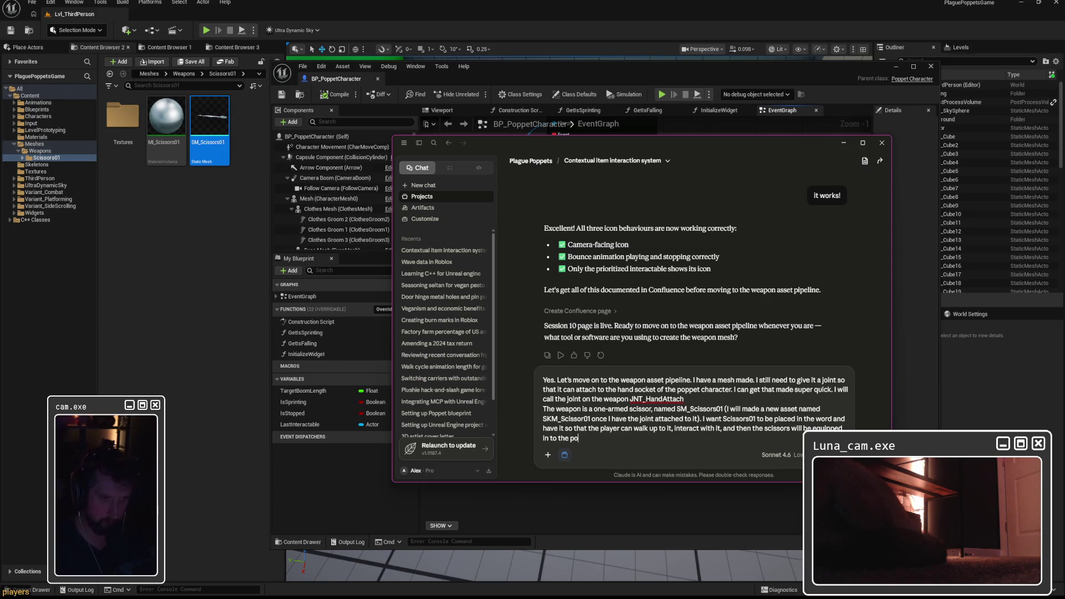
{"action": "type", "text": "ppet's hand."}
{"action": "key", "text": "shift+Return"}
{"action": "type", "text": "Note:"}
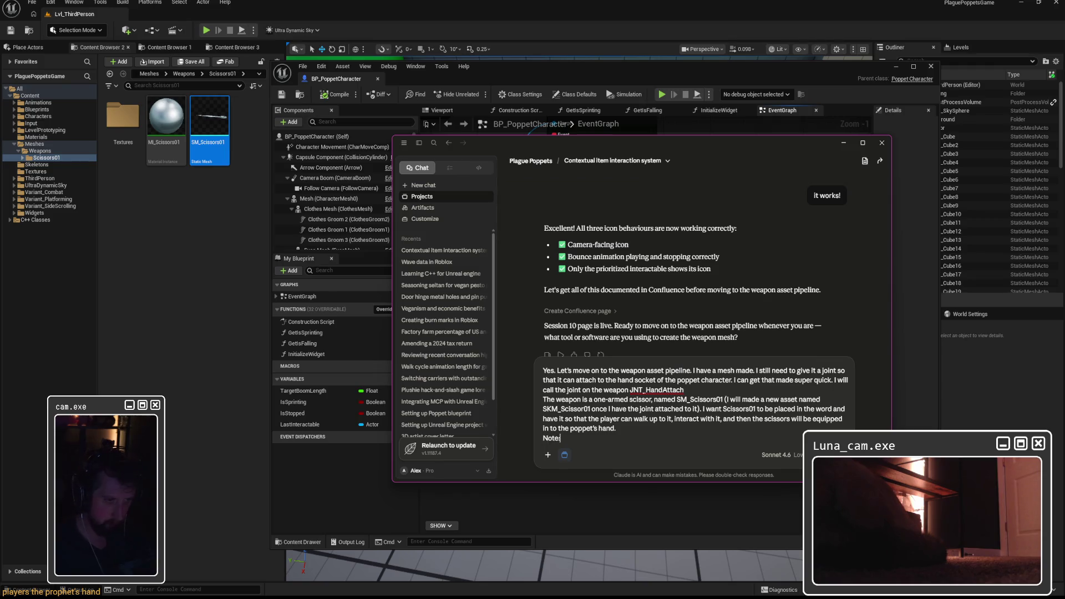
{"action": "type", "text": " I will eventually be inclu"}
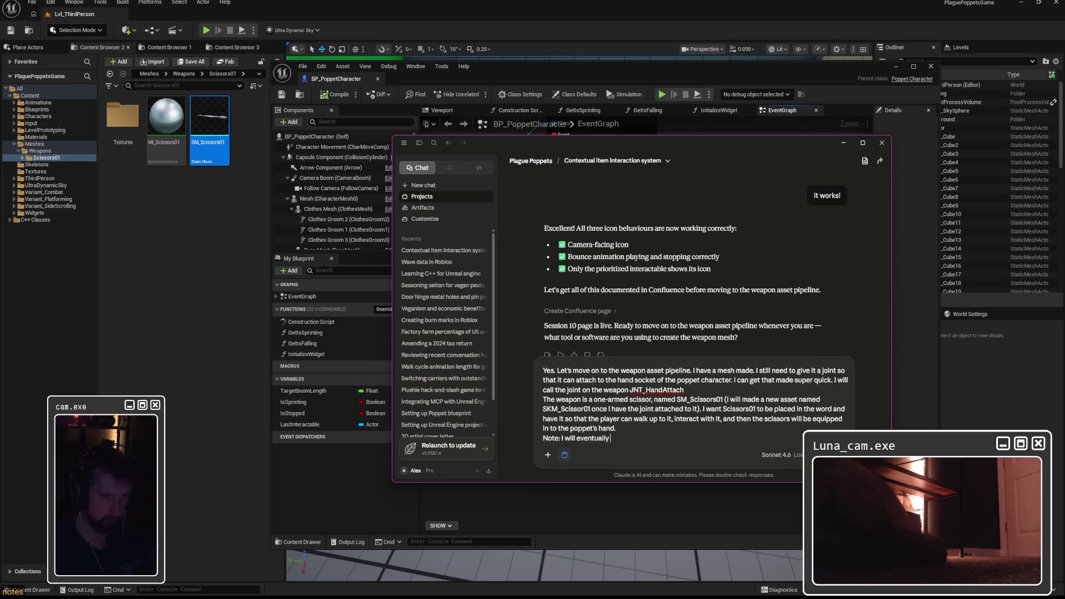
Step: Add a note that scissors will later go into an inventory system, the poppet's hand suffices for now, and send
{"action": "key", "text": "BackSpace"}
{"action": "key", "text": "BackSpace"}
{"action": "key", "text": "BackSpace"}
{"action": "type", "text": "devel"}
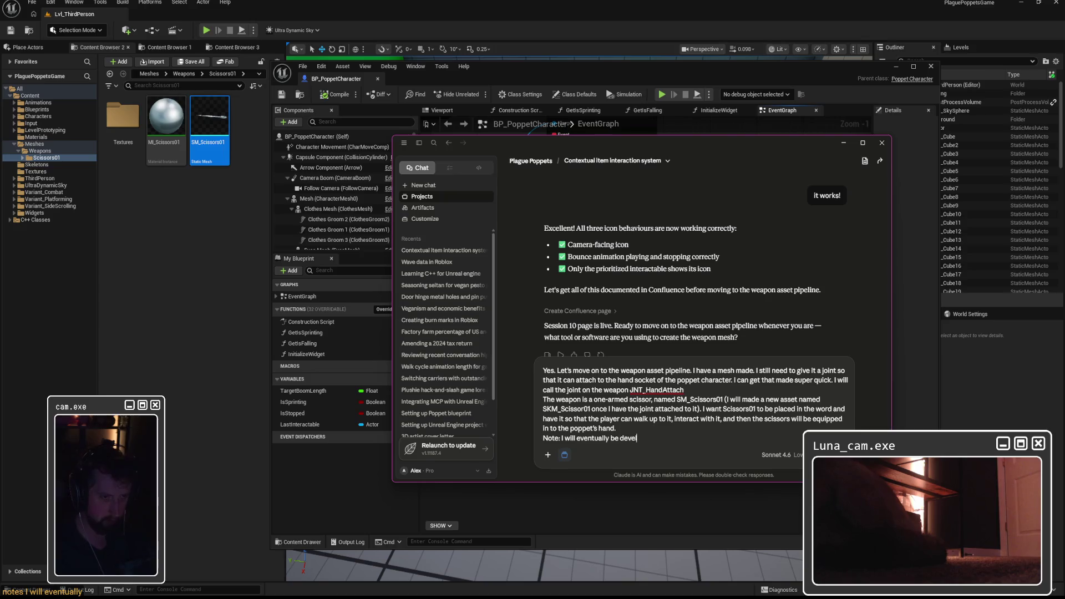
{"action": "type", "text": "oping an int"}
{"action": "type", "text": "entory syuste"}
{"action": "key", "text": "BackSpace"}
{"action": "type", "text": "stem and I w"}
{"action": "type", "text": "ould li"}
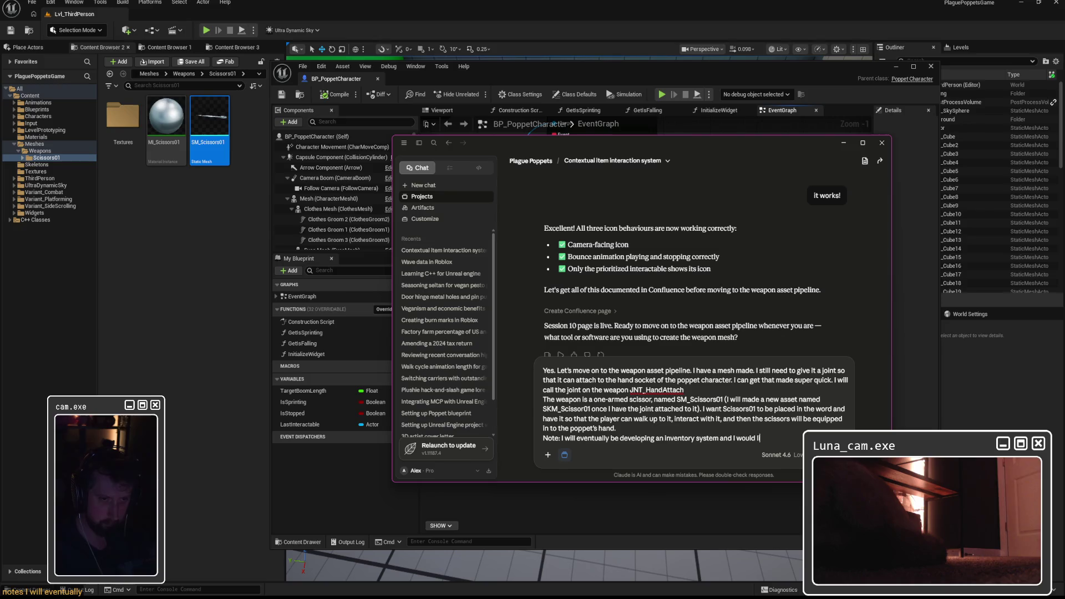
{"action": "key", "text": "BackSpace"}
{"action": "key", "text": "BackSpace"}
{"action": "key", "text": "BackSpace"}
{"action": "type", "text": "he scissro"}
{"action": "key", "text": "BackSpace"}
{"action": "key", "text": "BackSpace"}
{"action": "type", "text": "ors (as well"}
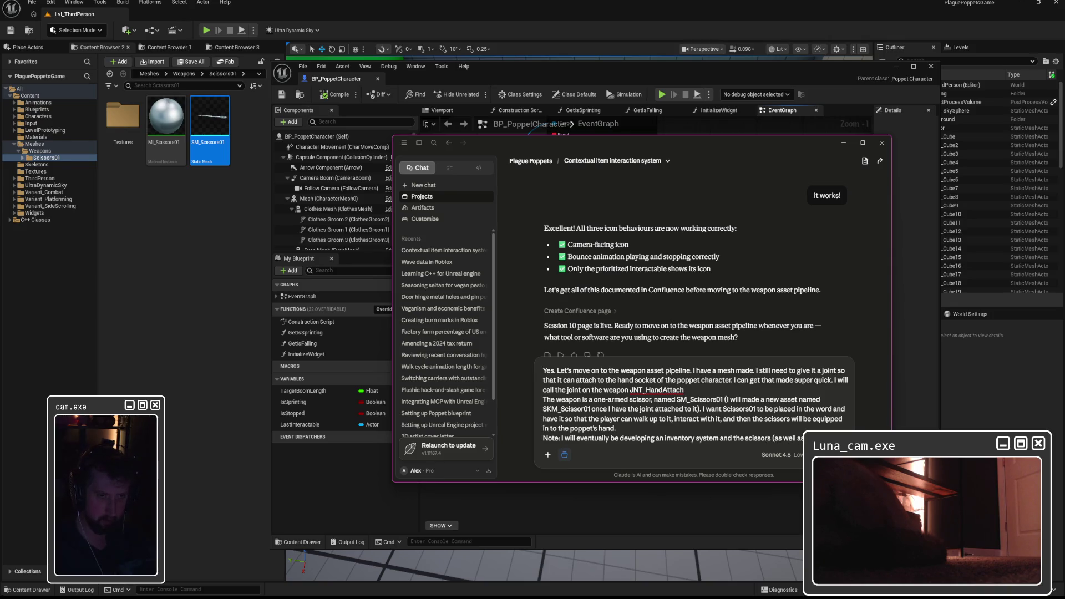
{"action": "type", "text": " as other items) will be goi"}
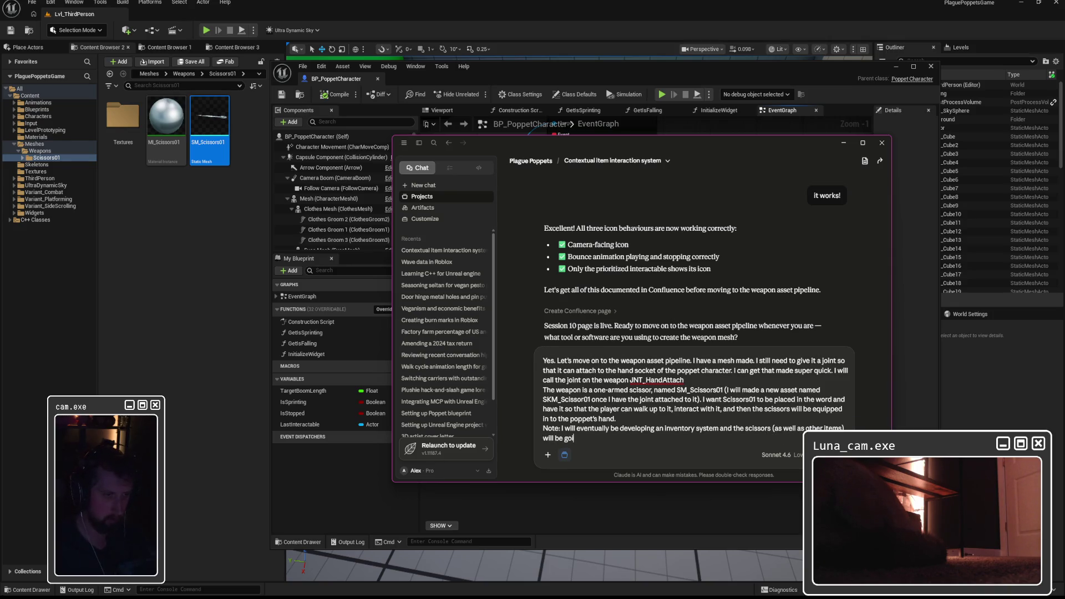
{"action": "type", "text": "ng directly in to that. Since I do not"}
{"action": "type", "text": " have an"}
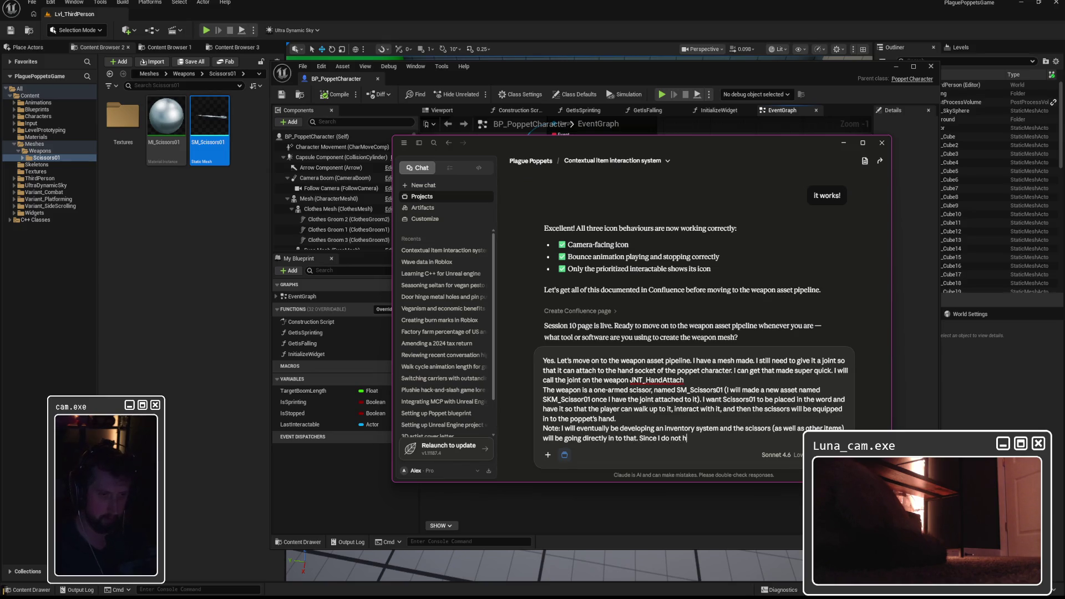
{"action": "key", "text": "BackSpace"}
{"action": "key", "text": "BackSpace"}
{"action": "type", "text": "the"}
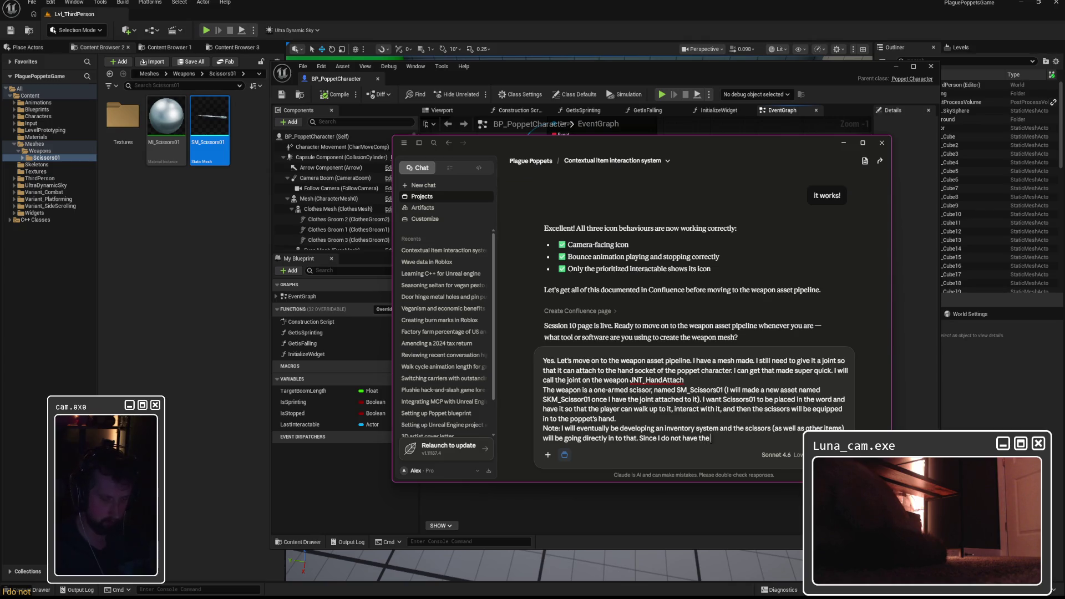
{"action": "type", "text": " inventory system buyilt"}
{"action": "type", "text": " yet, pu"}
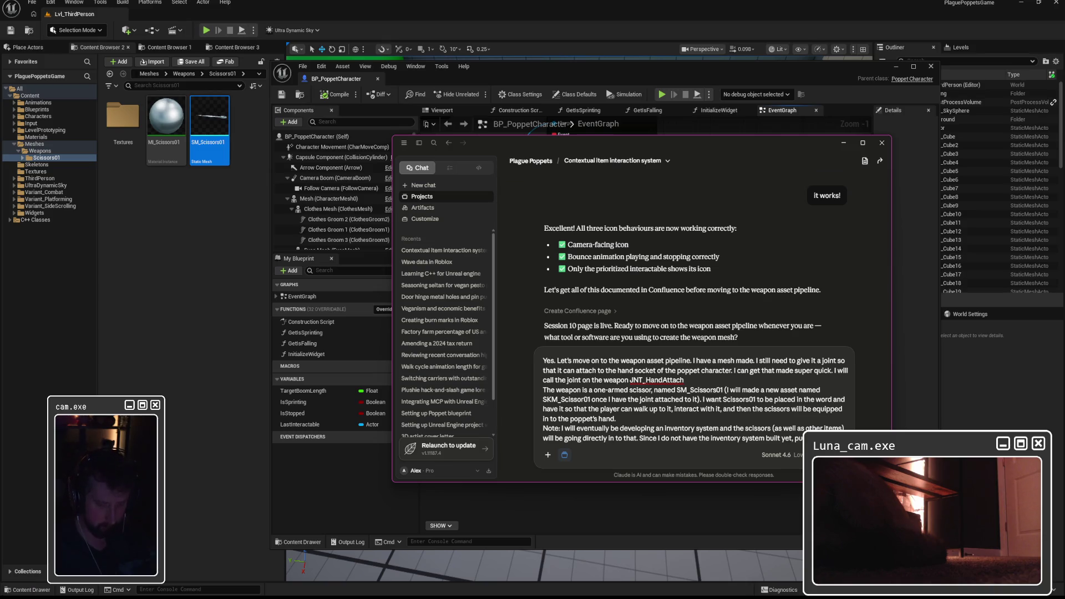
{"action": "type", "text": "tting the Scissors01"}
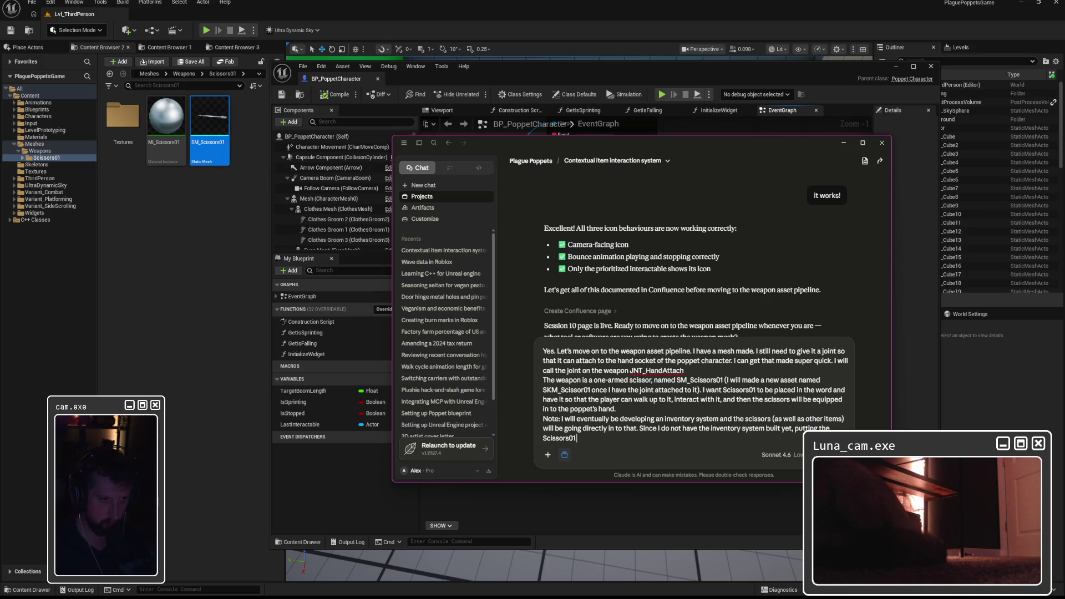
{"action": "type", "text": " in to the popt's"}
{"action": "key", "text": "BackSpace"}
{"action": "type", "text": "t's hand will do for now."}
{"action": "key", "text": "Return"}
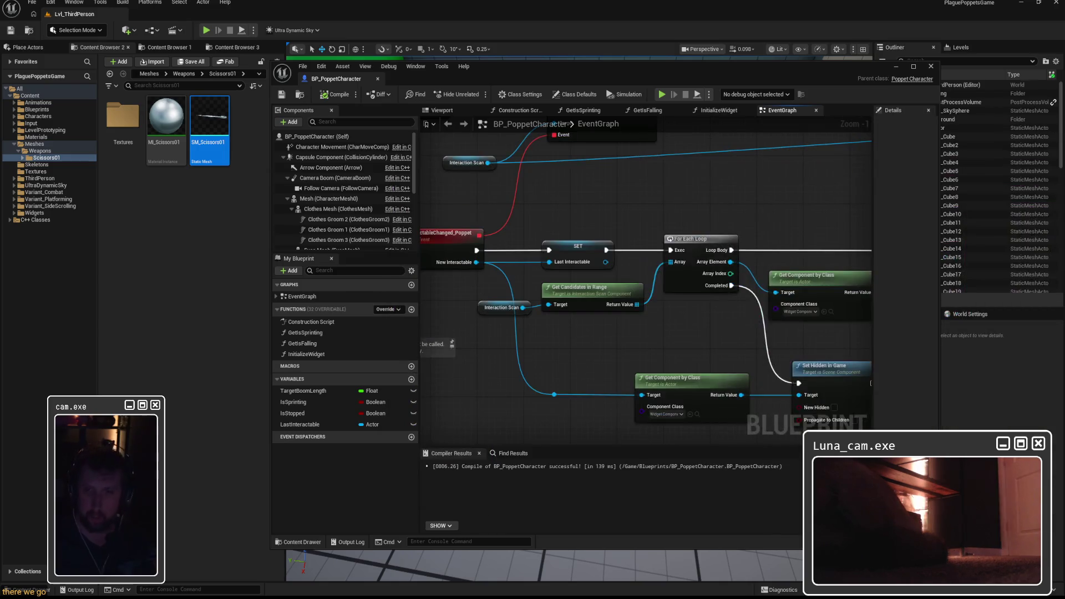
Step: Wait for Claude's four-step SKM_Scissors01 pickup plan asking for SK_Poppet's hand socket name
{"action": "key", "text": "alt+Tab"}
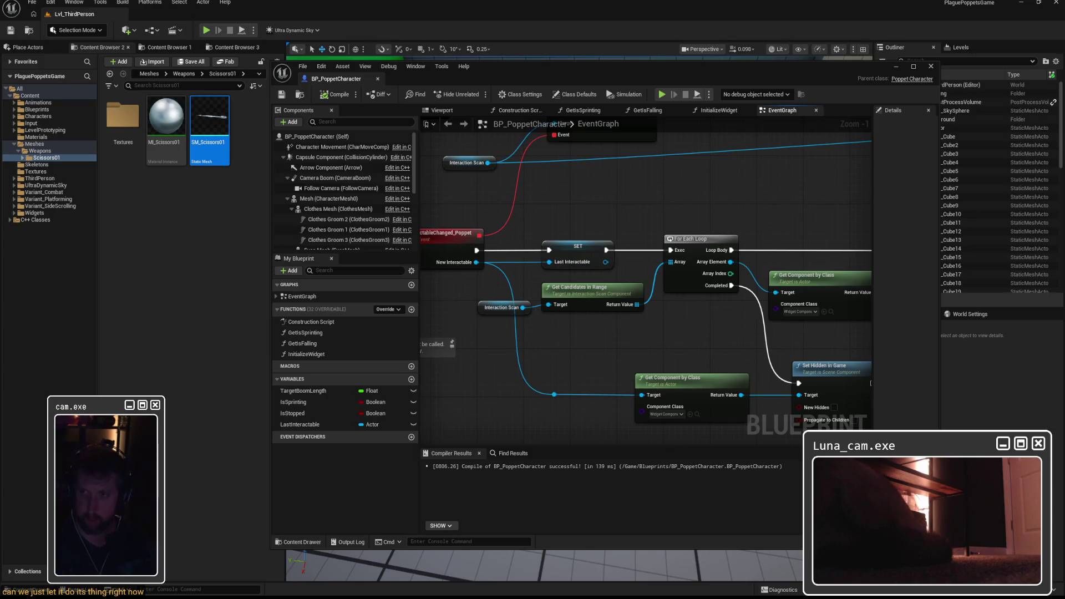
{"action": "key", "text": "alt+Tab"}
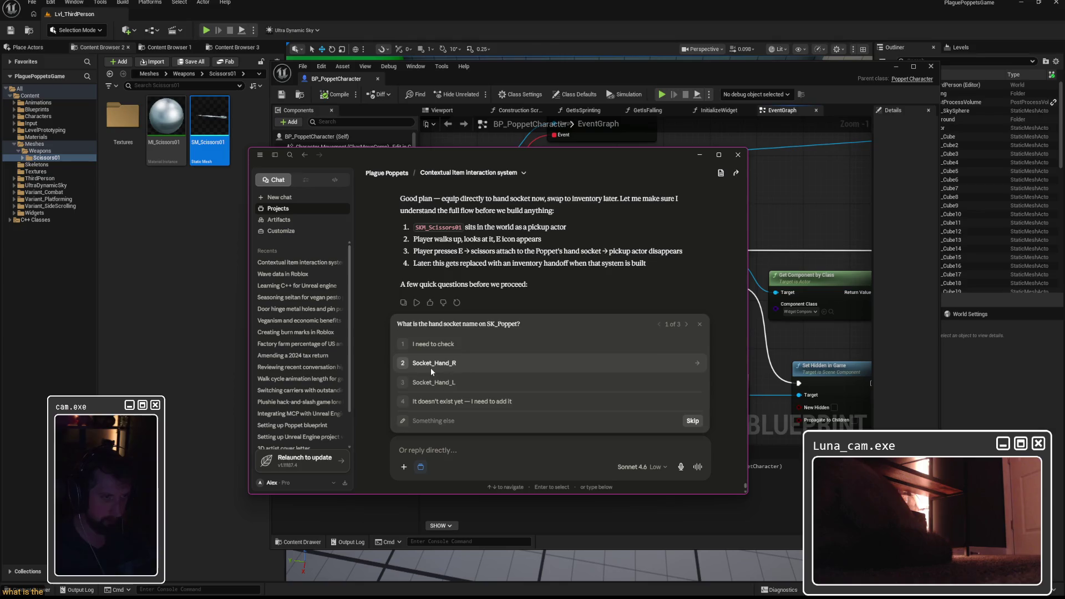
{"action": "left_click_drag", "start_coordinate": [432, 156], "coordinate": [416, 165]}
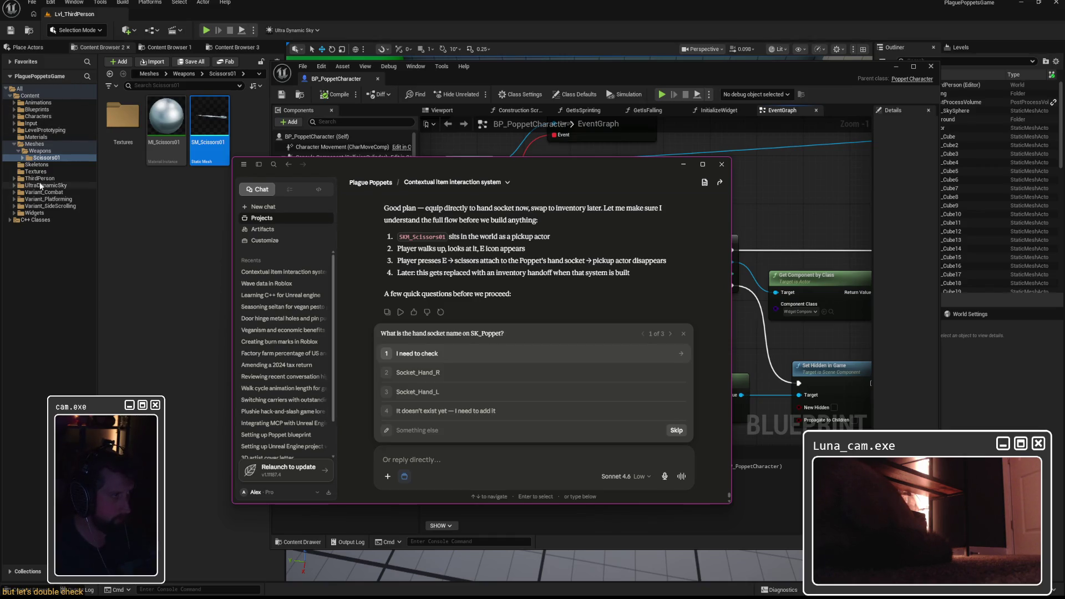
Step: Open SK_Poppet from Skeletons and select socket_weapon_right on rt_wrist_JNT to copy its name
{"action": "left_click", "coordinate": [36, 165]}
{"action": "double_click", "coordinate": [123, 117]}
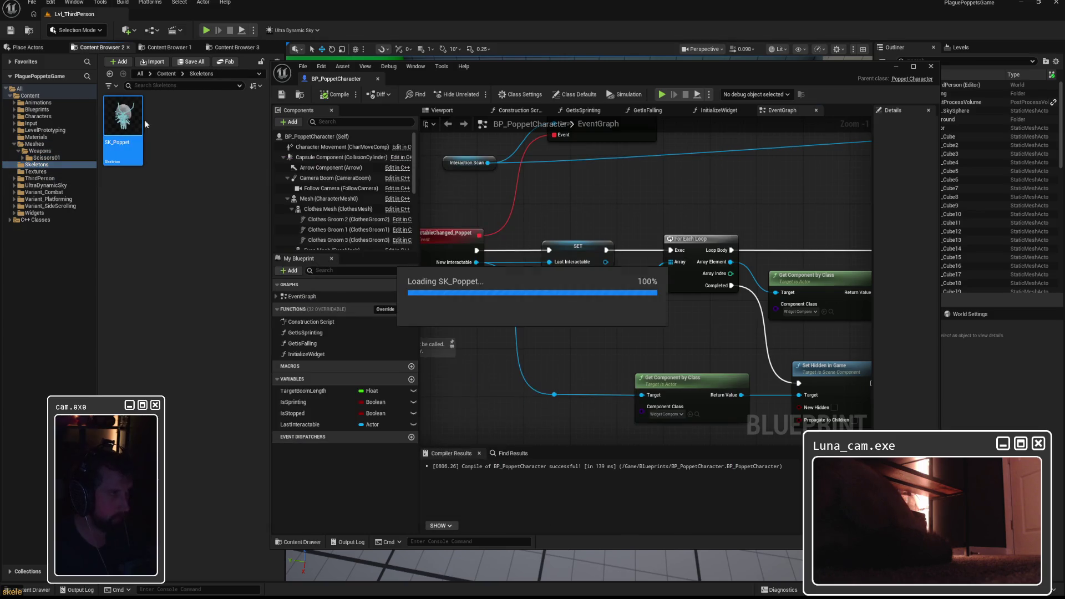
{"action": "scroll", "coordinate": [377, 284], "scroll_direction": "down", "scroll_amount": 10}
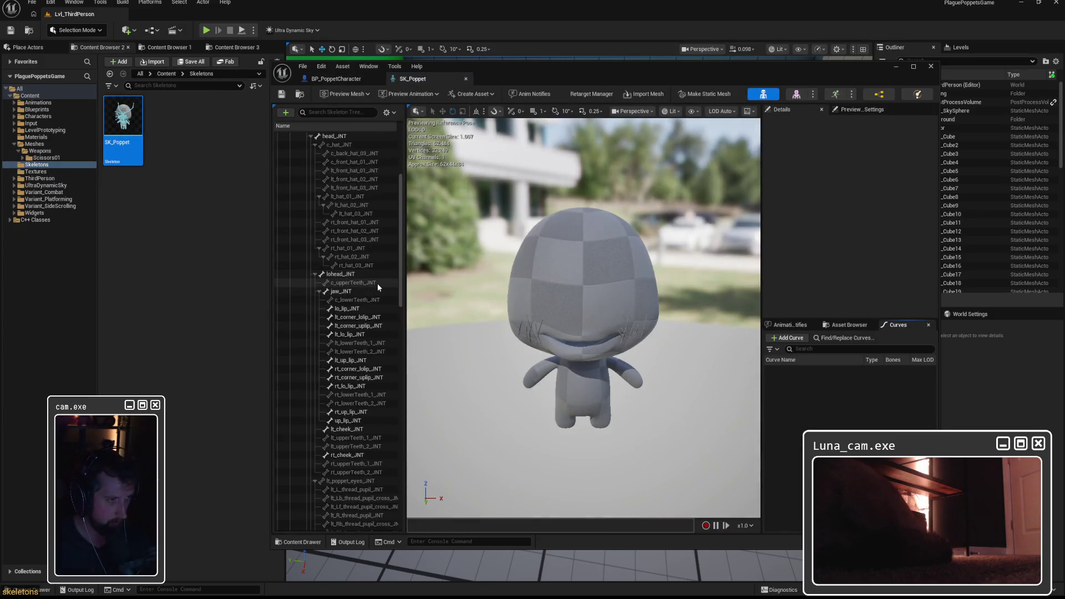
{"action": "scroll", "coordinate": [377, 284], "scroll_direction": "down", "scroll_amount": 10}
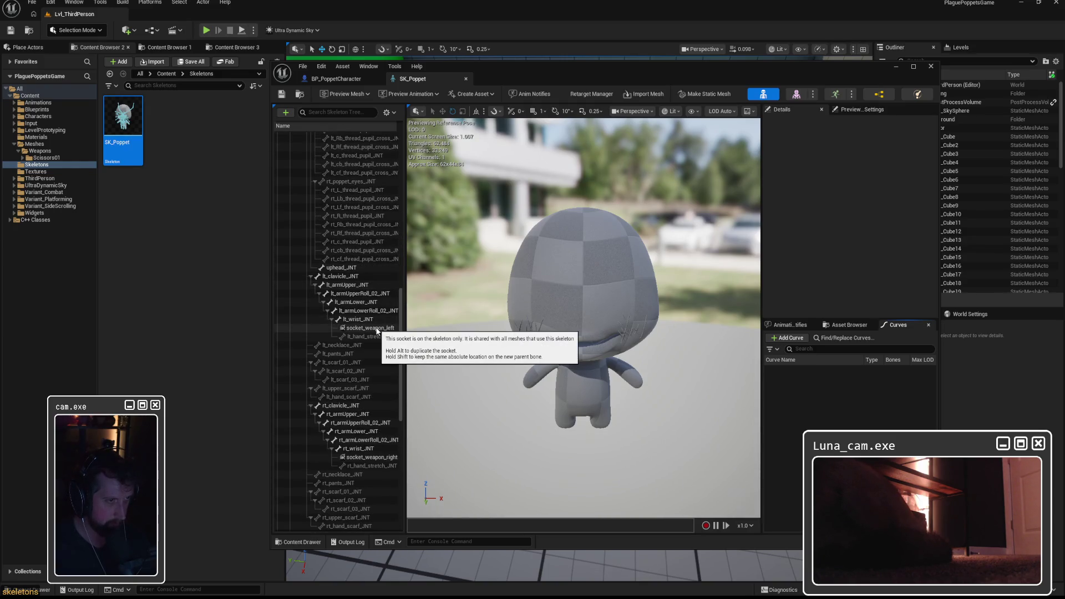
{"action": "left_click", "coordinate": [372, 458]}
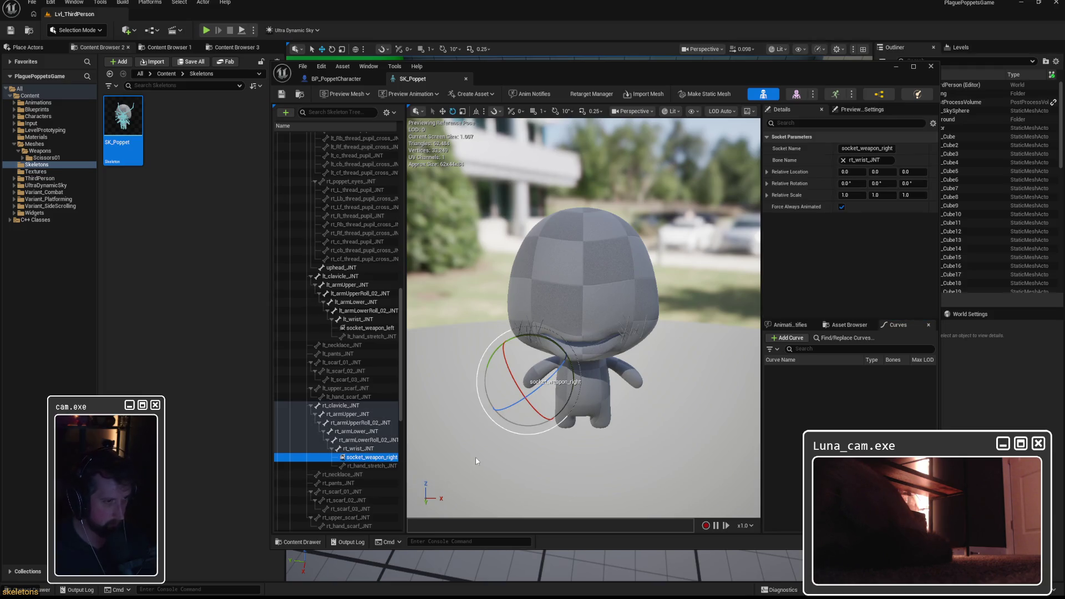
{"action": "key", "text": "F2"}
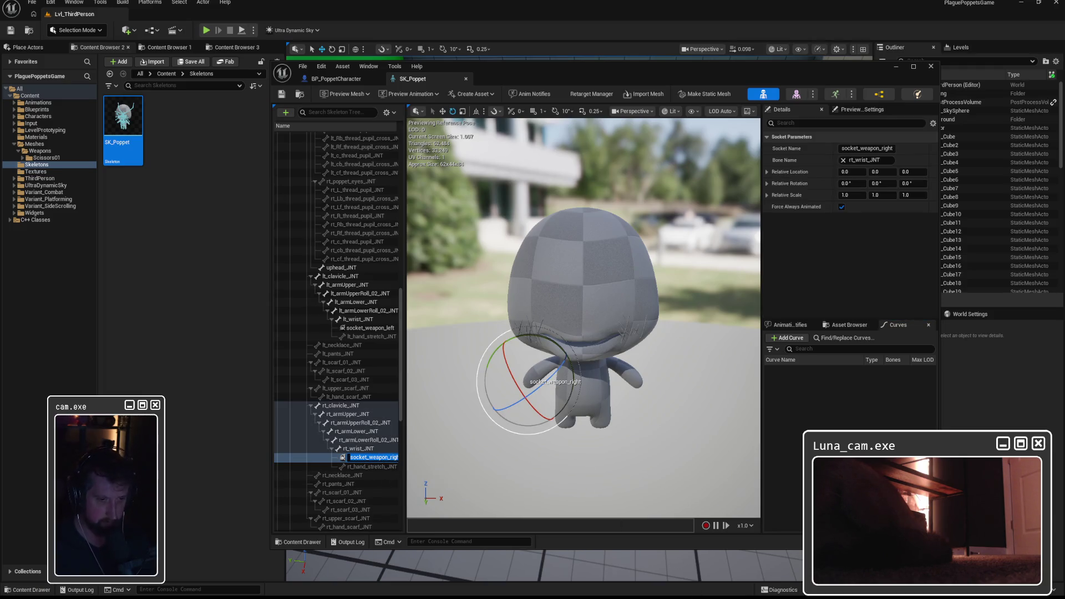
{"action": "key", "text": "alt+Tab"}
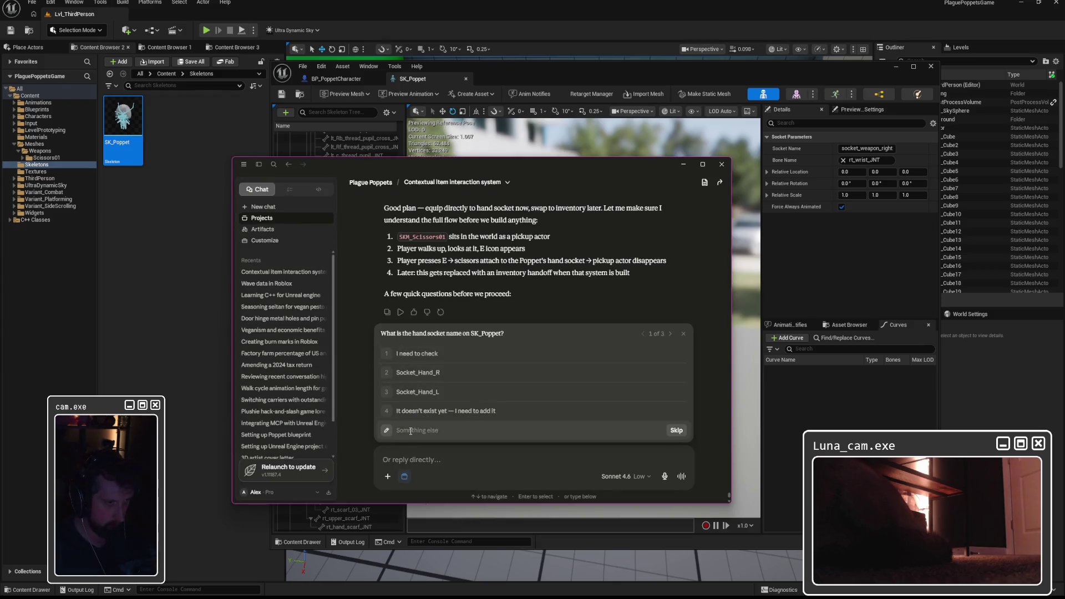
Step: Tell Claude to use socket_weapon_right, detach the existing actor onto the hand, one weapon at a time, then return to SK_Poppet
{"action": "type", "text": "socket_weapon_right"}
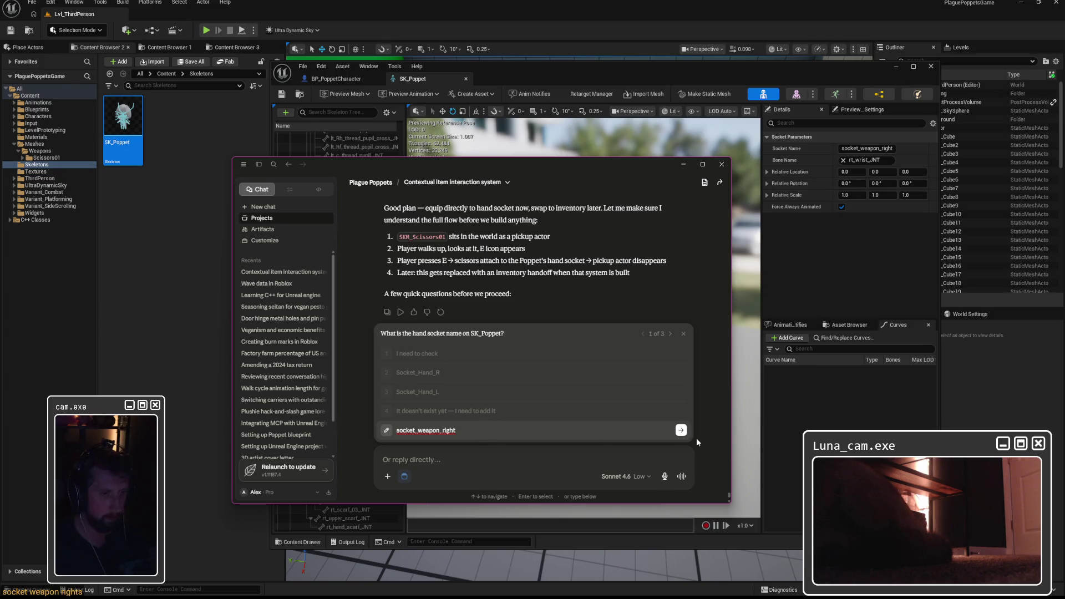
{"action": "left_click", "coordinate": [681, 430]}
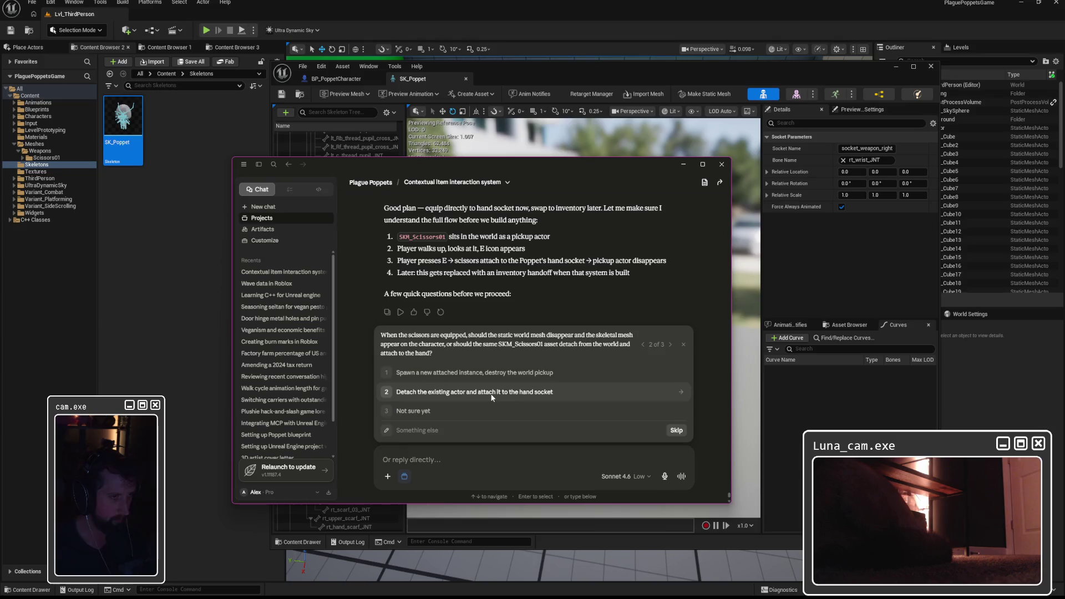
{"action": "left_click", "coordinate": [492, 397]}
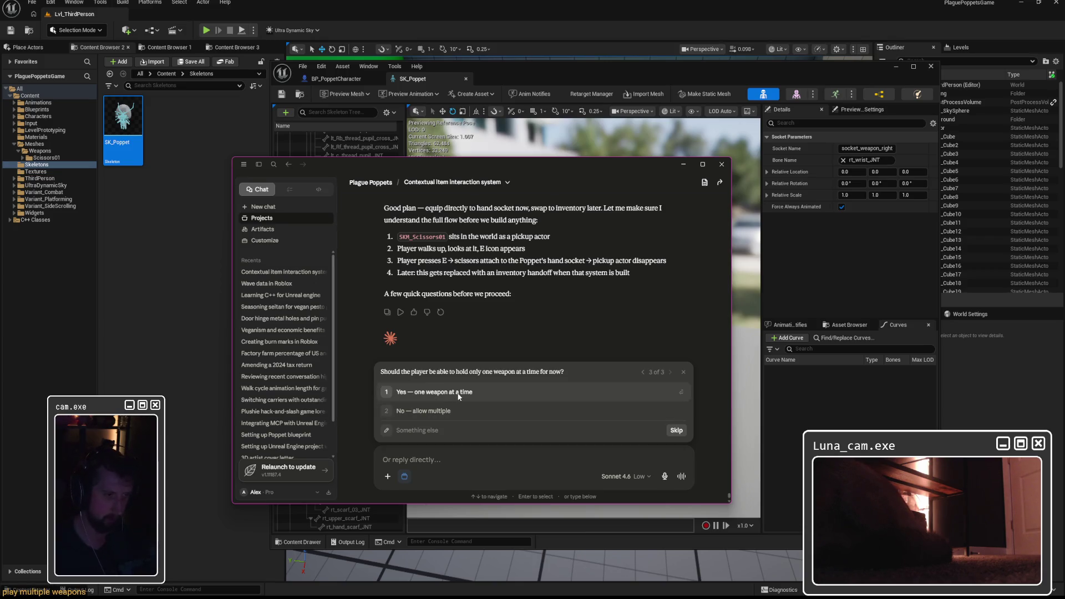
{"action": "left_click", "coordinate": [458, 392]}
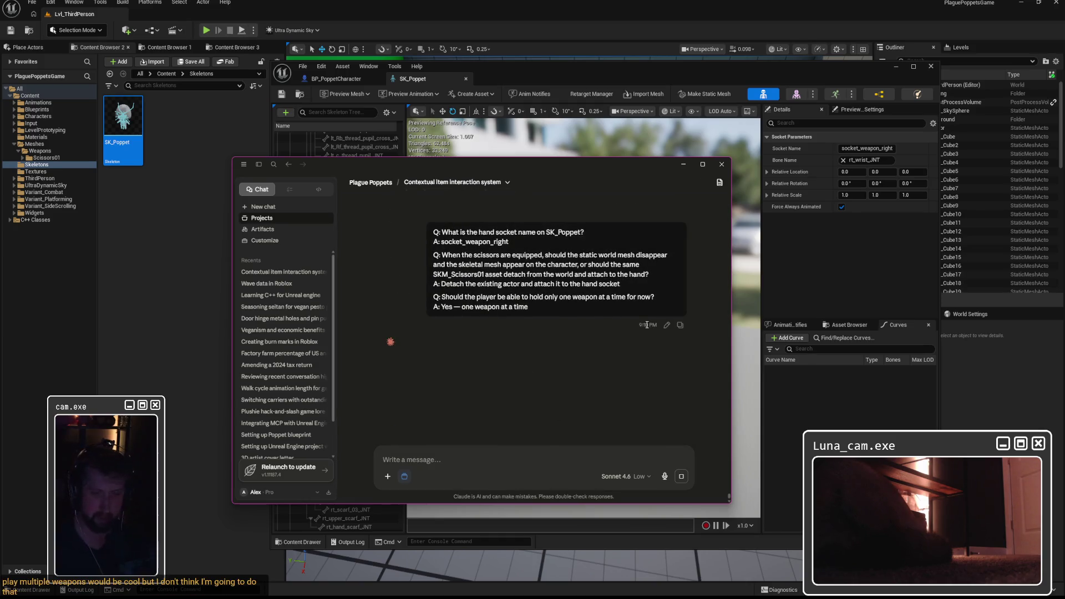
{"action": "left_click", "coordinate": [623, 139]}
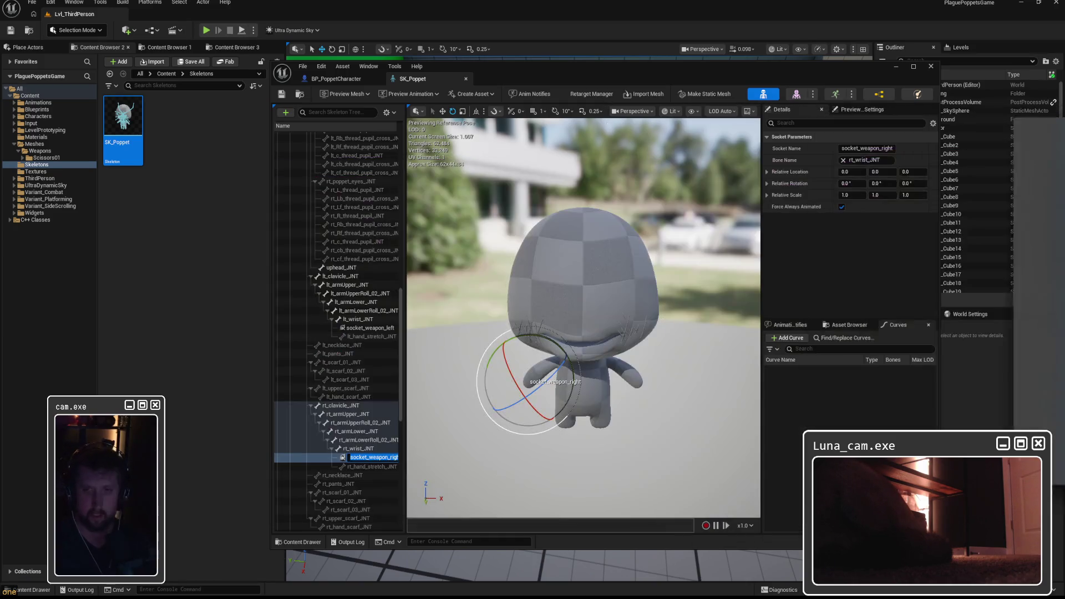
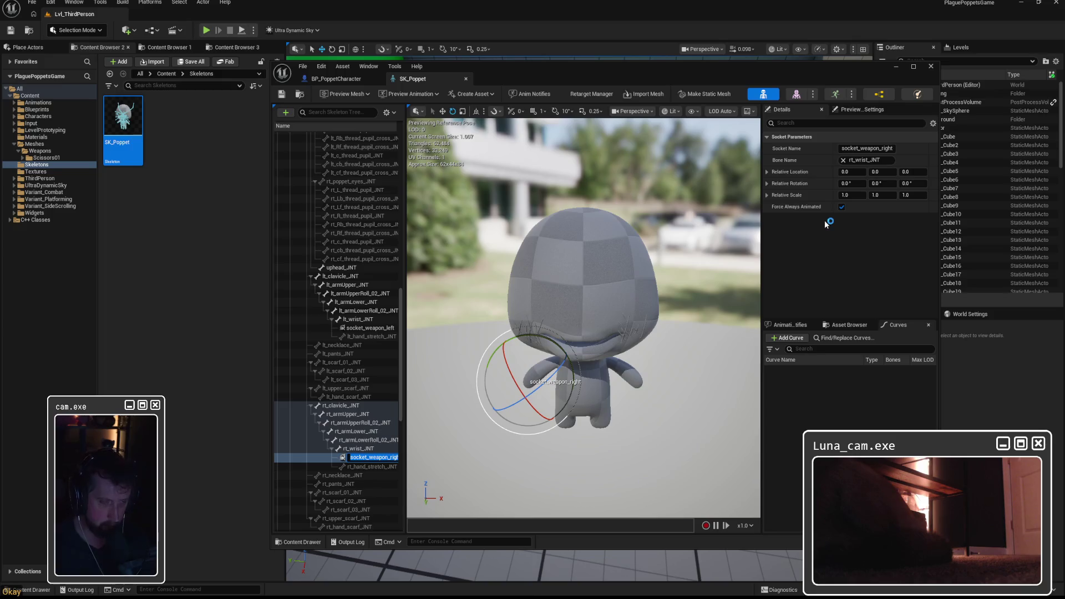
Step: Close the SK_Poppet skeleton editor window to get back to the third-person level
{"action": "left_click", "coordinate": [930, 66]}
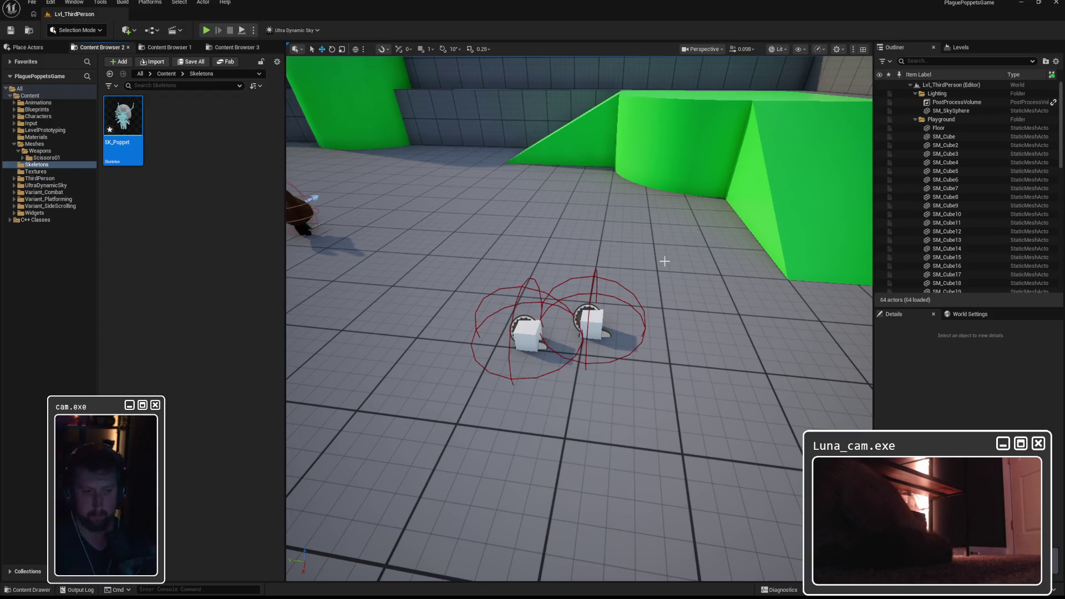
{"action": "mouse_move", "coordinate": [496, 598]}
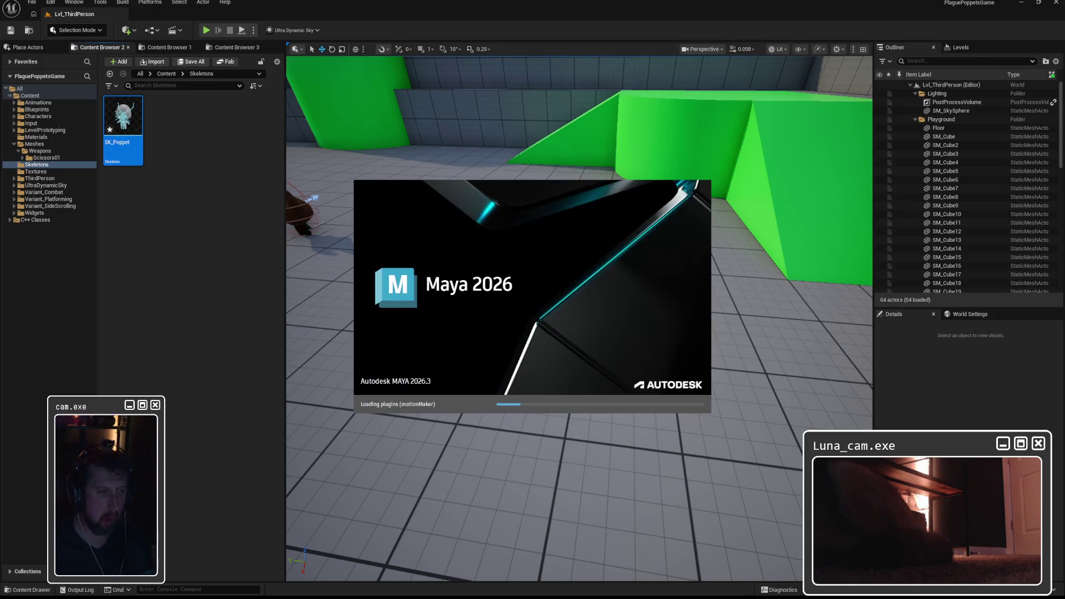
Step: Close the 3ds Max trial-ended notice and minimize the Unreal editor
{"action": "key", "text": "super"}
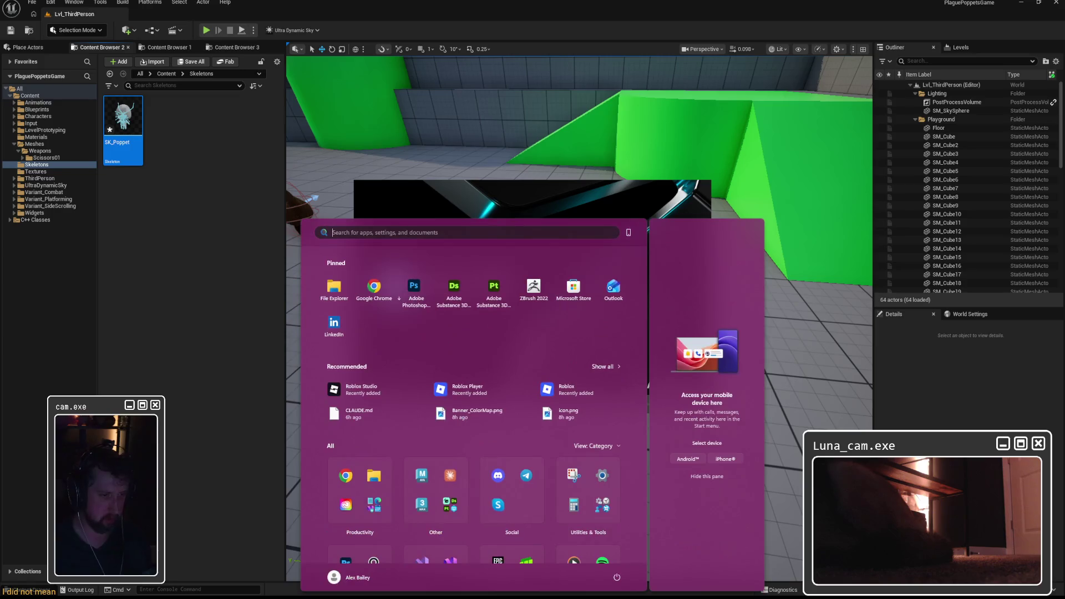
{"action": "key", "text": "super"}
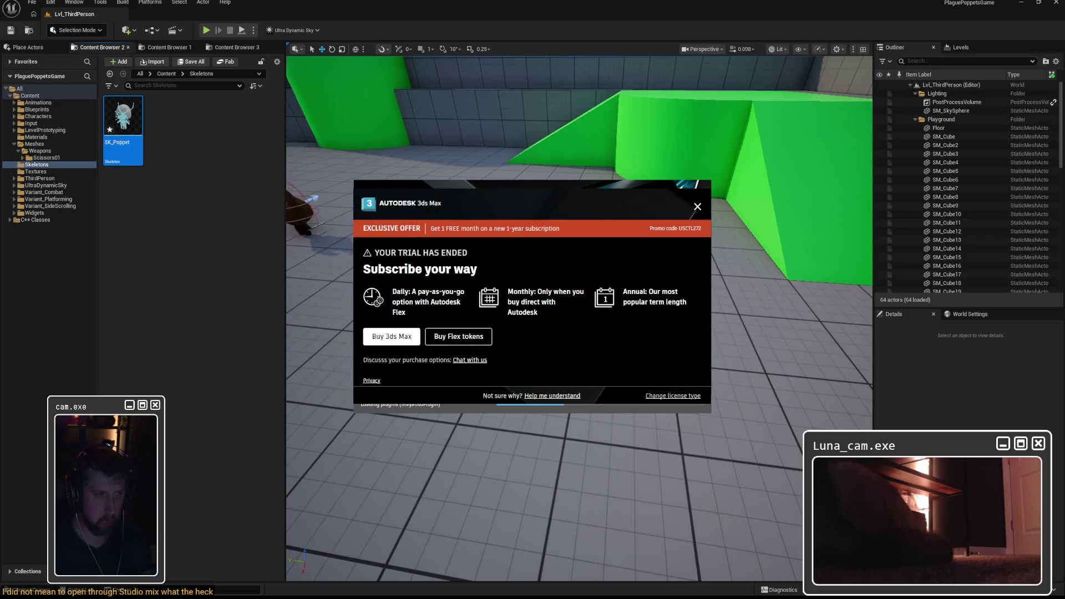
{"action": "left_click", "coordinate": [697, 207]}
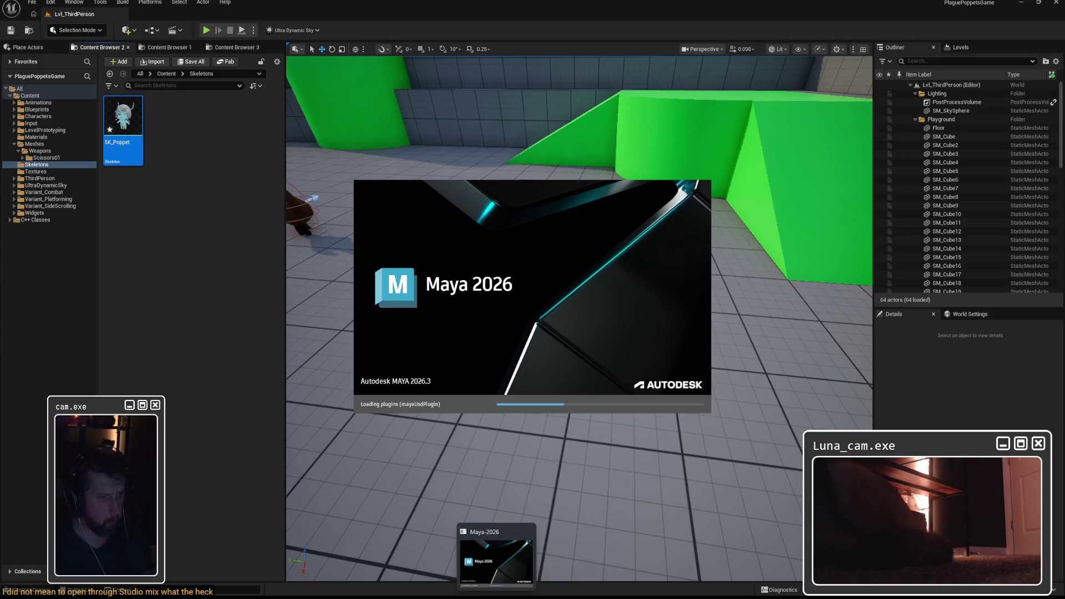
{"action": "left_click", "coordinate": [1021, 2]}
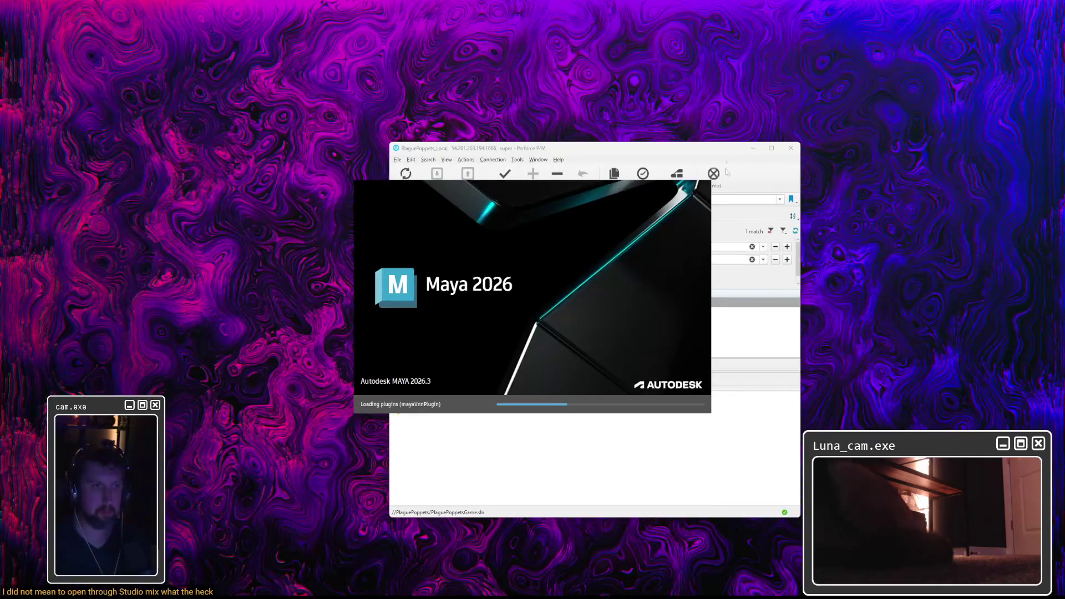
Step: Move the Perforce window onto the other monitor while Maya loads to its Home screen
{"action": "left_click", "coordinate": [676, 151]}
{"action": "left_click", "coordinate": [753, 148]}
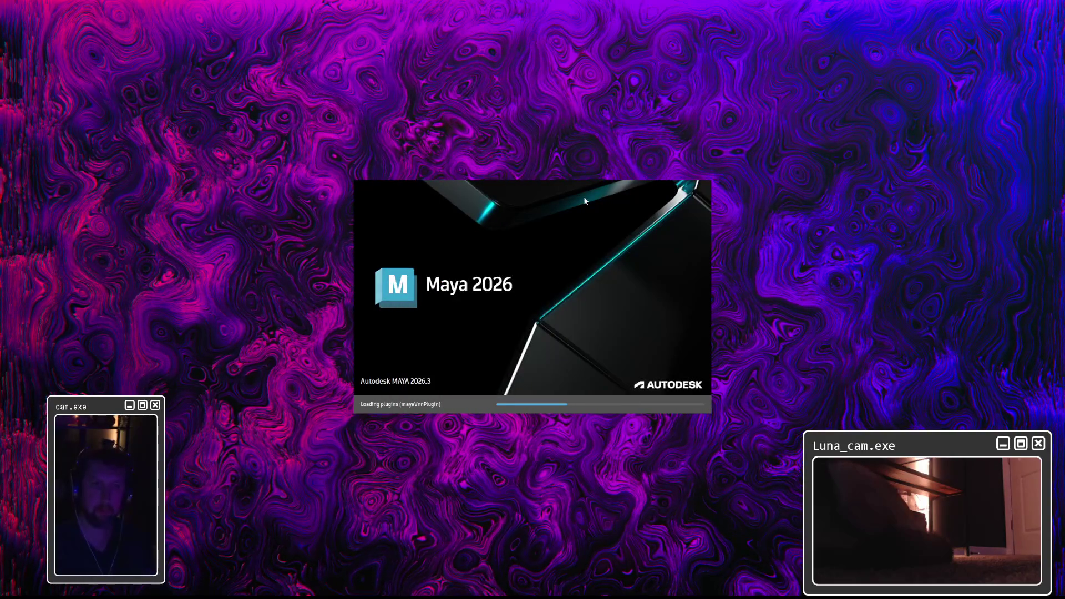
{"action": "key", "text": "alt+Tab"}
{"action": "left_click_drag", "start_coordinate": [623, 149], "coordinate": [1064, 148]}
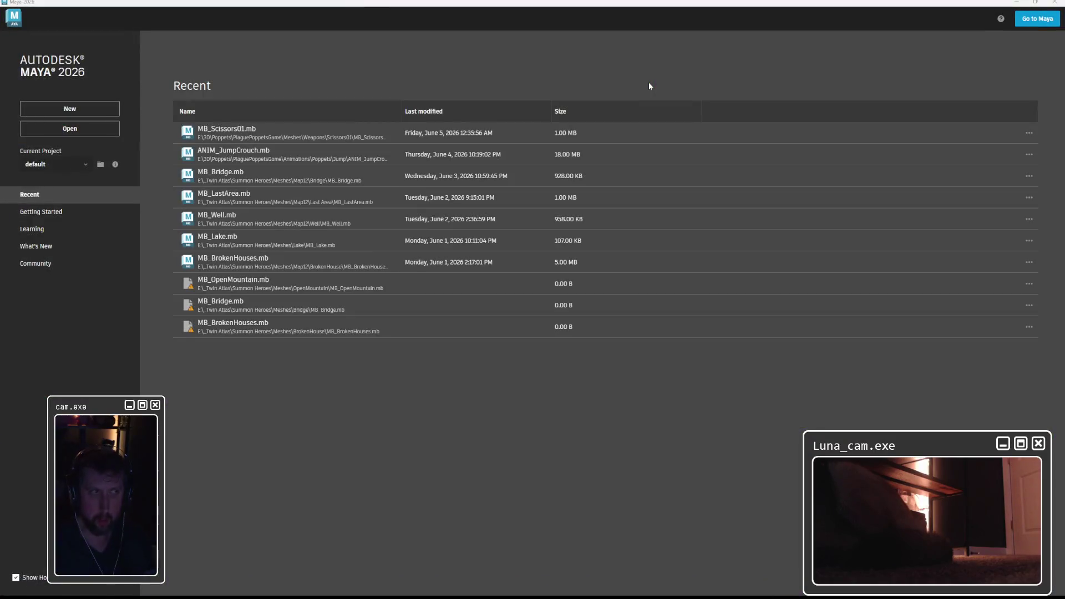
Step: Open MB_Scissors01.mb from Recent files, dismiss the load warning, and frame the whole scissors
{"action": "left_click", "coordinate": [211, 131]}
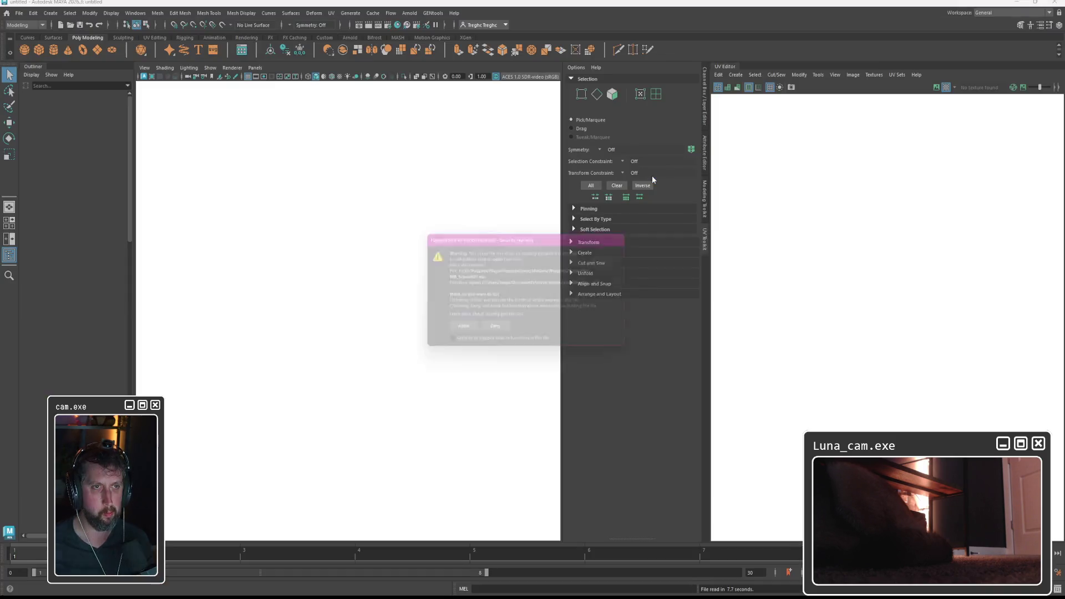
{"action": "left_click", "coordinate": [496, 327]}
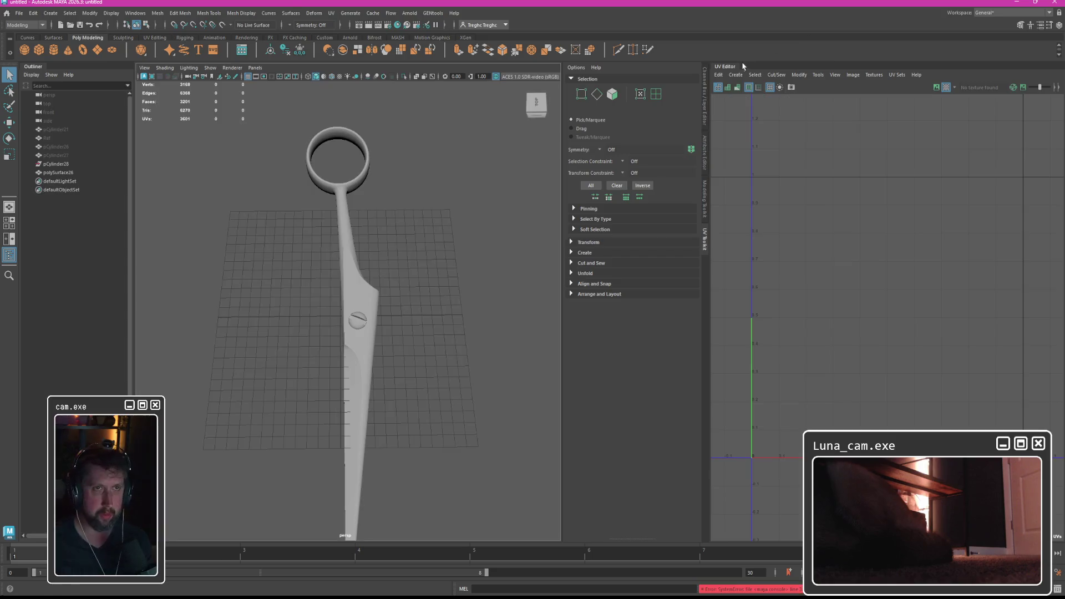
{"action": "mouse_move", "coordinate": [601, 217]}
{"action": "left_mouse_down"}
{"action": "mouse_move", "coordinate": [560, 324]}
{"action": "mouse_move", "coordinate": [560, 295]}
{"action": "left_mouse_up"}
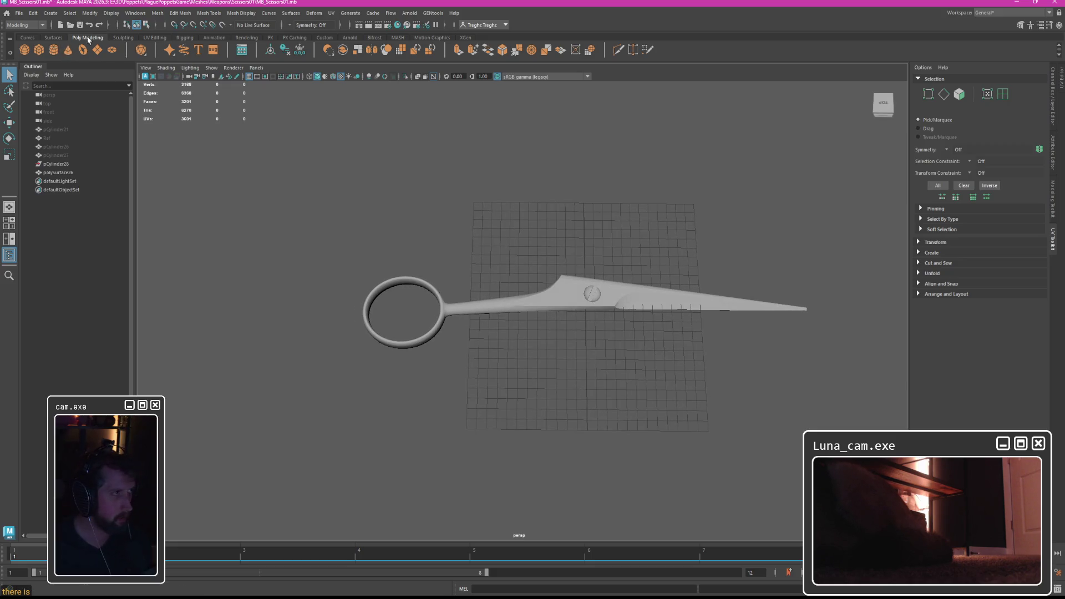
{"action": "left_click", "coordinate": [25, 25]}
Step: Switch to the Rigging menu set and shelf, undoing an accidentally created locator
{"action": "left_click", "coordinate": [22, 52]}
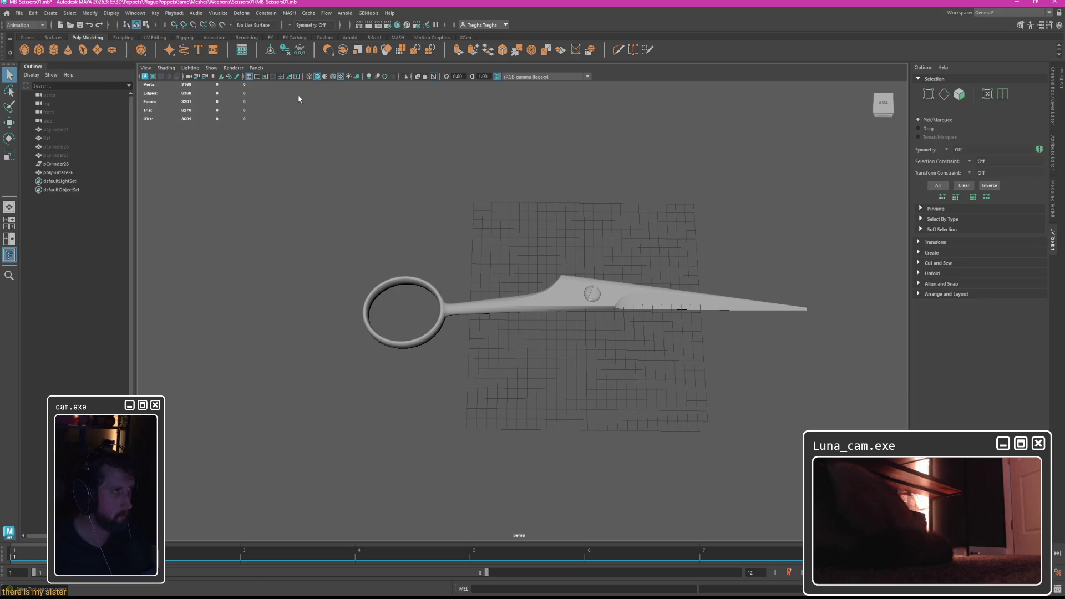
{"action": "left_click", "coordinate": [214, 38]}
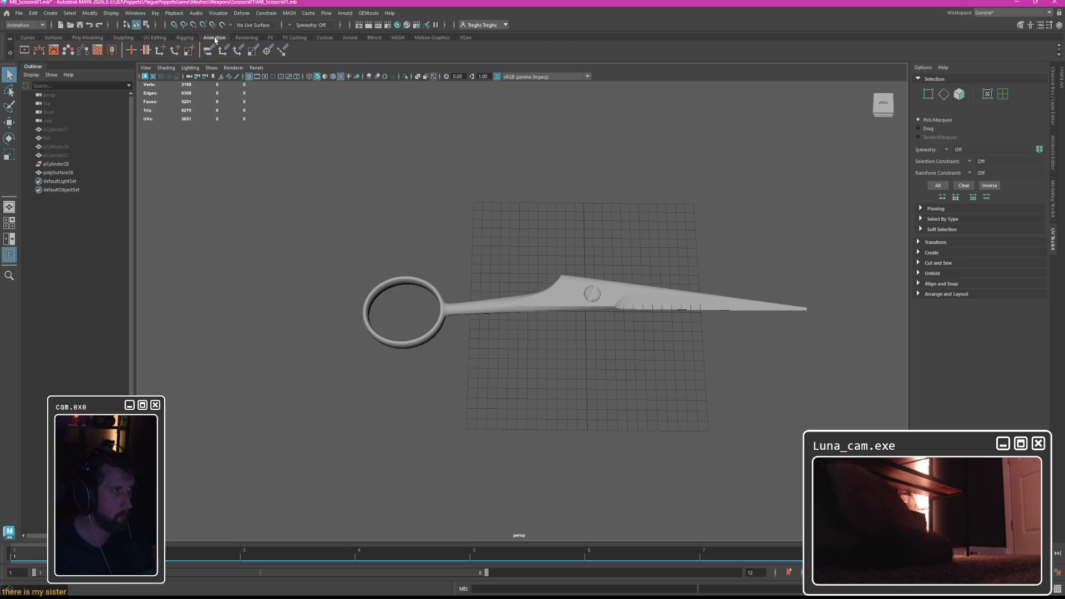
{"action": "left_click", "coordinate": [247, 37]}
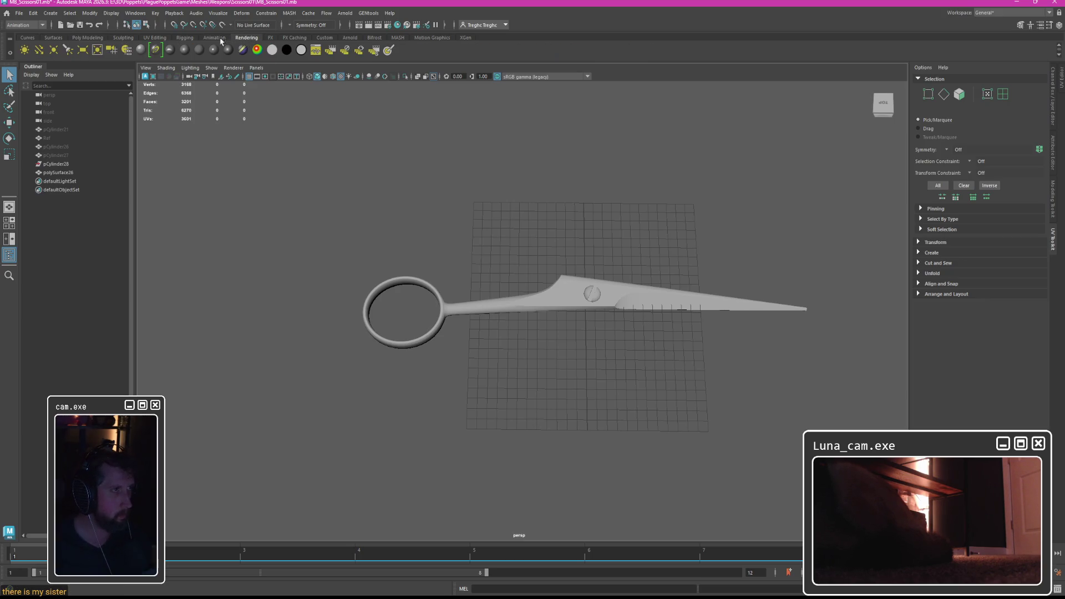
{"action": "left_click", "coordinate": [25, 25]}
{"action": "left_click", "coordinate": [25, 44]}
{"action": "left_click", "coordinate": [184, 38]}
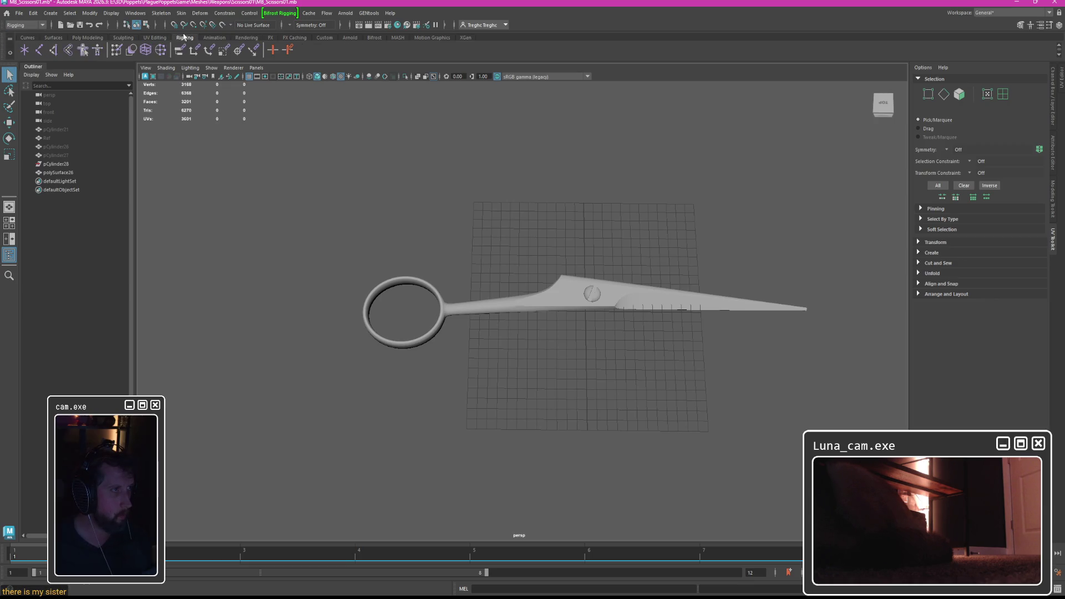
{"action": "left_click", "coordinate": [272, 49]}
{"action": "key", "text": "space"}
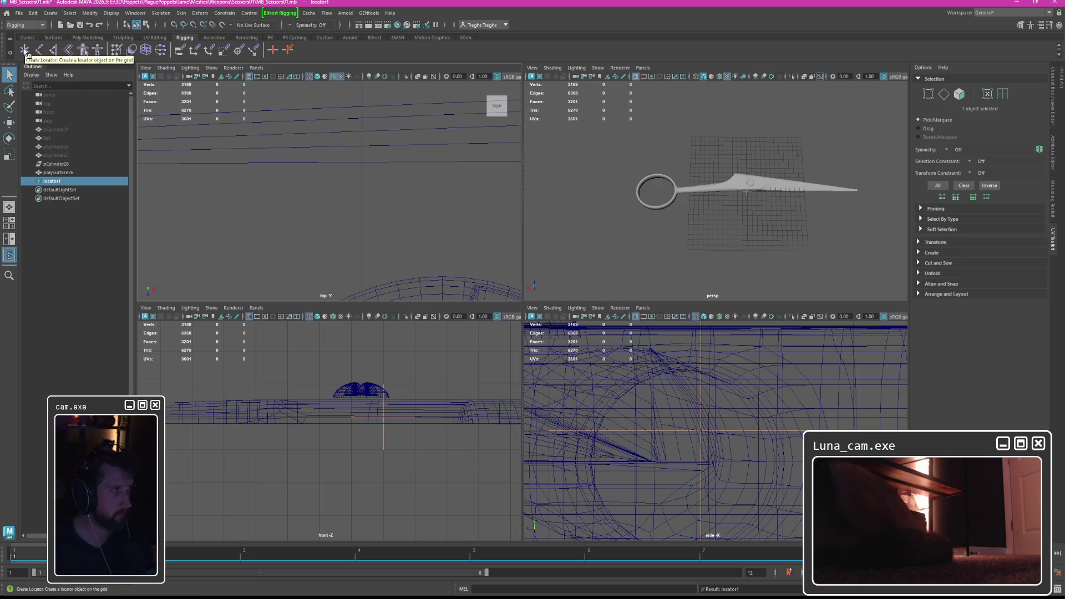
{"action": "key", "text": "ctrl+z"}
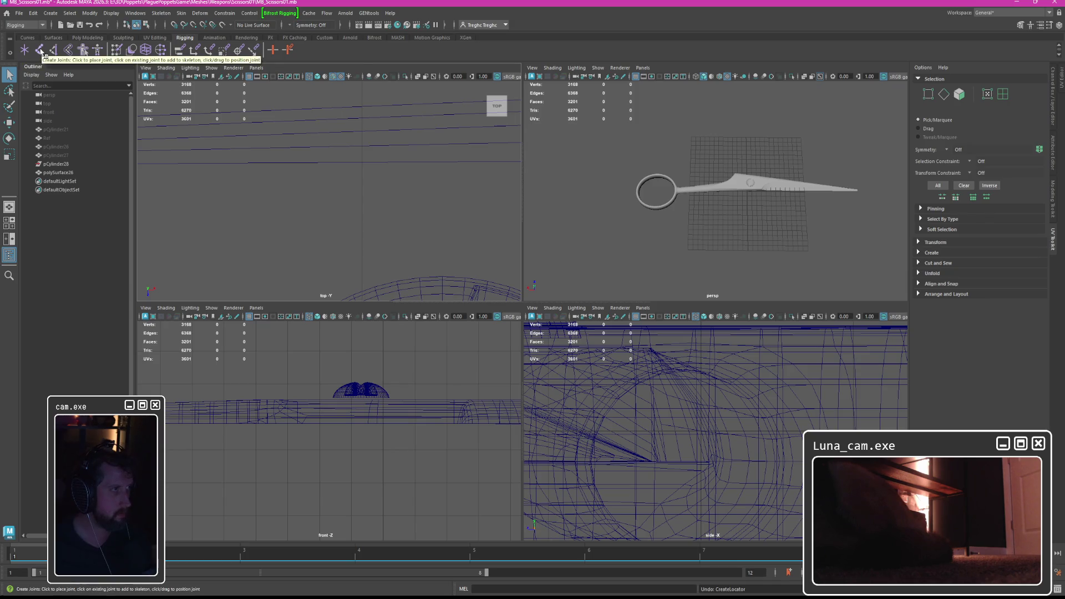
Step: Place joint1 with the Joint Tool at the handle ring centre in the top view
{"action": "left_click", "coordinate": [39, 50]}
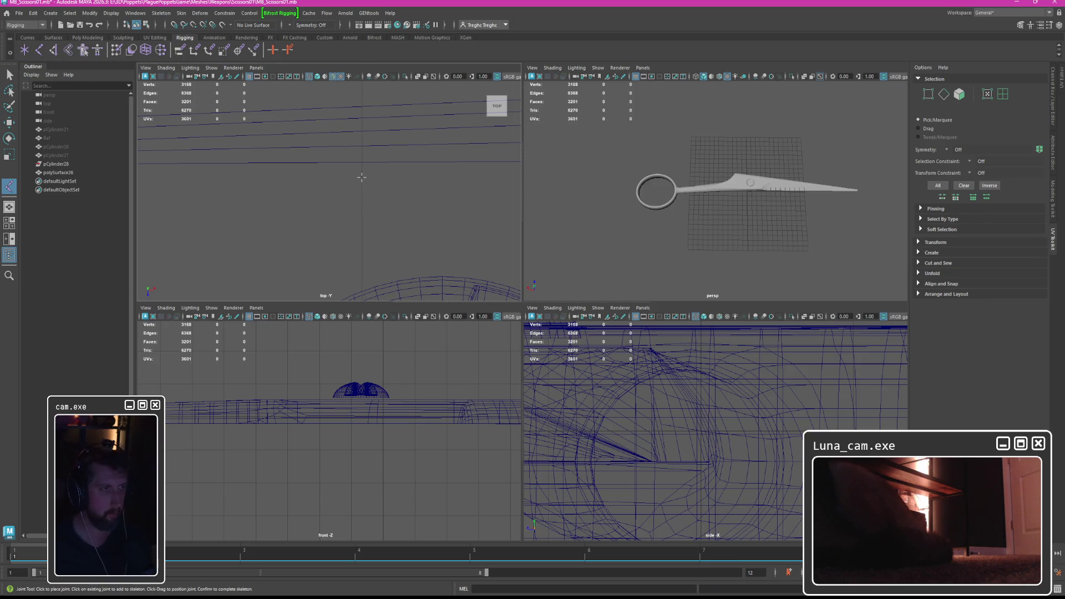
{"action": "key", "text": "space"}
{"action": "scroll", "coordinate": [418, 249], "scroll_direction": "down", "scroll_amount": 5}
{"action": "scroll", "coordinate": [423, 285], "scroll_direction": "up", "scroll_amount": 8}
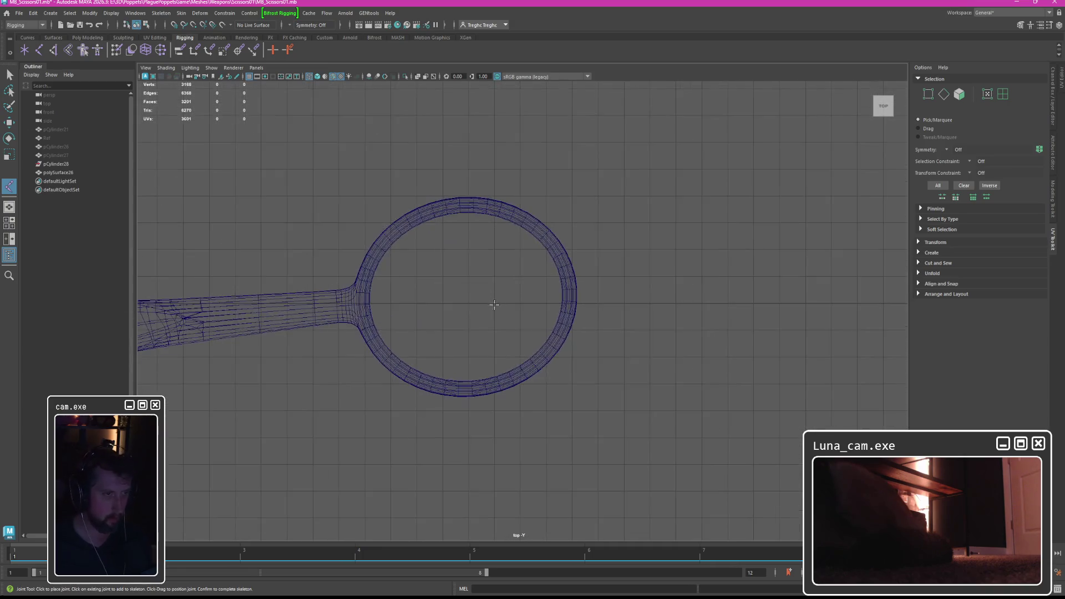
{"action": "scroll", "coordinate": [488, 303], "scroll_direction": "up", "scroll_amount": 1}
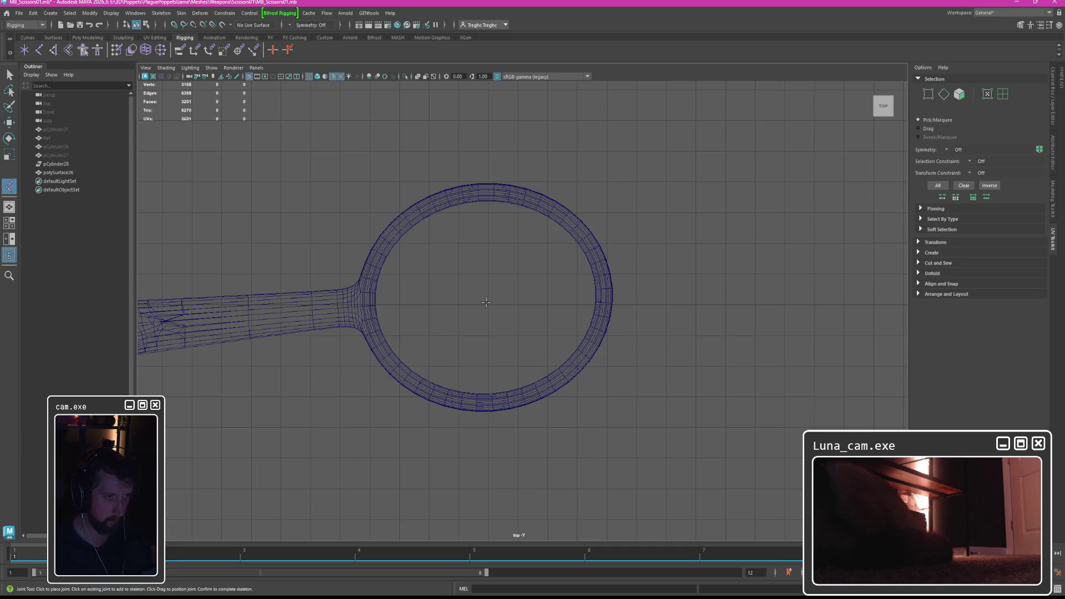
{"action": "left_click", "coordinate": [486, 302]}
{"action": "key", "text": "space"}
{"action": "key", "text": "space"}
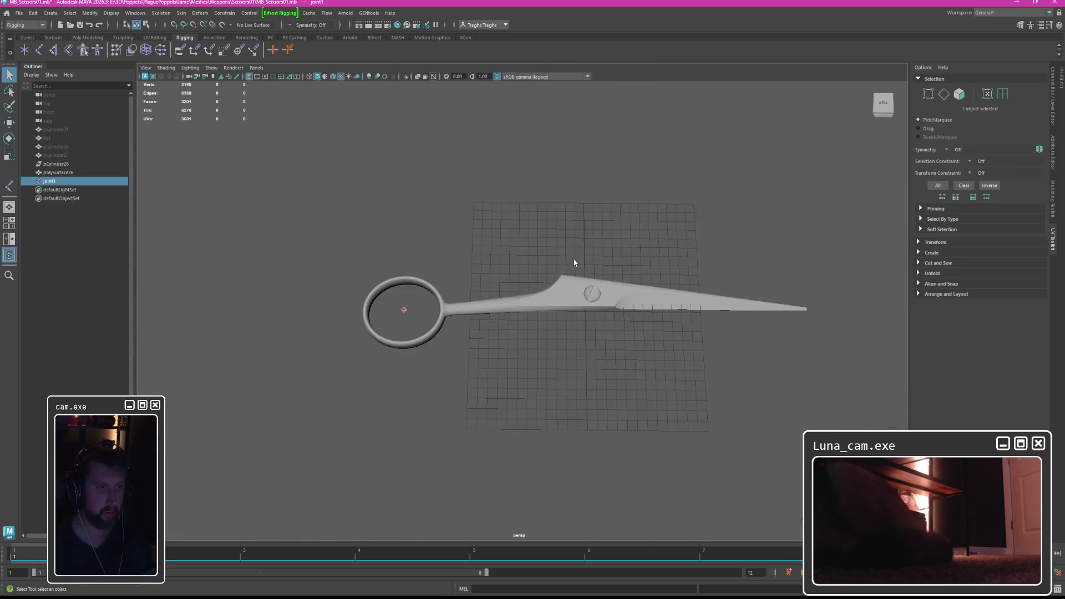
{"action": "left_click_drag", "start_coordinate": [407, 332], "coordinate": [412, 343]}
{"action": "key", "text": "Return"}
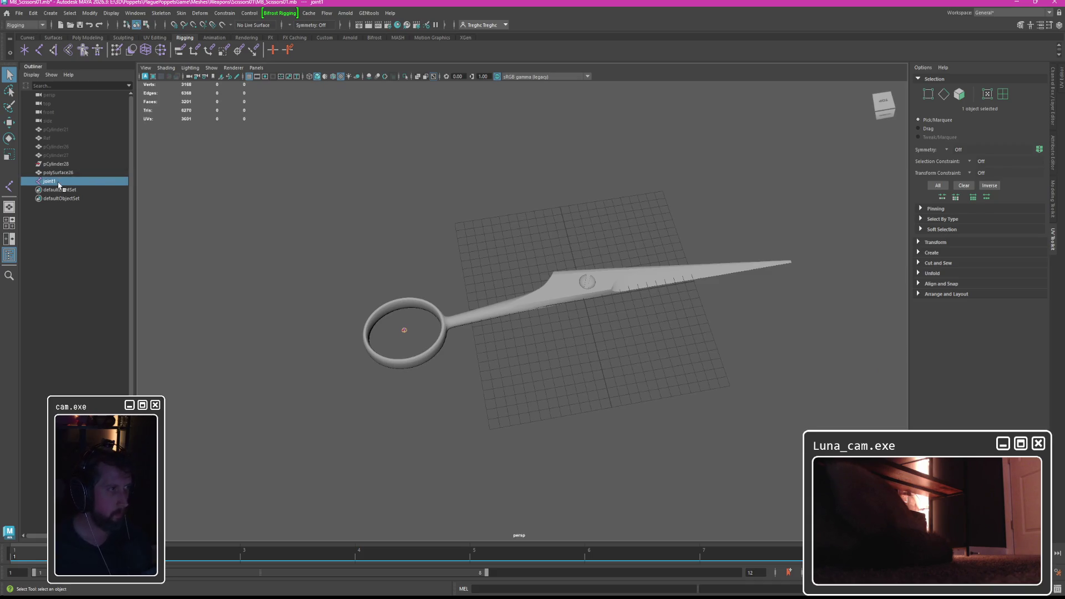
Step: Rename joint1 to JNT_HandAttach in the Outliner
{"action": "double_click", "coordinate": [50, 182]}
{"action": "type", "text": "JNT_HandAttach"}
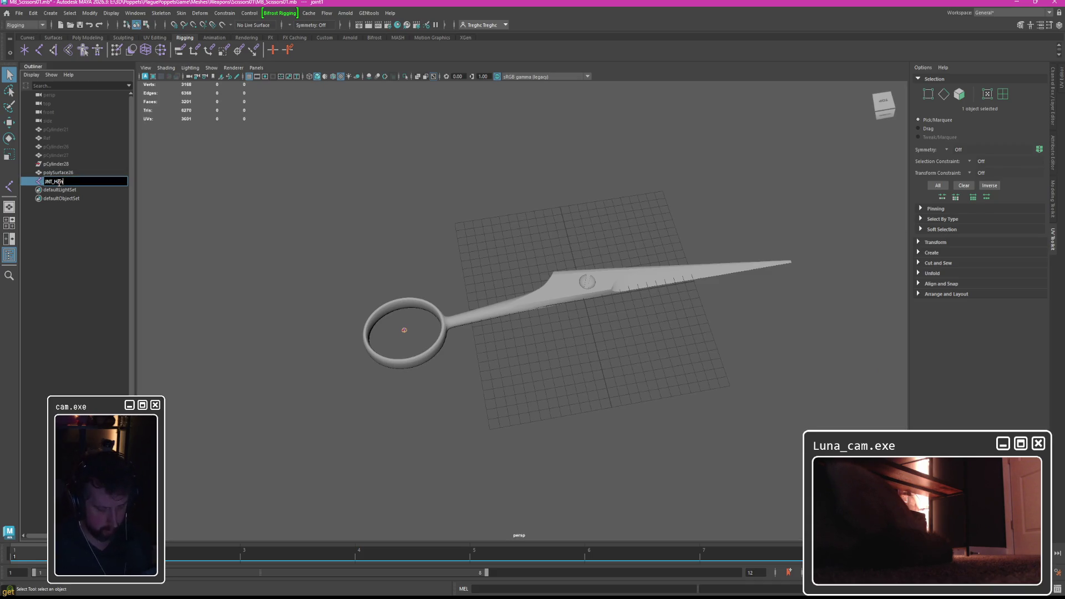
{"action": "key", "text": "Return"}
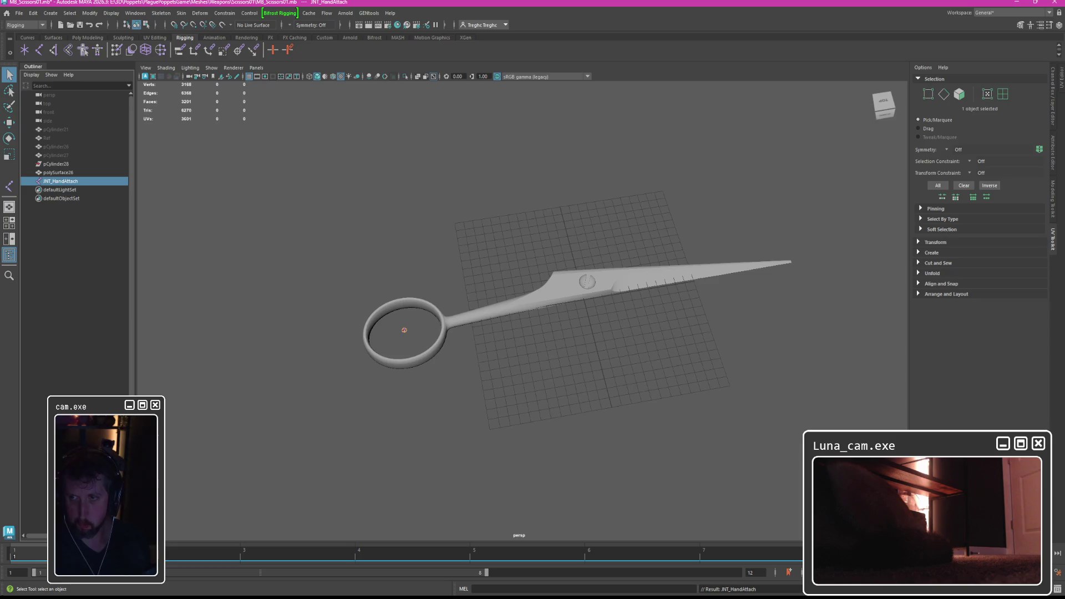
Step: Bind the scissors mesh to JNT_HandAttach and test it by rotating the joint
{"action": "mouse_move", "coordinate": [521, 258]}
{"action": "left_mouse_down", "text": "alt"}
{"action": "mouse_move", "coordinate": [537, 263]}
{"action": "mouse_move", "coordinate": [521, 275]}
{"action": "left_mouse_up", "text": "alt"}
{"action": "left_click", "coordinate": [420, 285]}
{"action": "left_click", "coordinate": [408, 306]}
{"action": "left_click", "coordinate": [504, 298], "text": "shift"}
{"action": "left_click", "coordinate": [181, 13]}
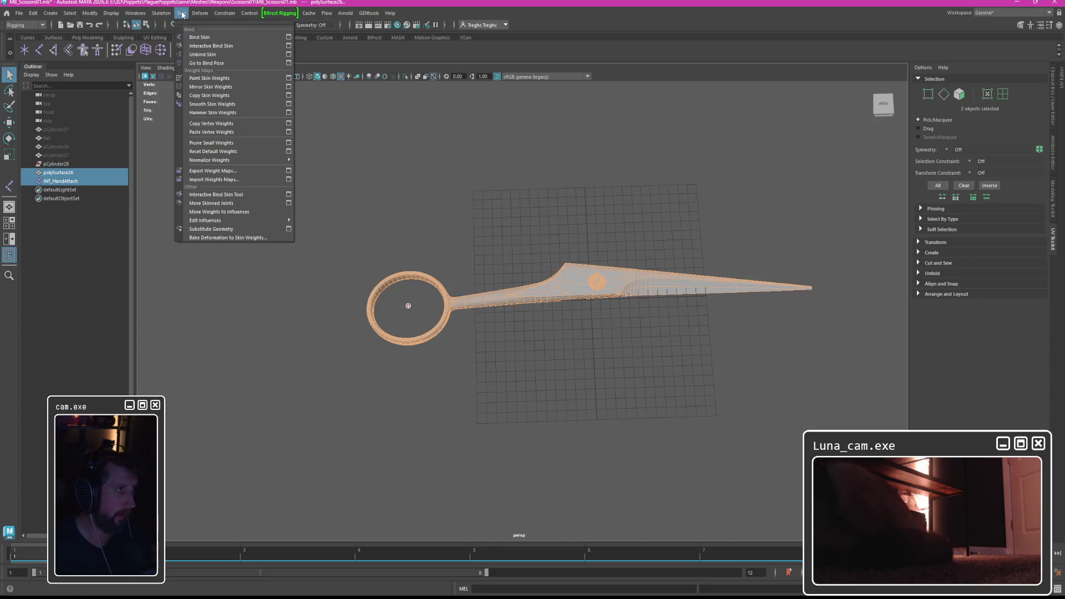
{"action": "left_click", "coordinate": [197, 37]}
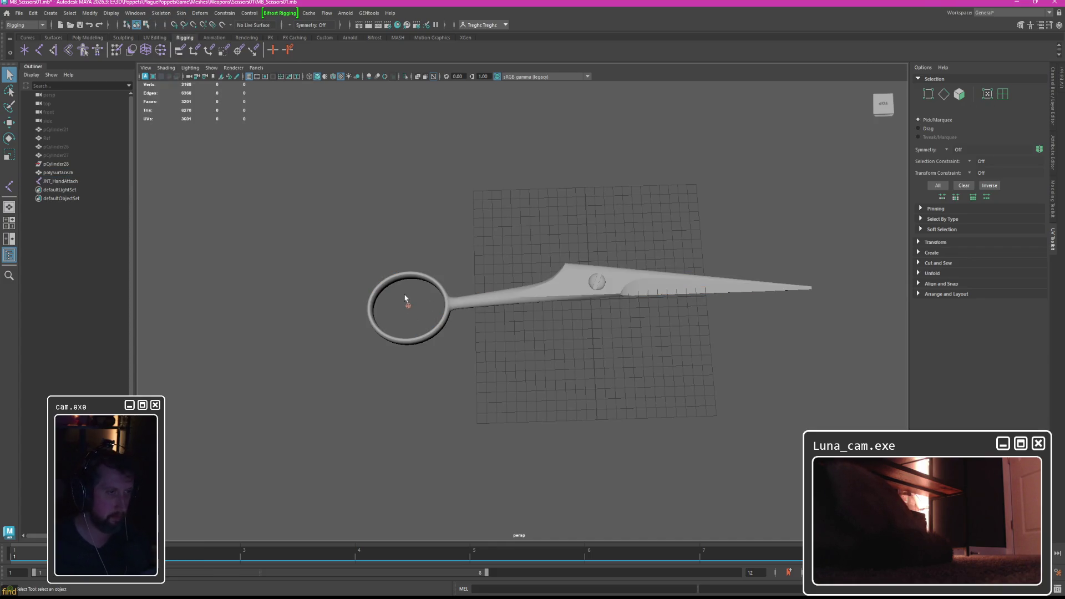
{"action": "key", "text": "w"}
{"action": "mouse_move", "coordinate": [425, 287]}
{"action": "left_mouse_down"}
{"action": "mouse_move", "coordinate": [388, 285]}
{"action": "mouse_move", "coordinate": [562, 286]}
{"action": "mouse_move", "coordinate": [661, 240]}
{"action": "left_mouse_up"}
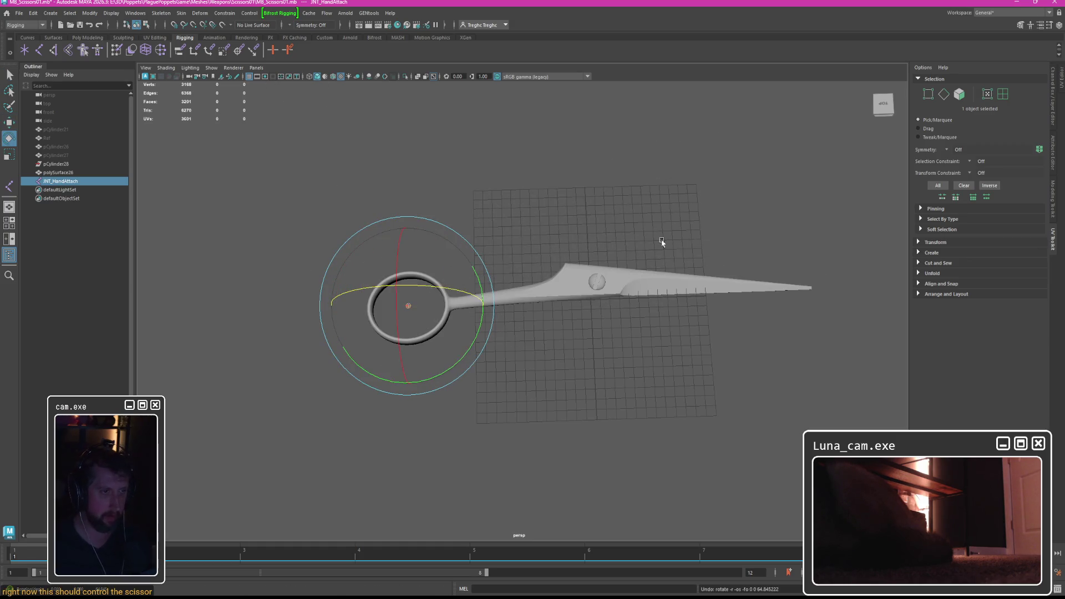
{"action": "key", "text": "q"}
{"action": "left_click", "coordinate": [504, 198]}
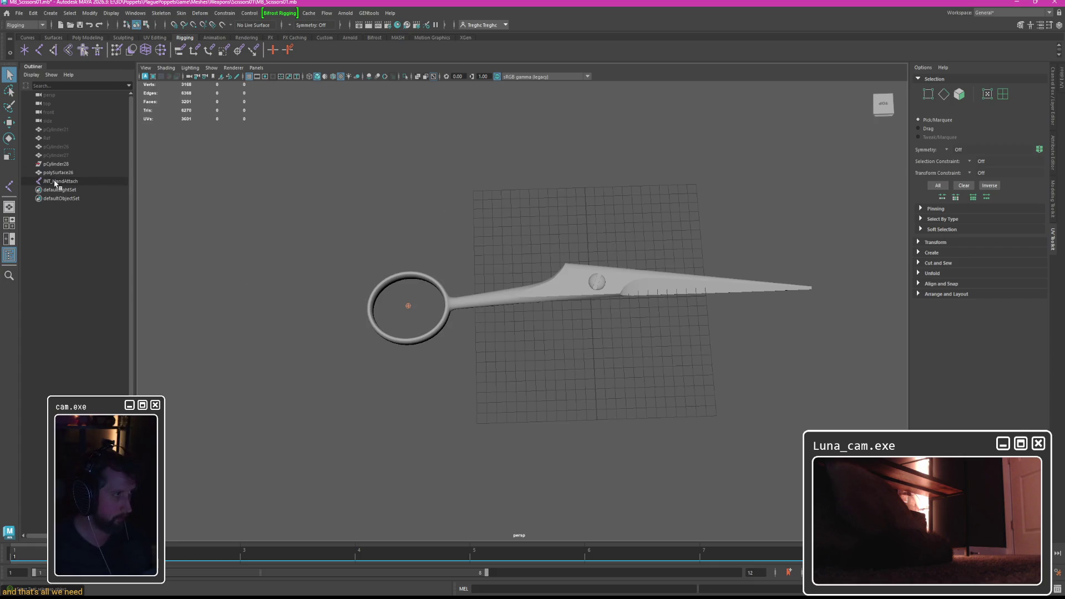
Step: Rename polySurface26 to Scissor01 and select it together with the joint
{"action": "double_click", "coordinate": [59, 172]}
{"action": "type", "text": "Scisso01"}
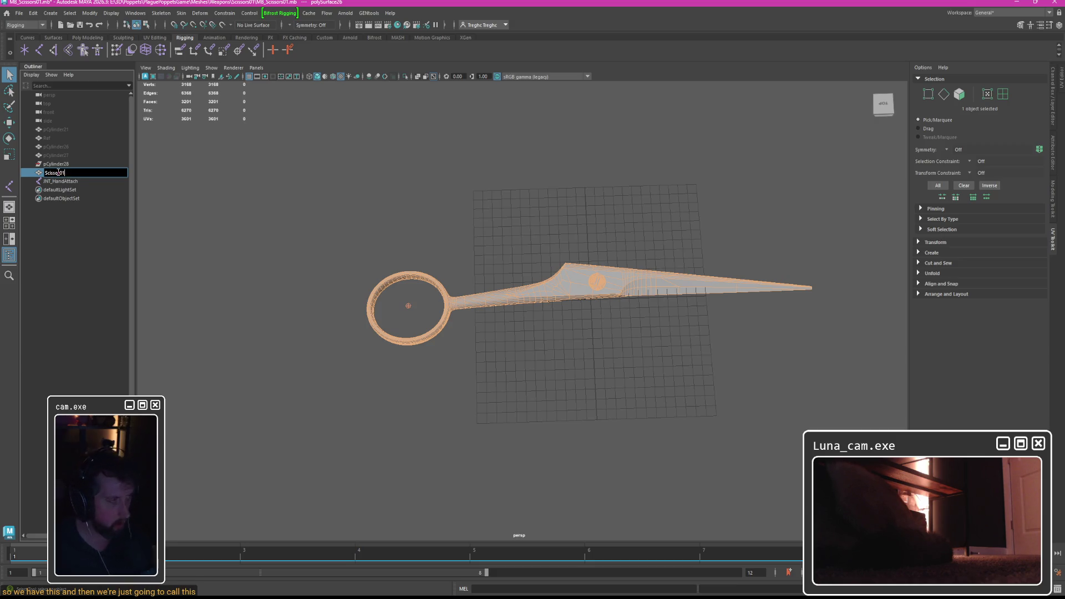
{"action": "key", "text": "Return"}
{"action": "key", "text": "Down"}
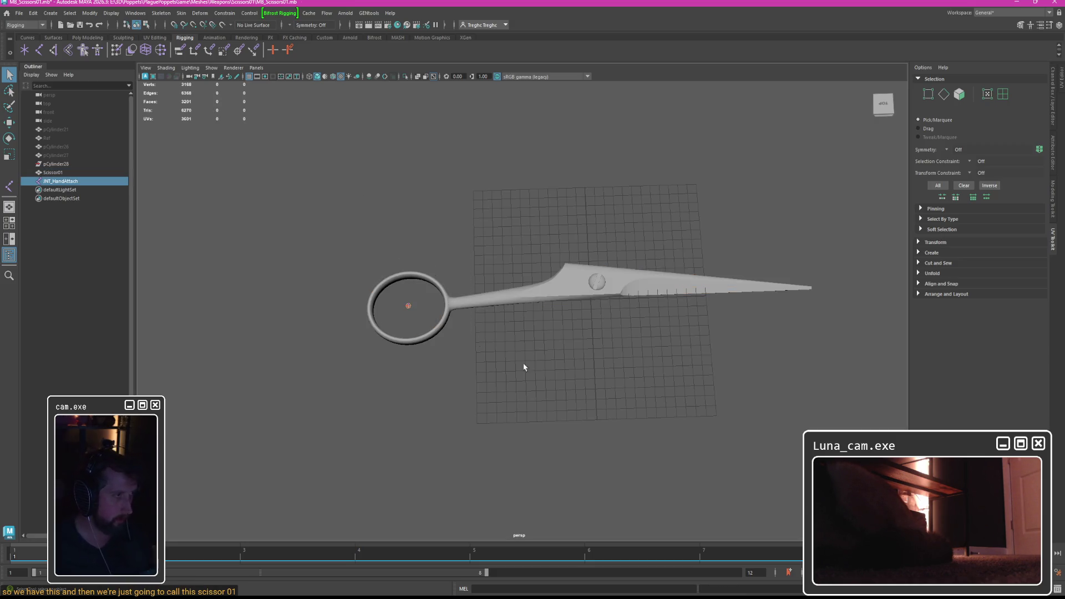
{"action": "left_click", "coordinate": [52, 172], "text": "ctrl"}
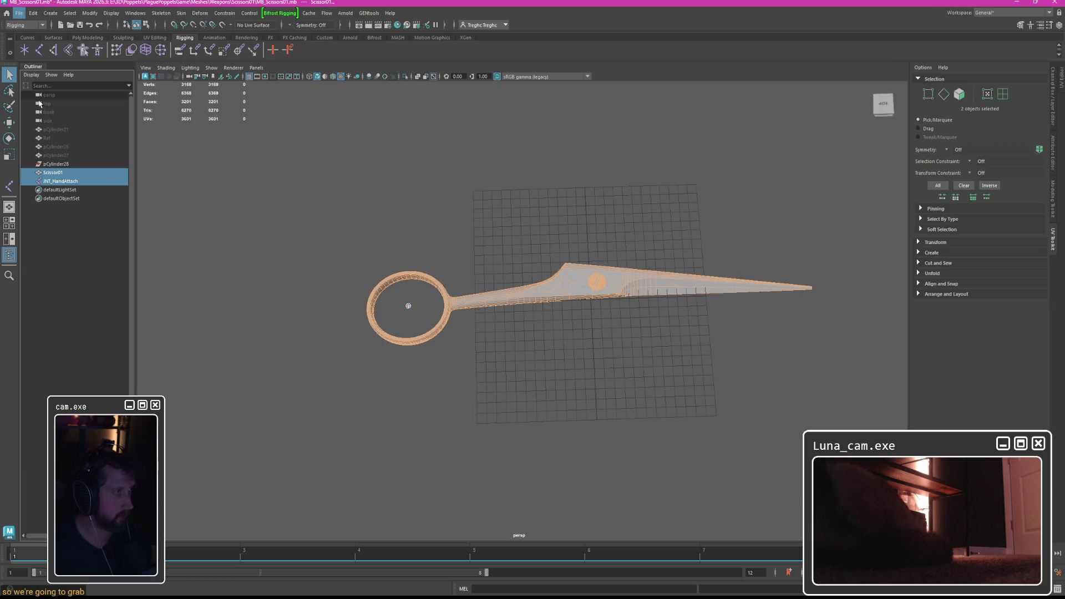
{"action": "left_click", "coordinate": [19, 12]}
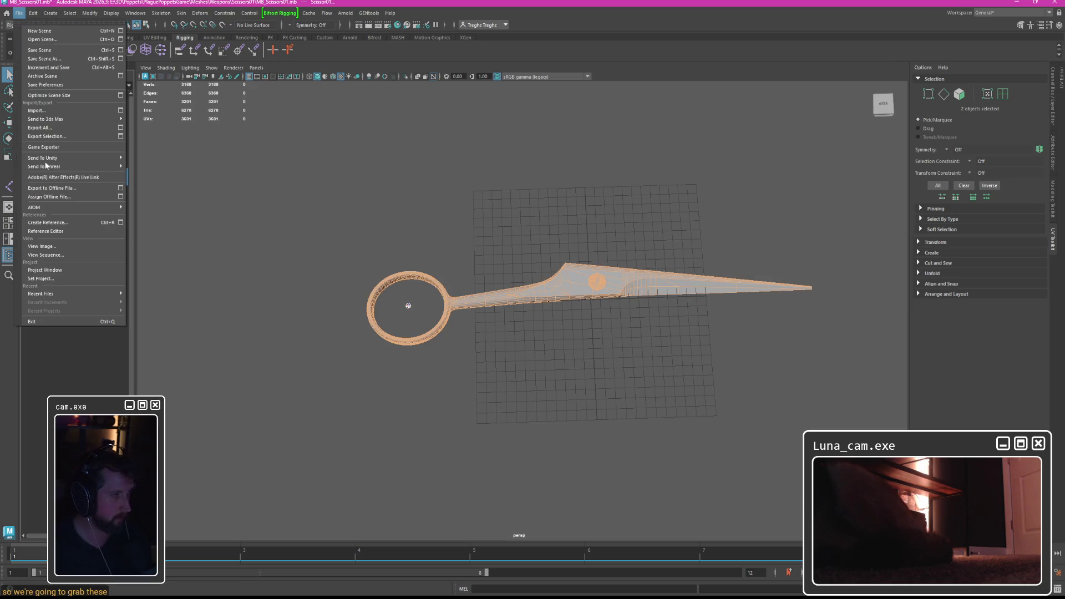
Step: Export the selection into the Scissors01 folder under the name SKM_Scissors01
{"action": "left_click", "coordinate": [50, 146]}
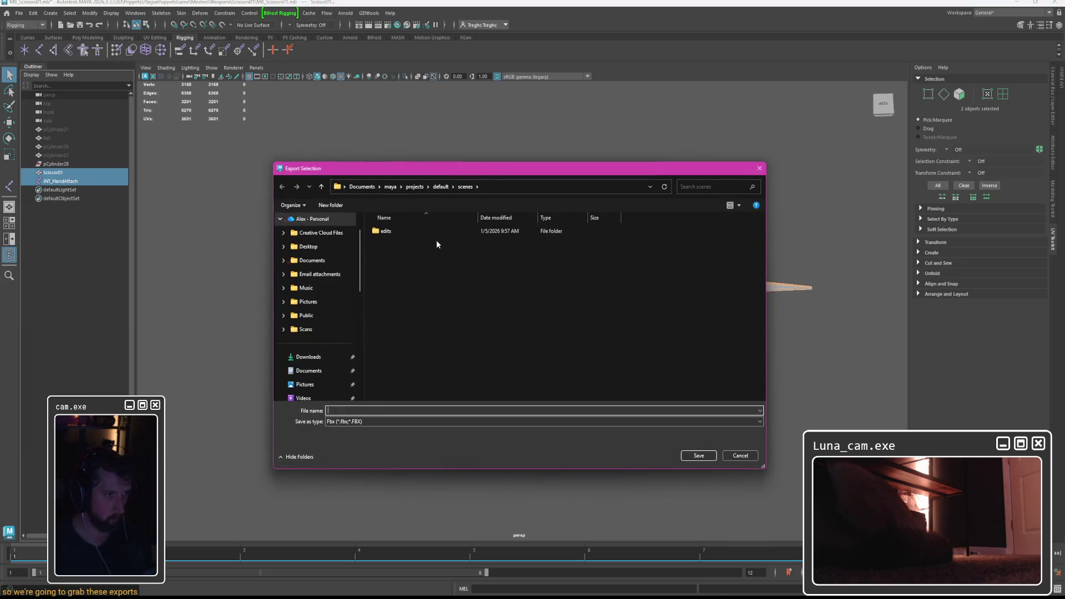
{"action": "scroll", "coordinate": [316, 311], "scroll_direction": "down", "scroll_amount": 3}
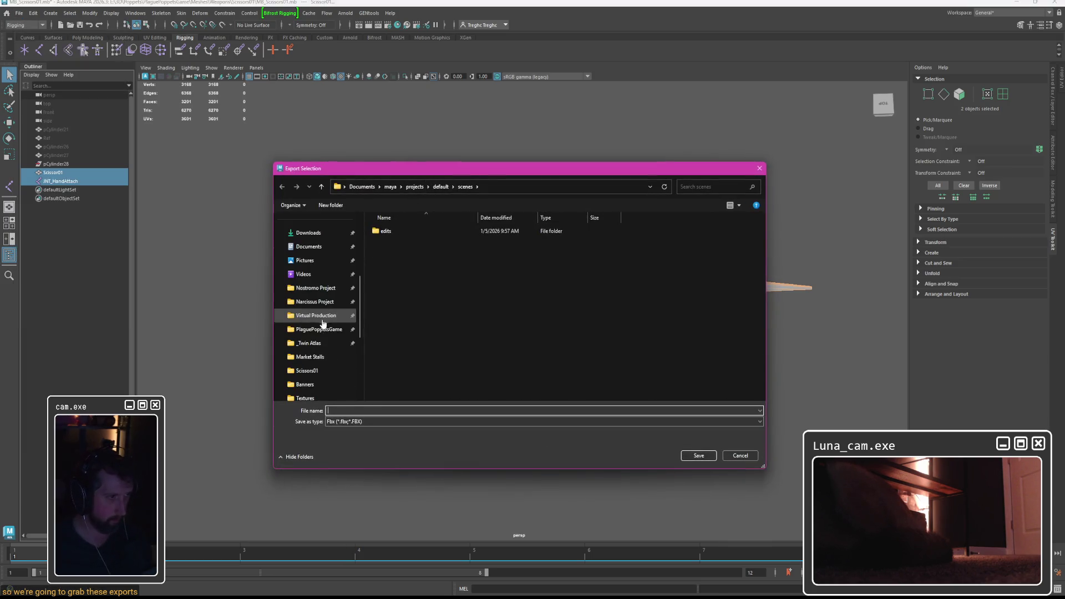
{"action": "left_click", "coordinate": [310, 370]}
{"action": "left_click", "coordinate": [381, 410]}
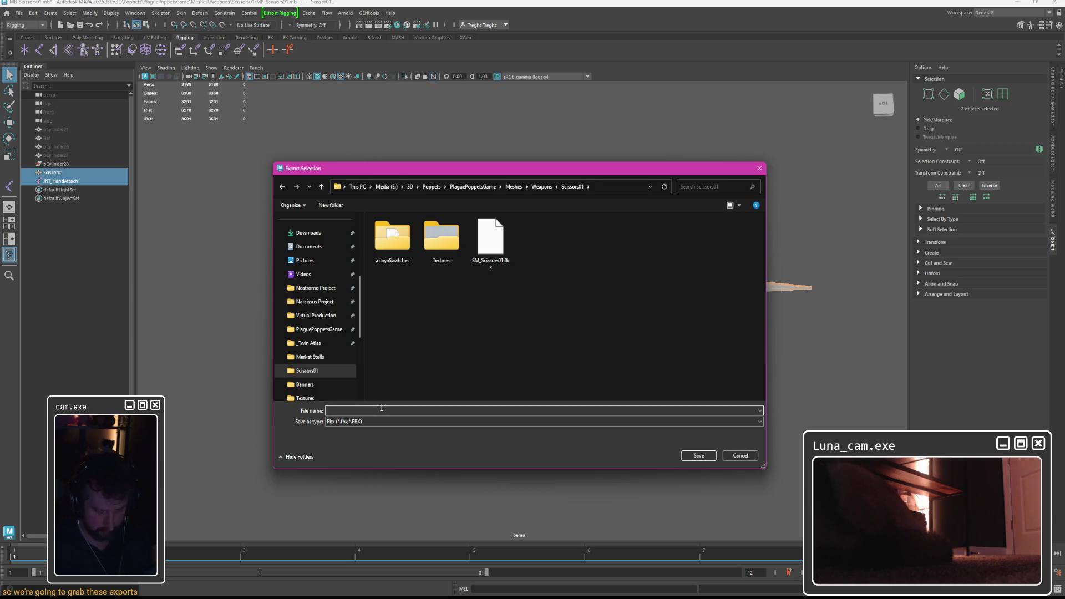
{"action": "type", "text": "SKM_Scissors01"}
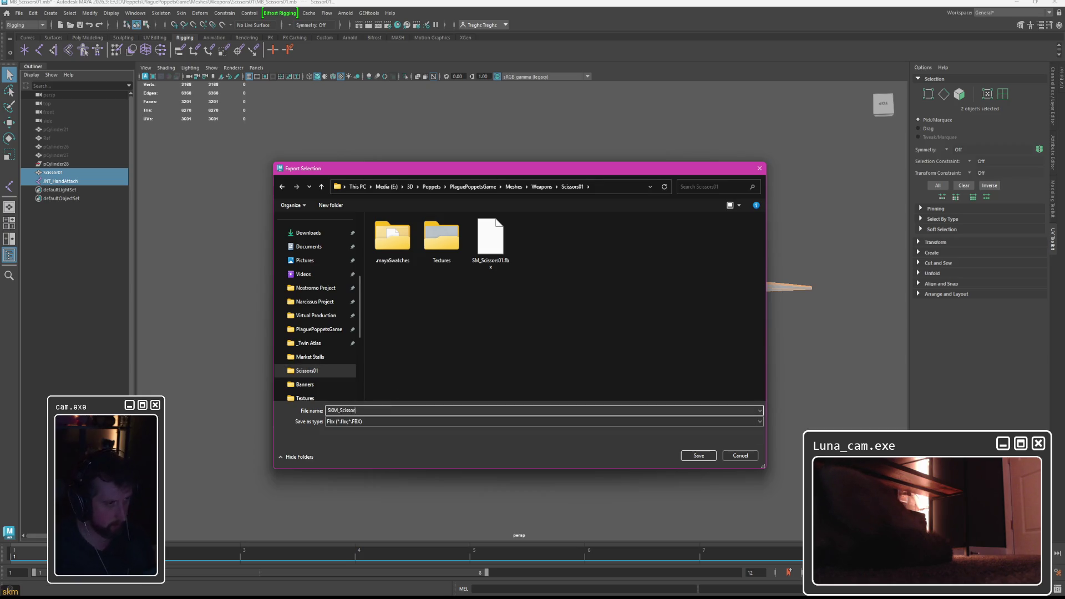
{"action": "key", "text": "Return"}
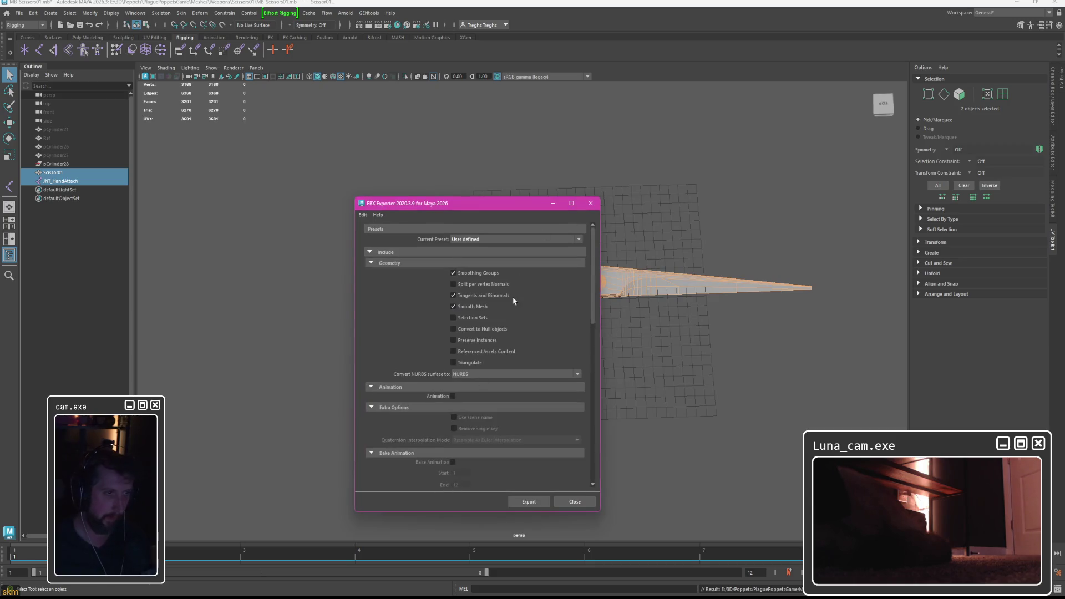
Step: Enable Smooth Mesh and Animation in the FBX options, export, then open Unreal's Scissors01 folder
{"action": "left_click", "coordinate": [453, 306]}
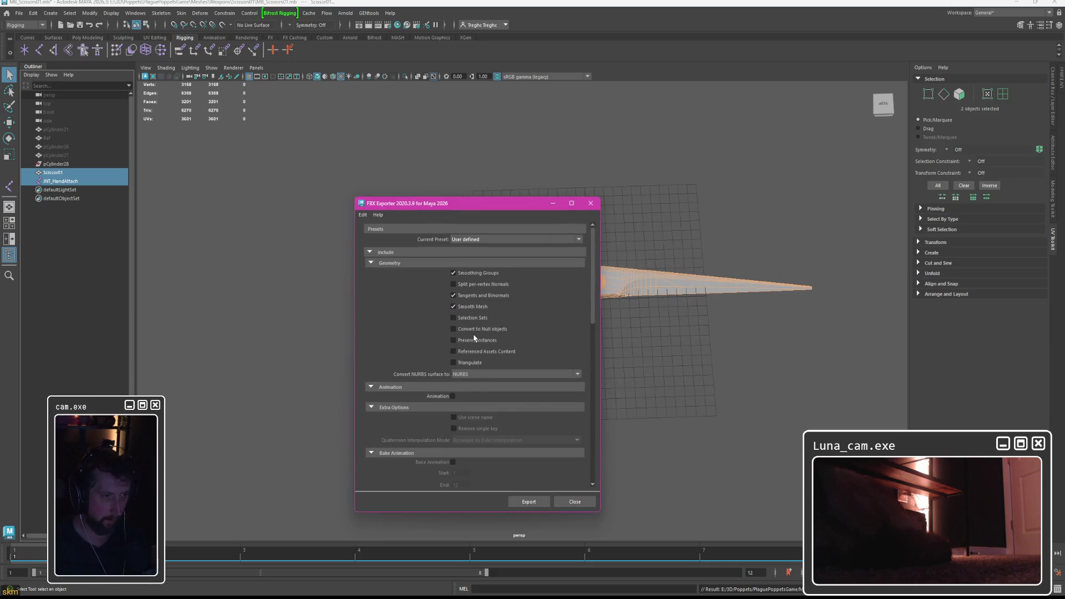
{"action": "scroll", "coordinate": [474, 336], "scroll_direction": "down", "scroll_amount": 3}
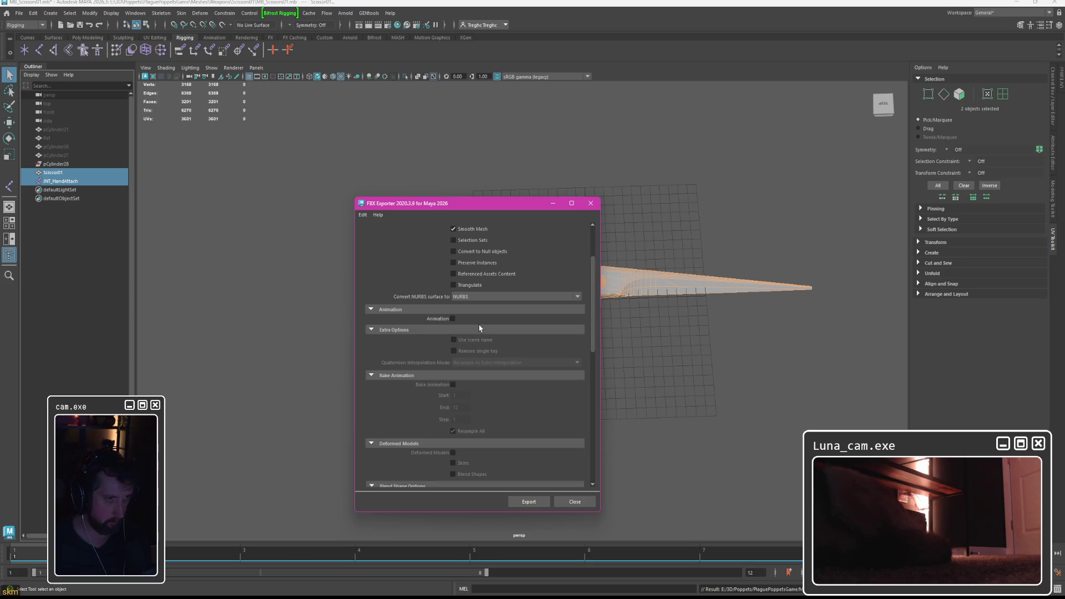
{"action": "left_click", "coordinate": [453, 318]}
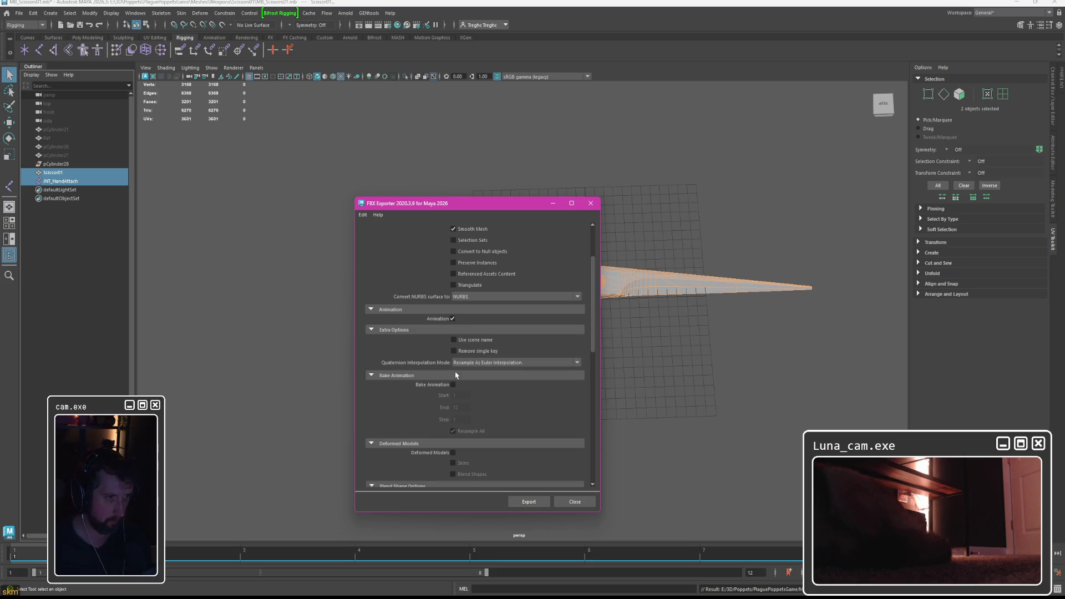
{"action": "scroll", "coordinate": [471, 388], "scroll_direction": "down", "scroll_amount": 3}
{"action": "scroll", "coordinate": [487, 401], "scroll_direction": "down", "scroll_amount": 6}
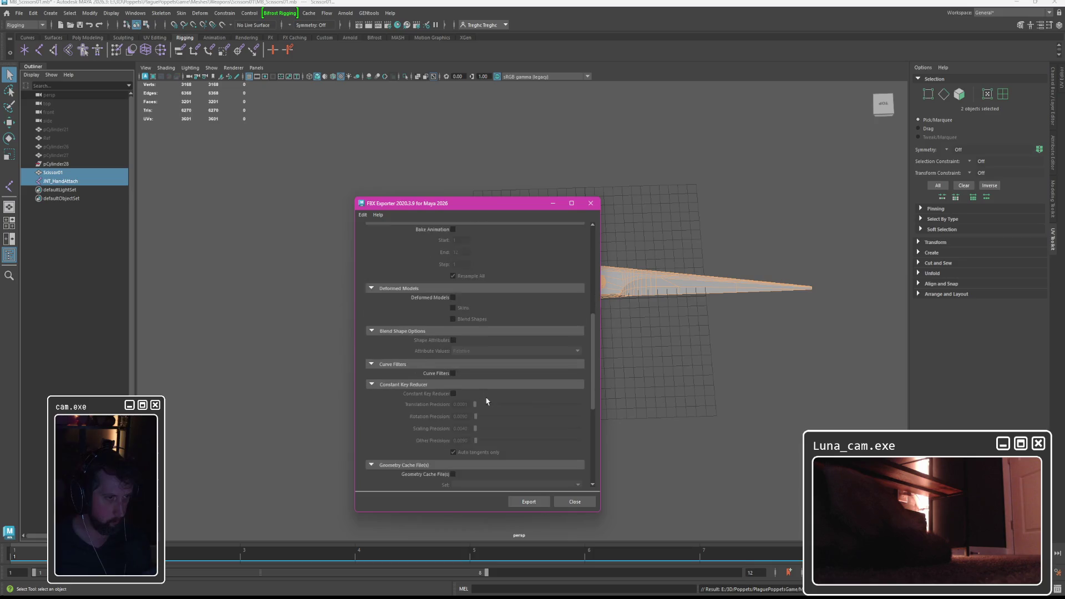
{"action": "scroll", "coordinate": [486, 400], "scroll_direction": "down", "scroll_amount": 2}
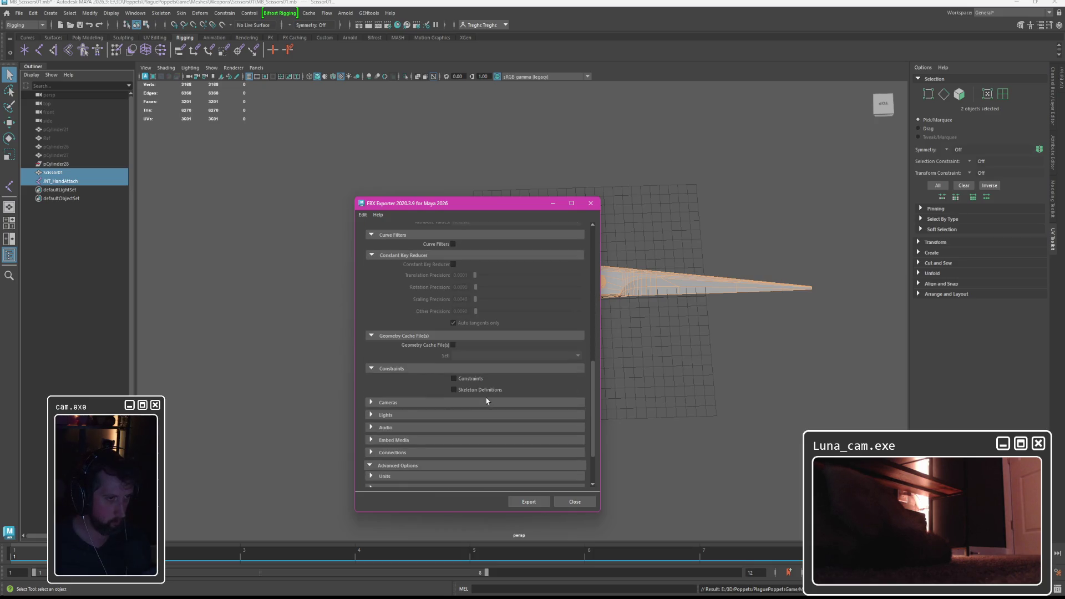
{"action": "scroll", "coordinate": [486, 400], "scroll_direction": "down", "scroll_amount": 2}
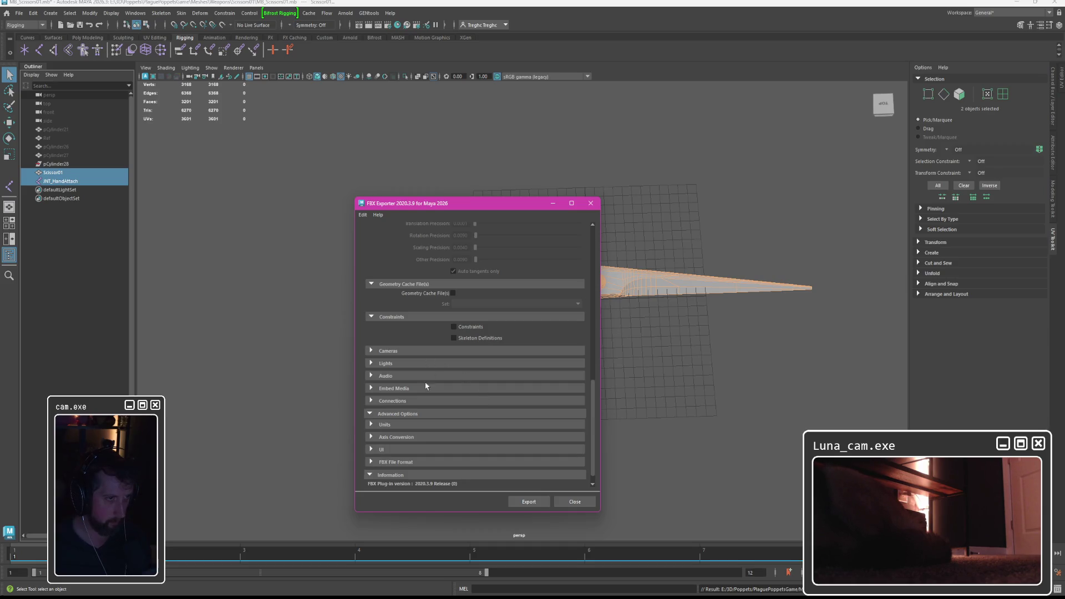
{"action": "scroll", "coordinate": [426, 387], "scroll_direction": "up", "scroll_amount": 4}
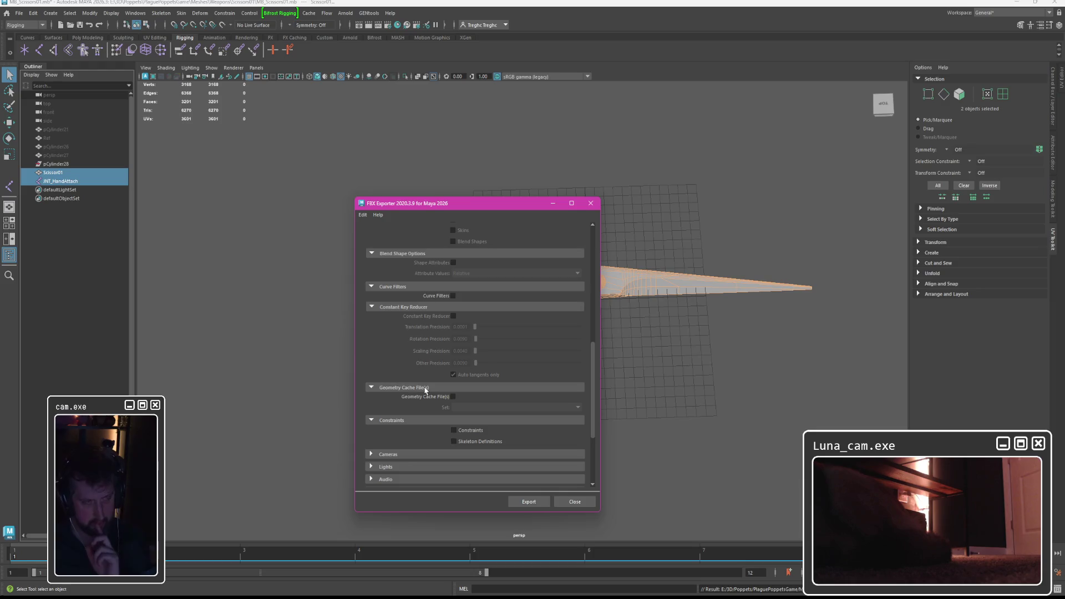
{"action": "scroll", "coordinate": [426, 389], "scroll_direction": "down", "scroll_amount": 5}
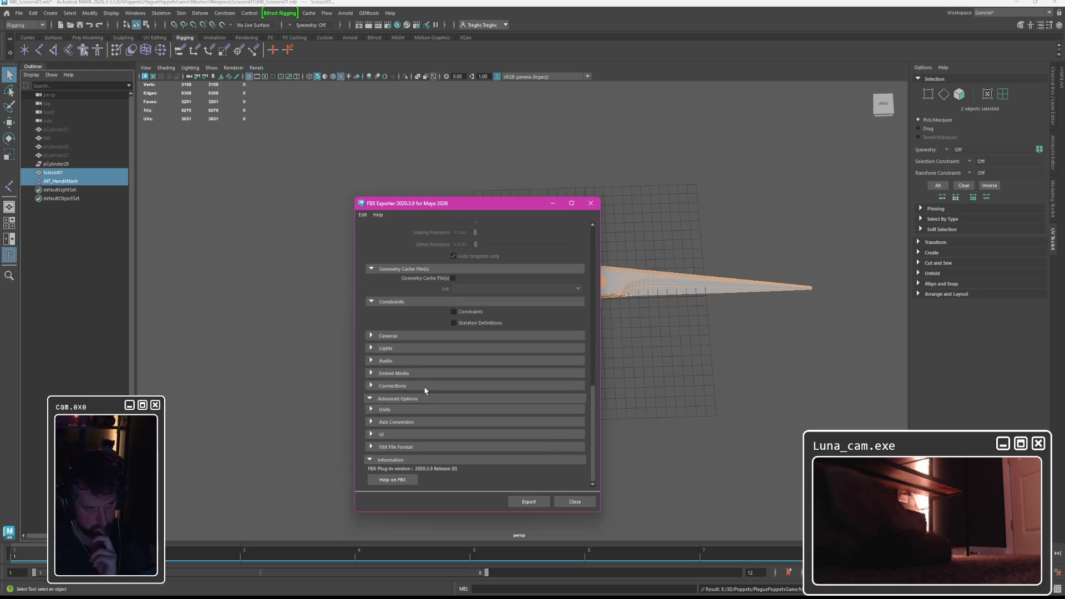
{"action": "left_click", "coordinate": [529, 501]}
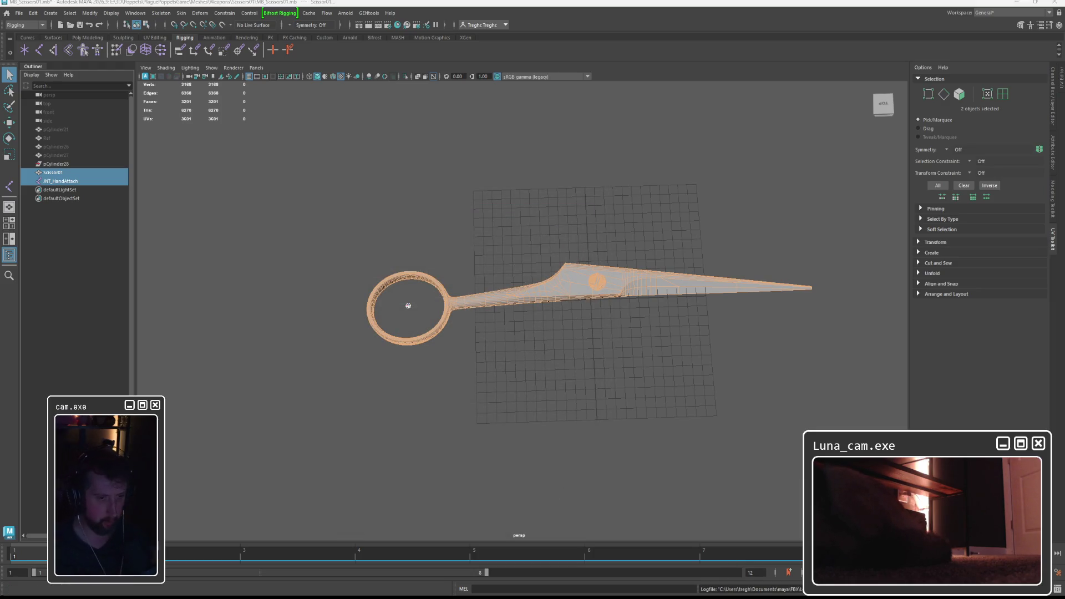
{"action": "key", "text": "alt+Tab"}
{"action": "left_click", "coordinate": [43, 158]}
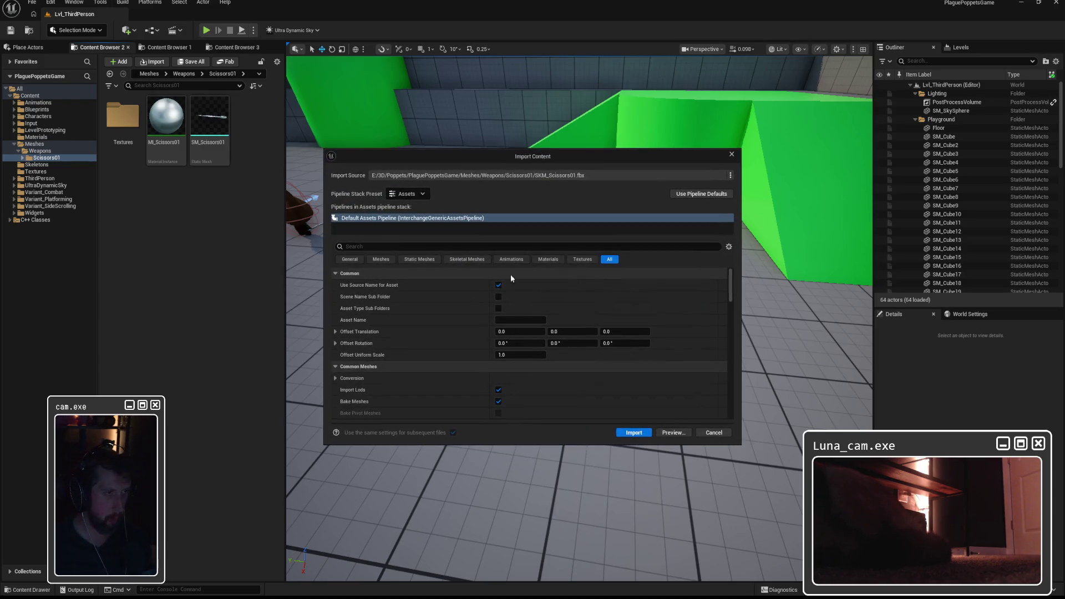
Step: Import SKM_Scissors01 using the Skeletal Meshes settings, then start deleting the imported asset
{"action": "left_click", "coordinate": [467, 260]}
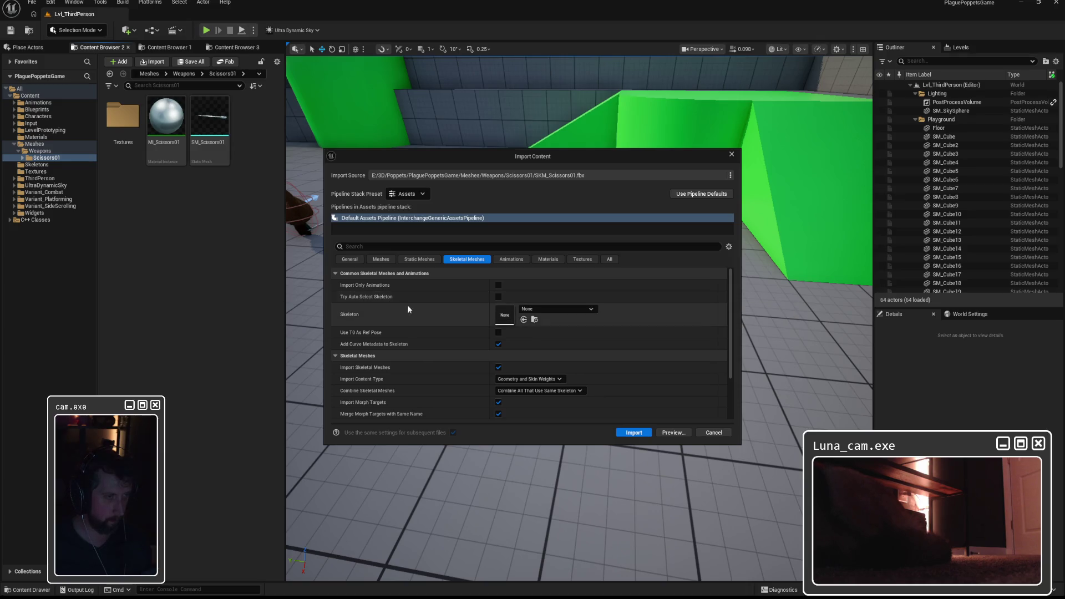
{"action": "left_click", "coordinate": [633, 433]}
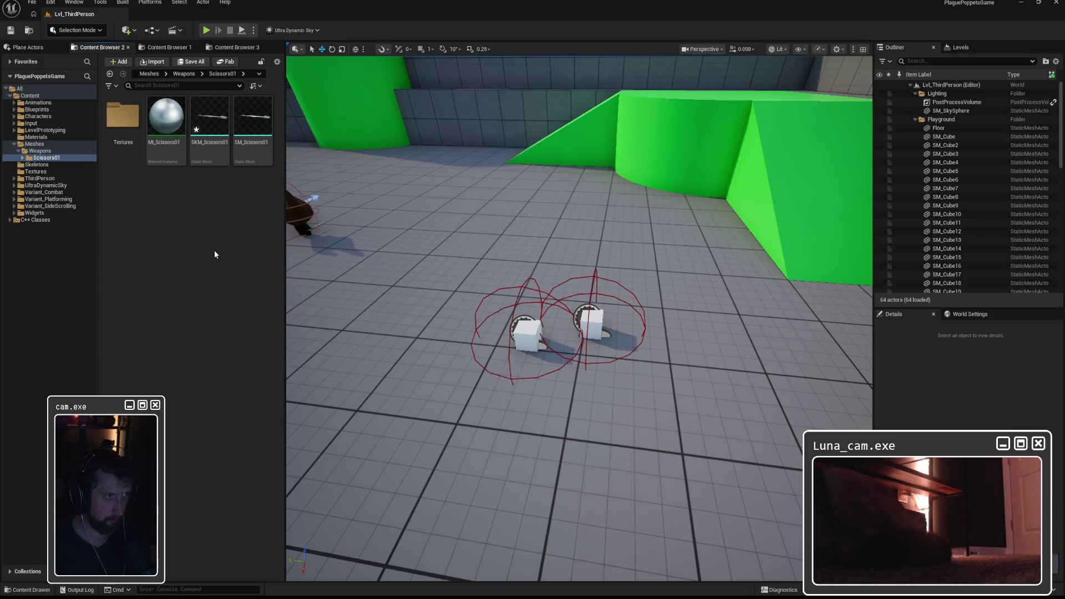
{"action": "mouse_move", "coordinate": [219, 129]}
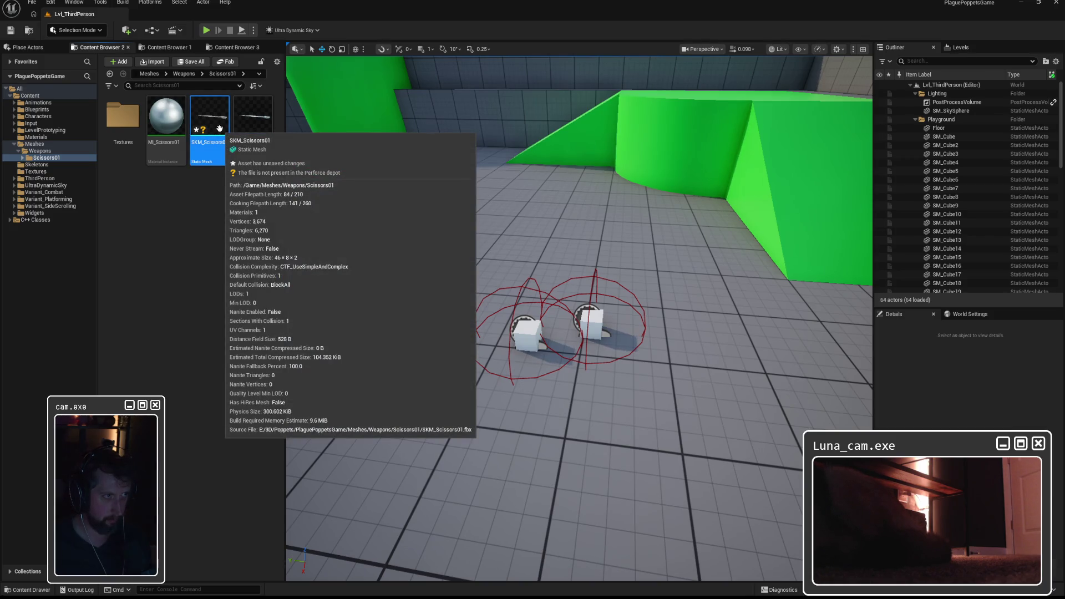
{"action": "key", "text": "Delete"}
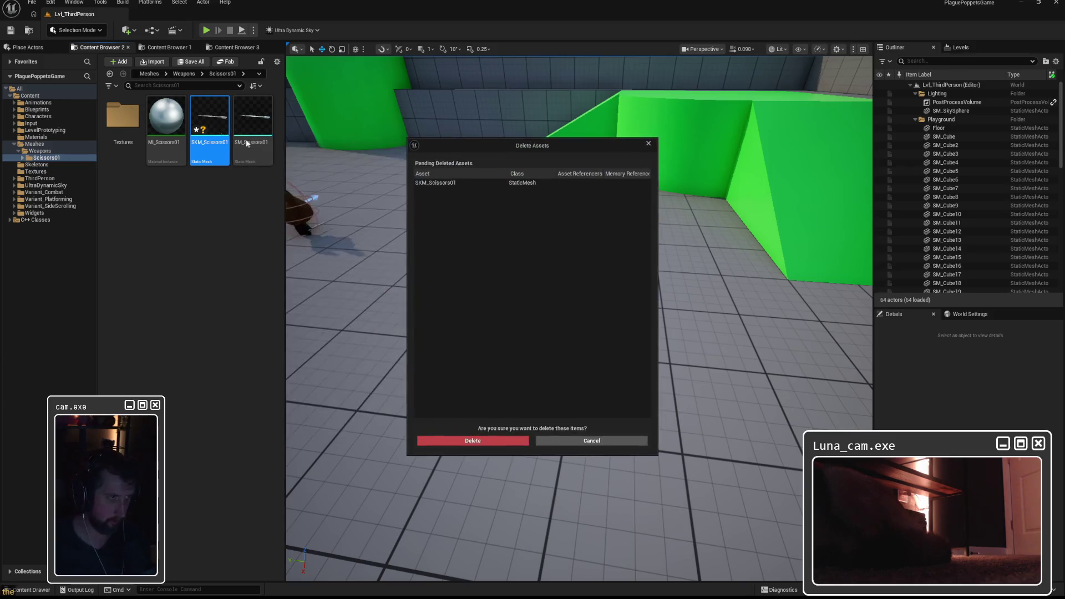
Step: Confirm deleting SKM_Scissors01 and re-import the FBX with skeletal mesh settings
{"action": "left_click", "coordinate": [484, 442]}
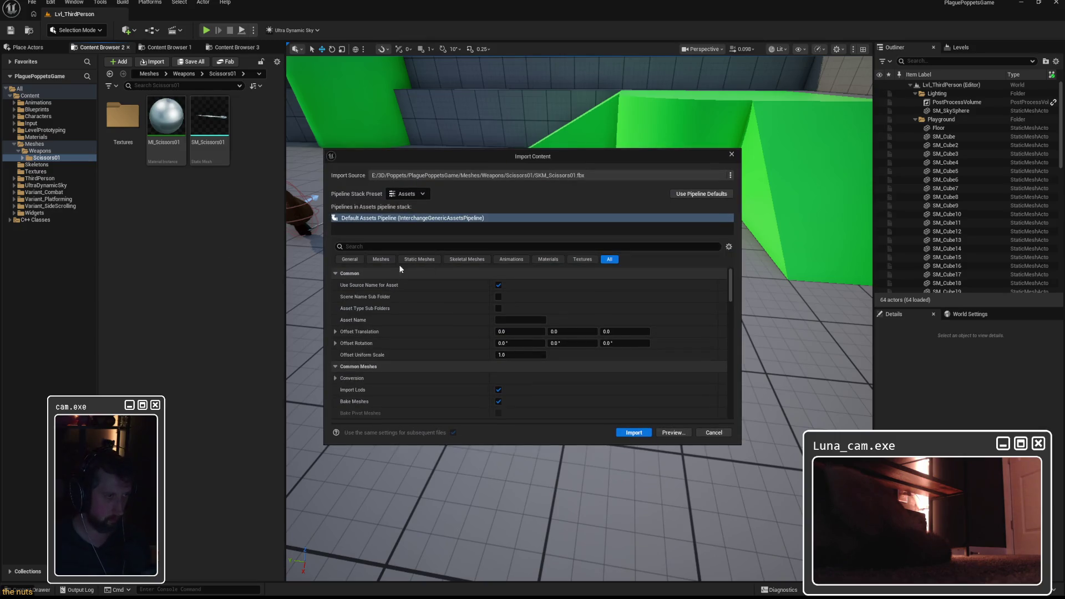
{"action": "left_click", "coordinate": [459, 260]}
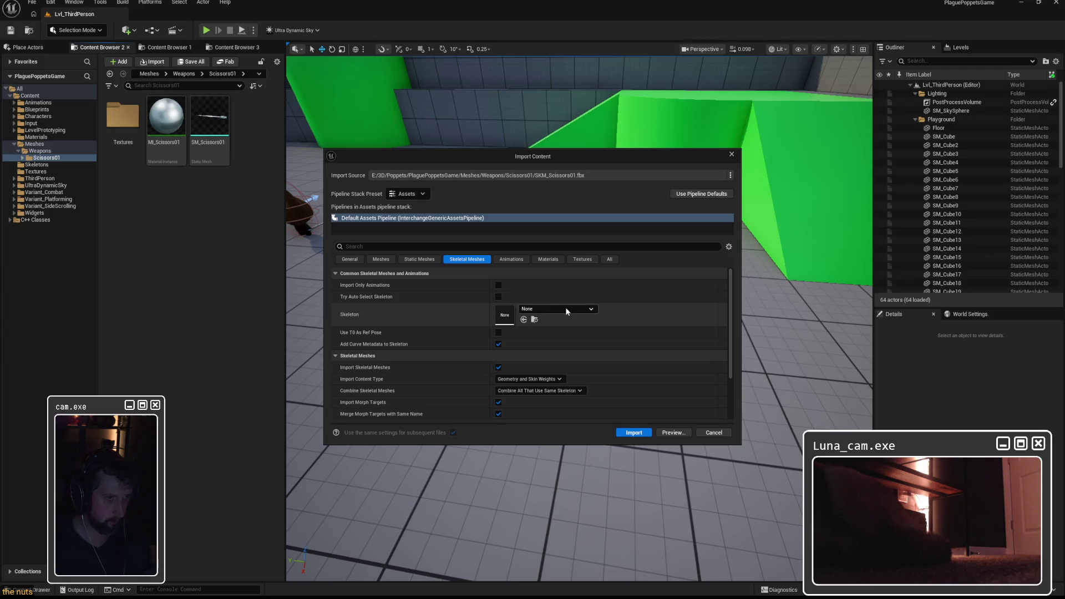
{"action": "scroll", "coordinate": [443, 329], "scroll_direction": "down", "scroll_amount": 1}
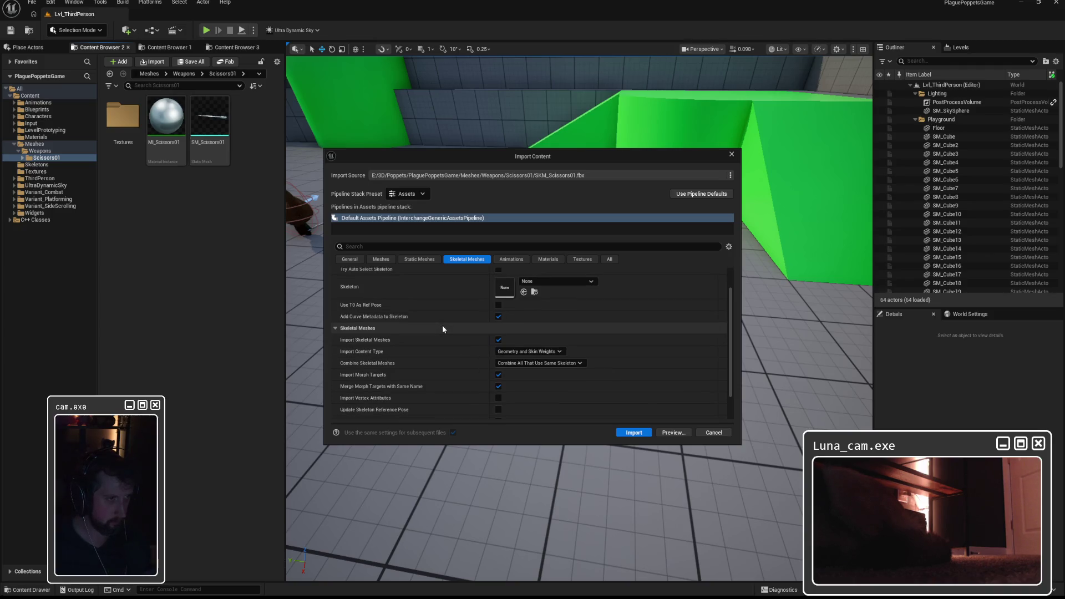
{"action": "scroll", "coordinate": [442, 328], "scroll_direction": "down", "scroll_amount": 2}
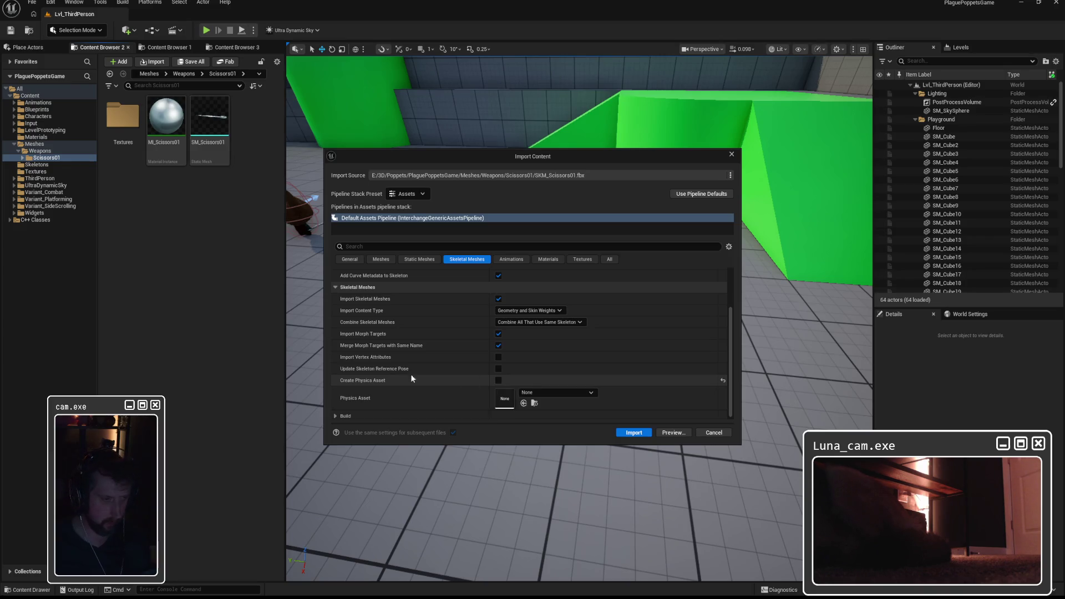
{"action": "scroll", "coordinate": [410, 373], "scroll_direction": "down", "scroll_amount": 1}
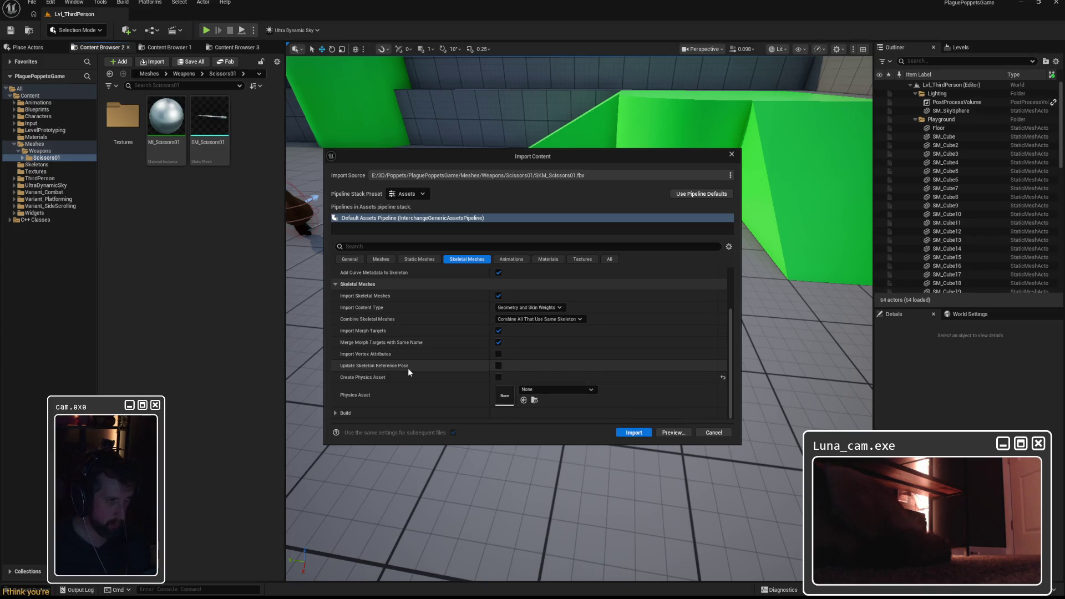
{"action": "left_click", "coordinate": [633, 433]}
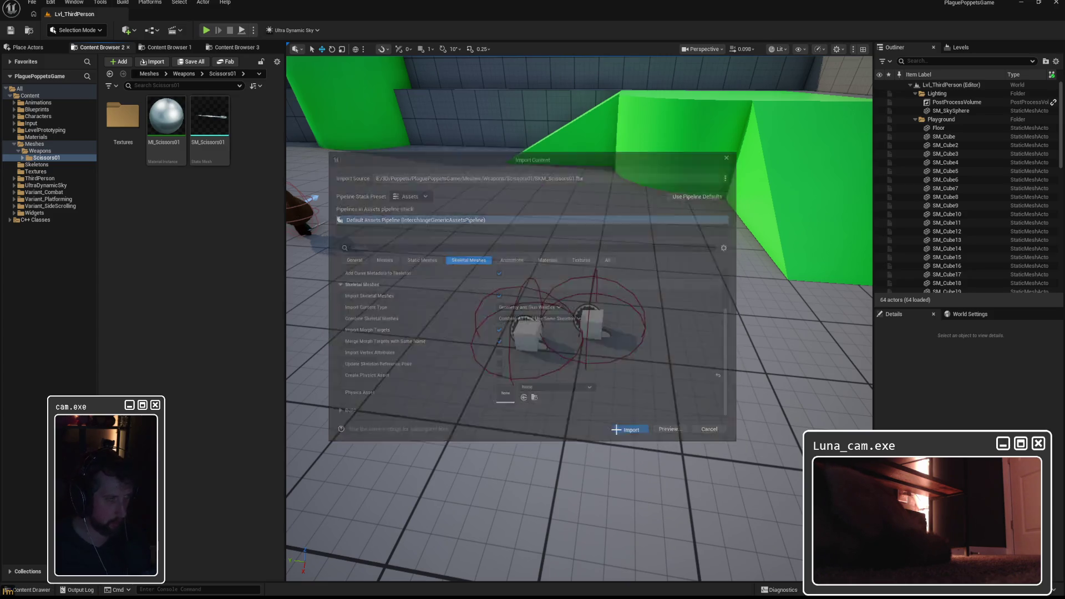
Step: Delete the re-imported SKM_Scissors01 static mesh and return to Maya
{"action": "key", "text": "Delete"}
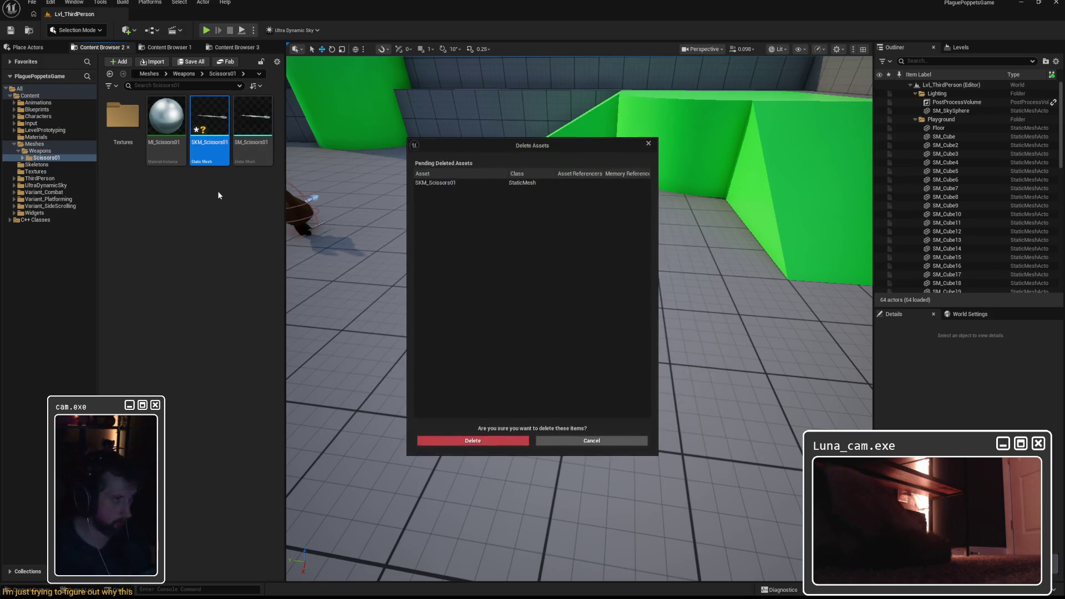
{"action": "left_click", "coordinate": [487, 442]}
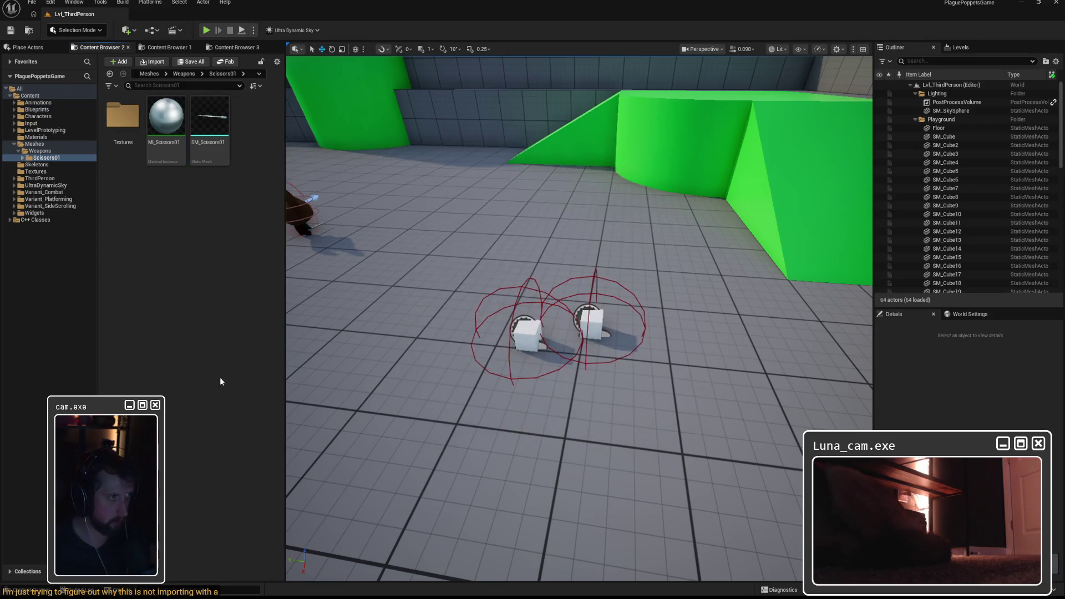
{"action": "key", "text": "alt+Tab"}
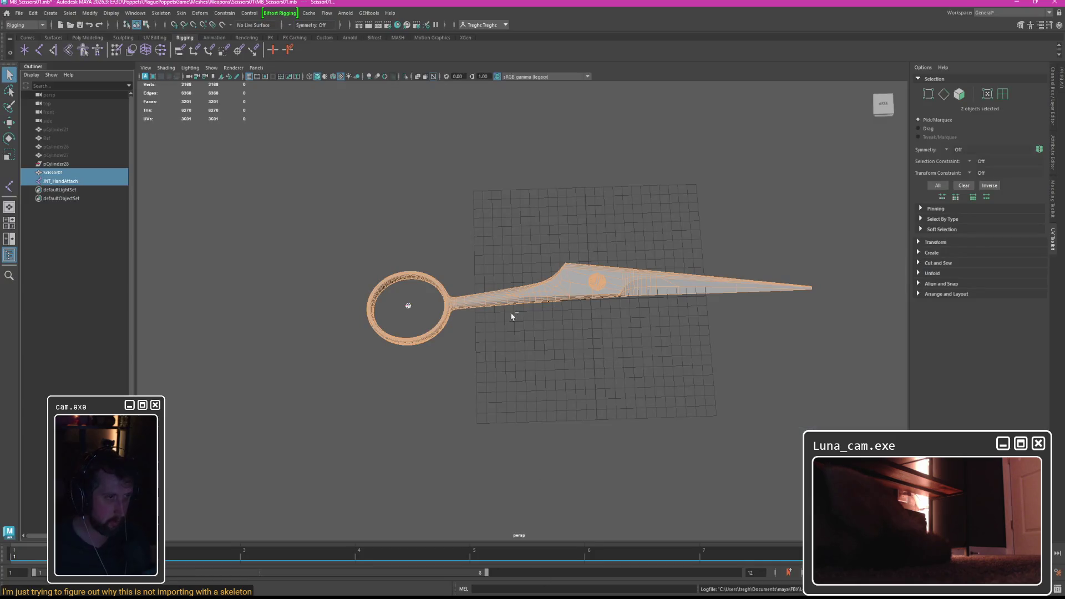
Step: Export the selection again, overwriting SKM_Scissors01.fbx
{"action": "left_click", "coordinate": [20, 13]}
{"action": "left_click", "coordinate": [50, 139]}
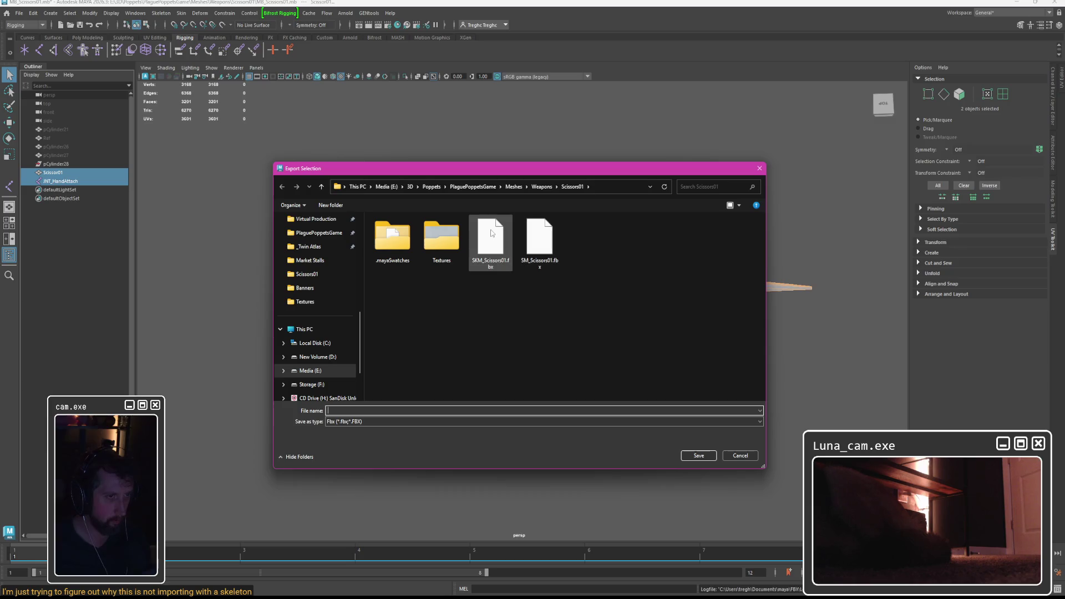
{"action": "double_click", "coordinate": [493, 238]}
{"action": "left_click", "coordinate": [551, 305]}
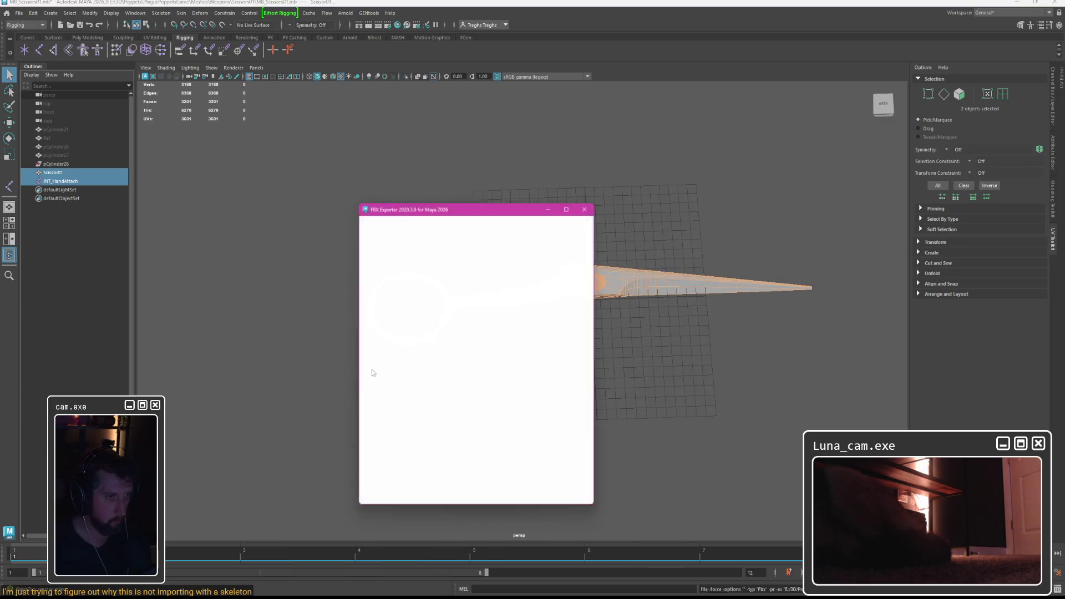
Step: Turn on Bake Animation with End frame 1 in the FBX Exporter
{"action": "scroll", "coordinate": [398, 366], "scroll_direction": "down", "scroll_amount": 3}
{"action": "scroll", "coordinate": [421, 416], "scroll_direction": "down", "scroll_amount": 3}
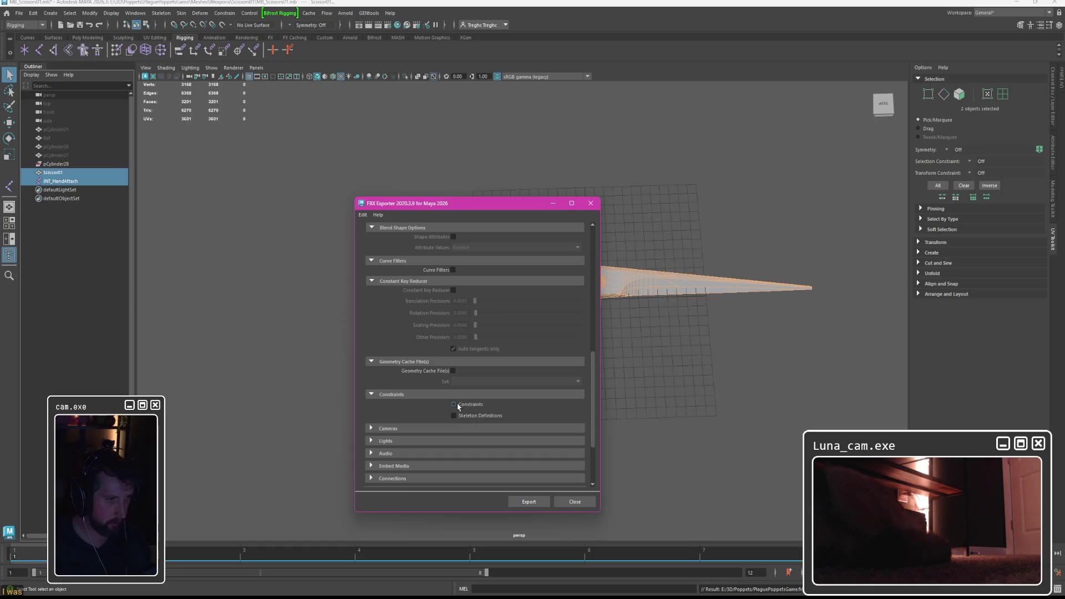
{"action": "scroll", "coordinate": [402, 410], "scroll_direction": "up", "scroll_amount": 5}
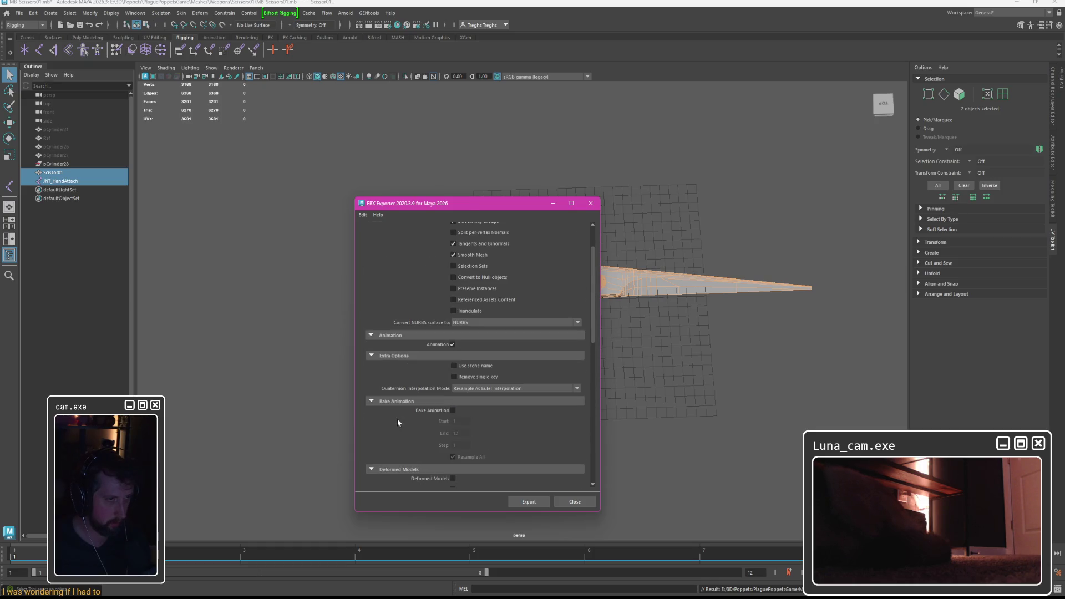
{"action": "scroll", "coordinate": [398, 423], "scroll_direction": "down", "scroll_amount": 2}
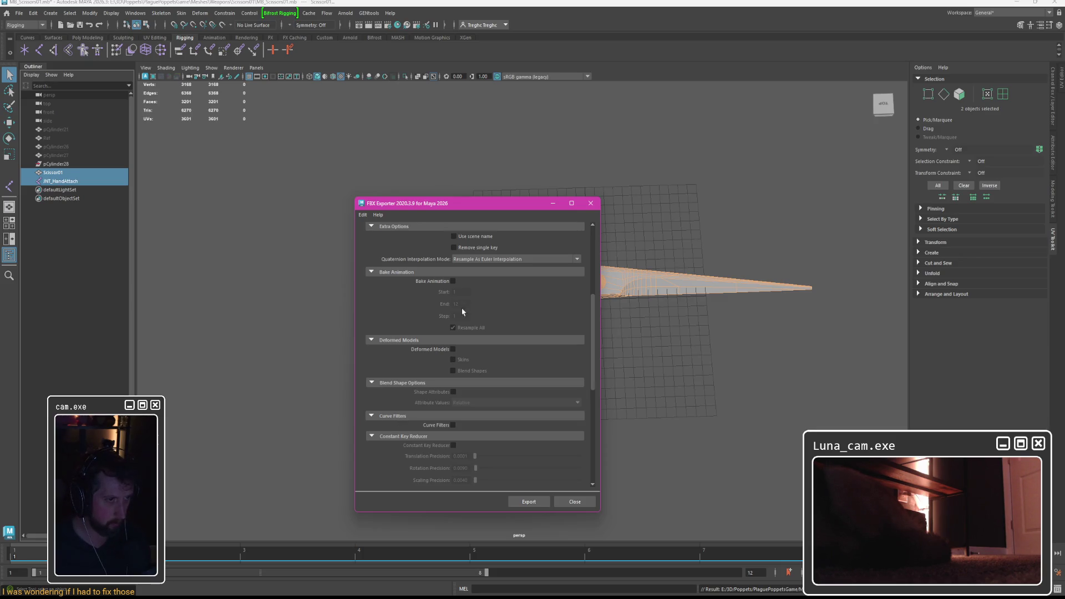
{"action": "left_click", "coordinate": [453, 281]}
{"action": "double_click", "coordinate": [459, 304]}
{"action": "type", "text": "1"}
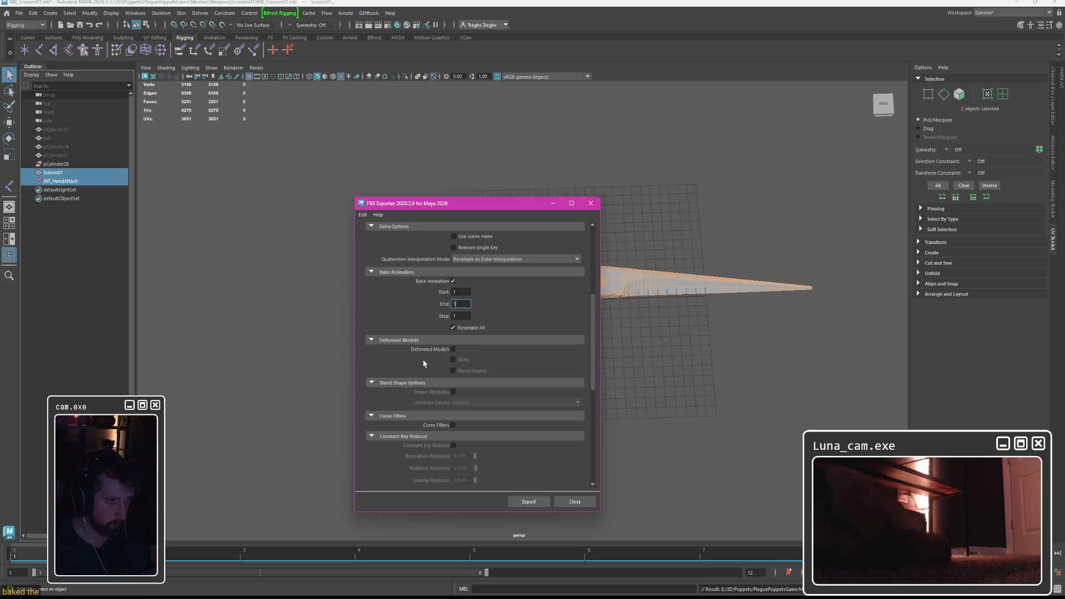
{"action": "scroll", "coordinate": [423, 363], "scroll_direction": "down", "scroll_amount": 1}
Step: Include Deformed Models and Skins, switch Bake Animation off, and export the FBX
{"action": "left_click", "coordinate": [453, 324]}
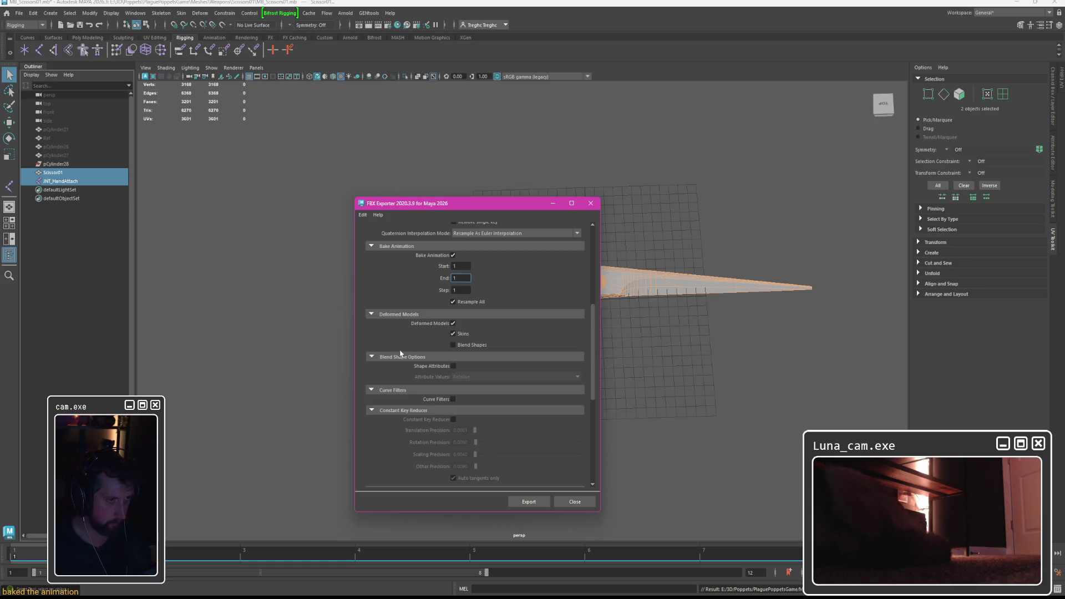
{"action": "scroll", "coordinate": [423, 388], "scroll_direction": "down", "scroll_amount": 2}
{"action": "scroll", "coordinate": [423, 388], "scroll_direction": "down", "scroll_amount": 2}
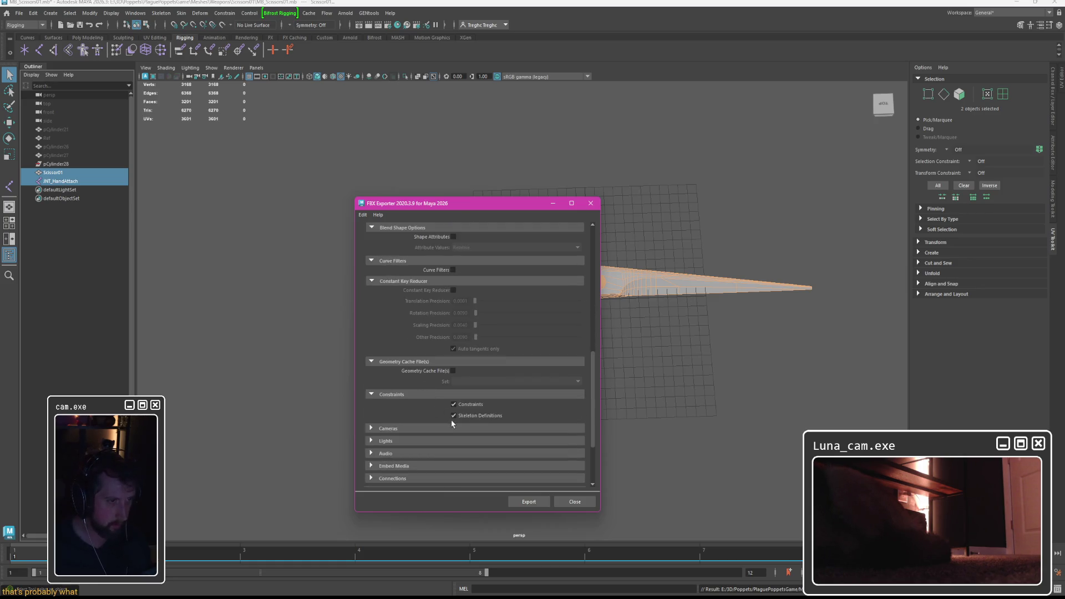
{"action": "scroll", "coordinate": [397, 402], "scroll_direction": "up", "scroll_amount": 4}
{"action": "scroll", "coordinate": [397, 403], "scroll_direction": "up", "scroll_amount": 1}
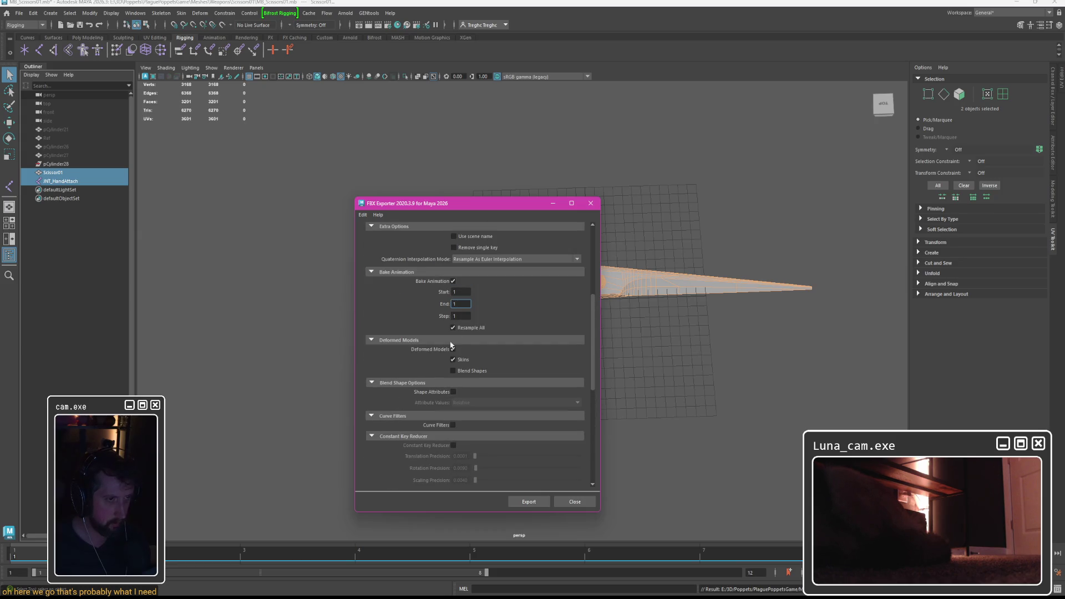
{"action": "left_click", "coordinate": [454, 281]}
{"action": "scroll", "coordinate": [418, 346], "scroll_direction": "up", "scroll_amount": 1}
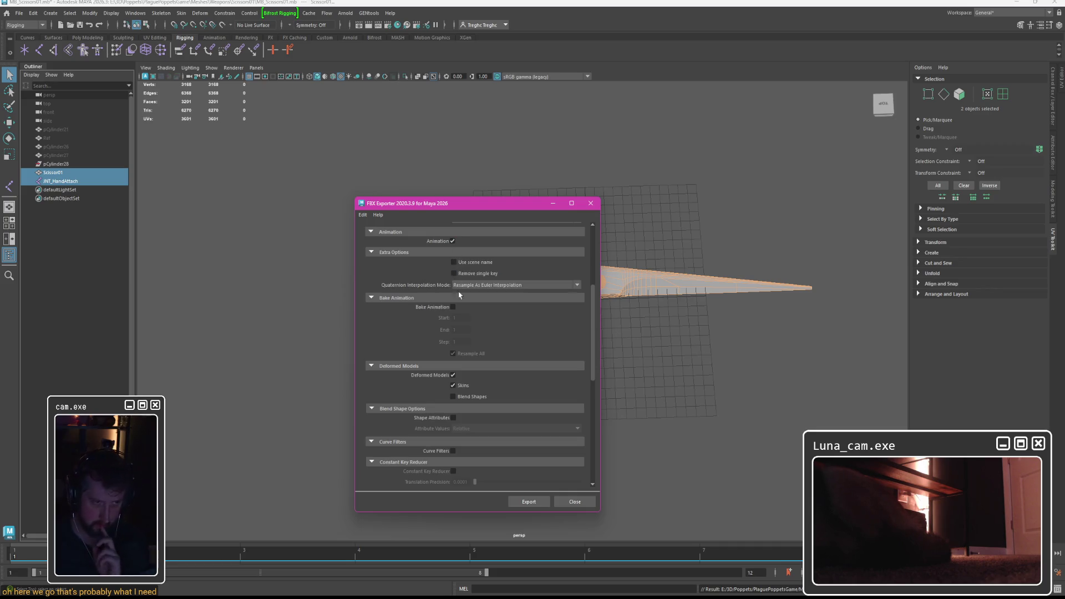
{"action": "left_click", "coordinate": [522, 502]}
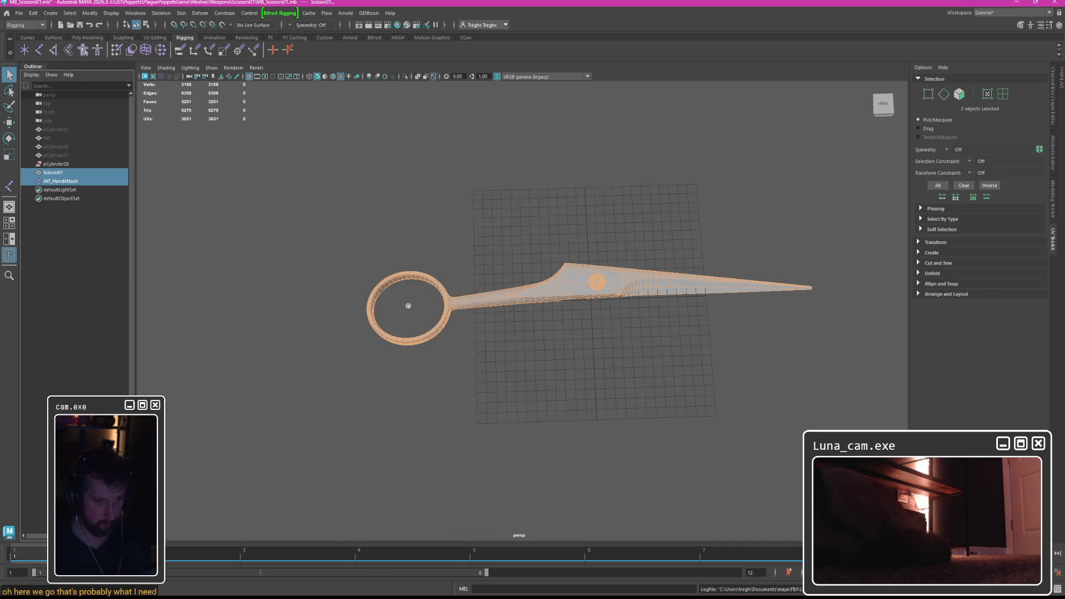
{"action": "key", "text": "alt+Tab"}
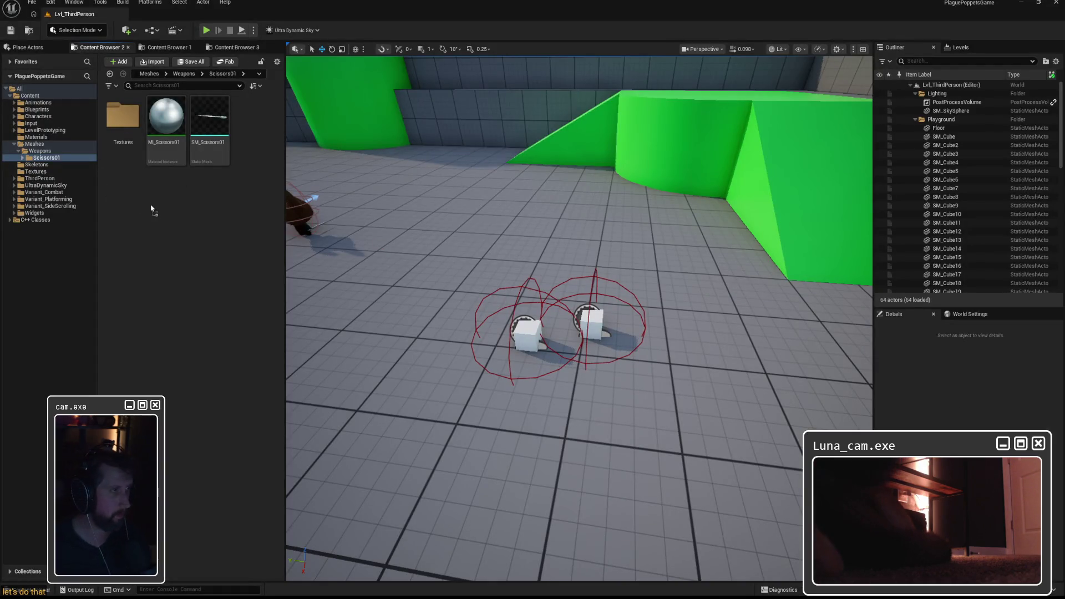
Step: Import the updated scissors FBX to create SKM_Scissors01 and SKM_Scissors01_Skeleton
{"action": "left_click", "coordinate": [627, 433]}
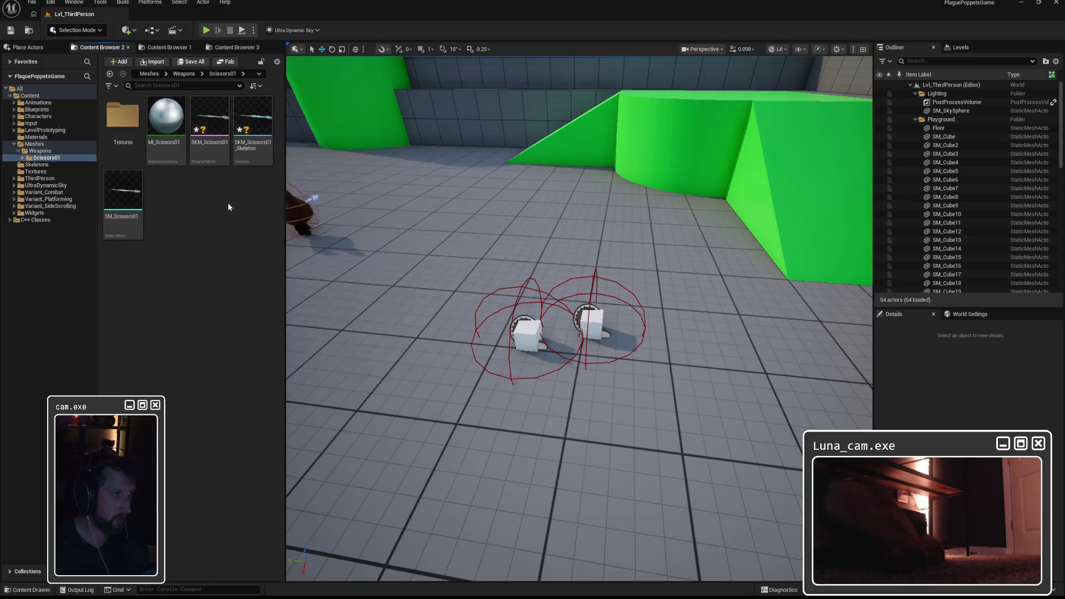
Step: Inspect SKM_Scissors01 and its skeleton for the JNT_HandAttach bone, then play the level
{"action": "double_click", "coordinate": [214, 116]}
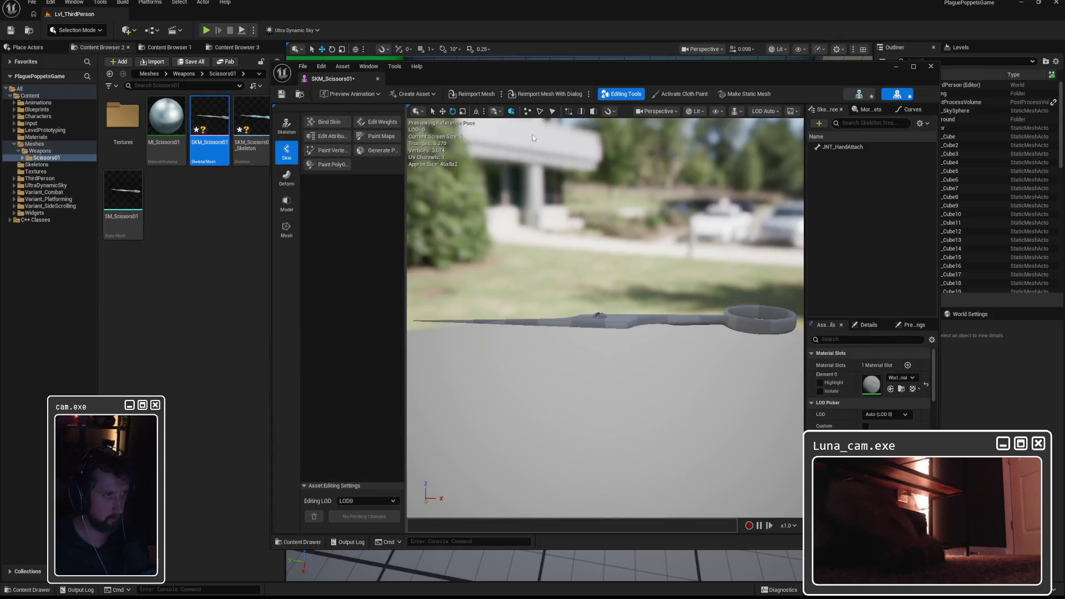
{"action": "double_click", "coordinate": [257, 123]}
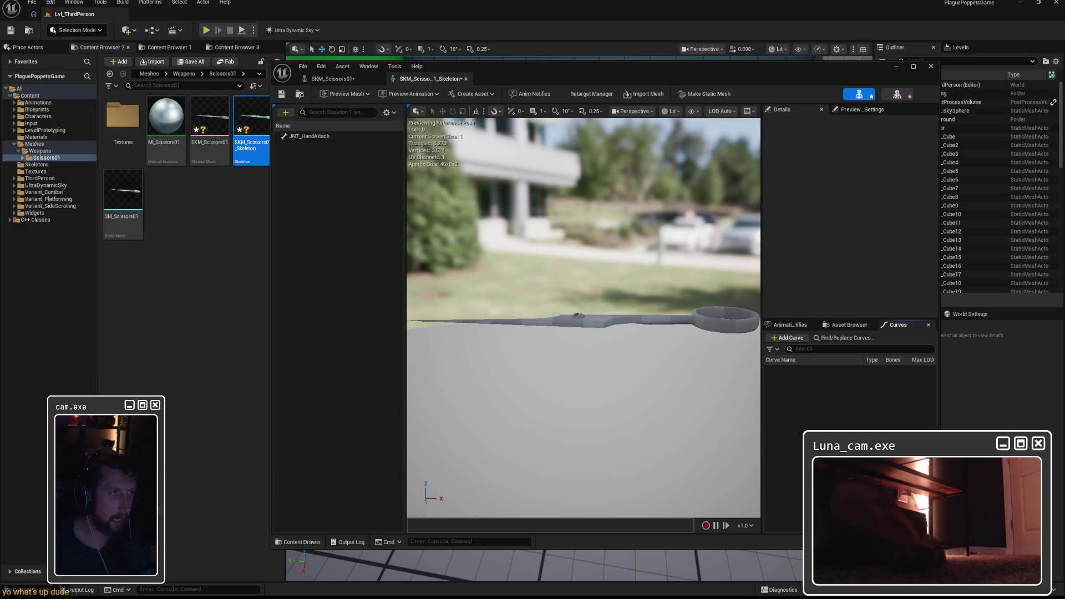
{"action": "left_click", "coordinate": [335, 78]}
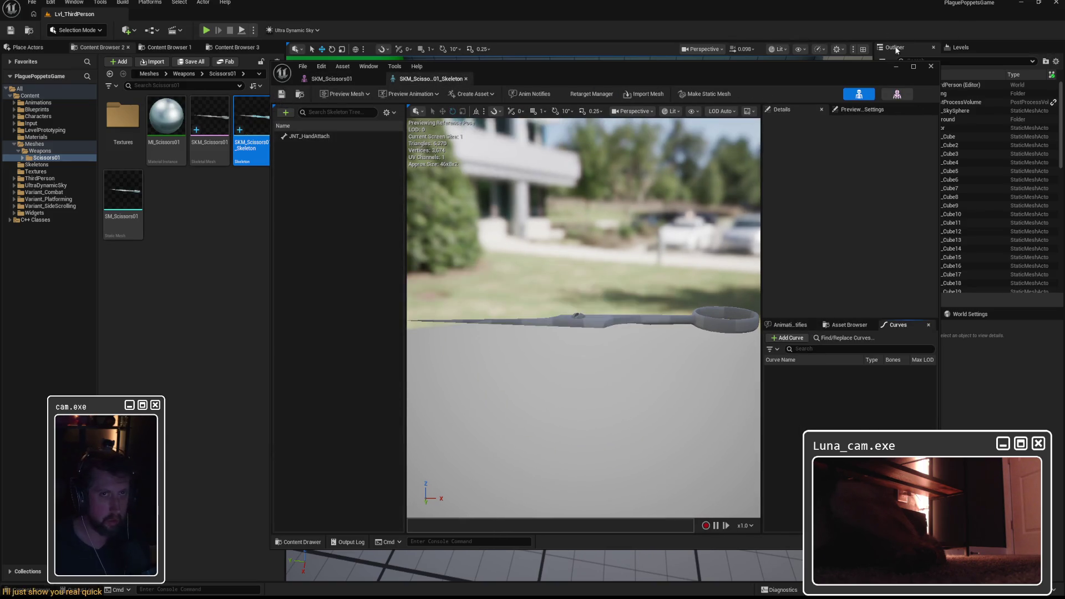
{"action": "left_click", "coordinate": [775, 2]}
{"action": "left_click", "coordinate": [205, 30]}
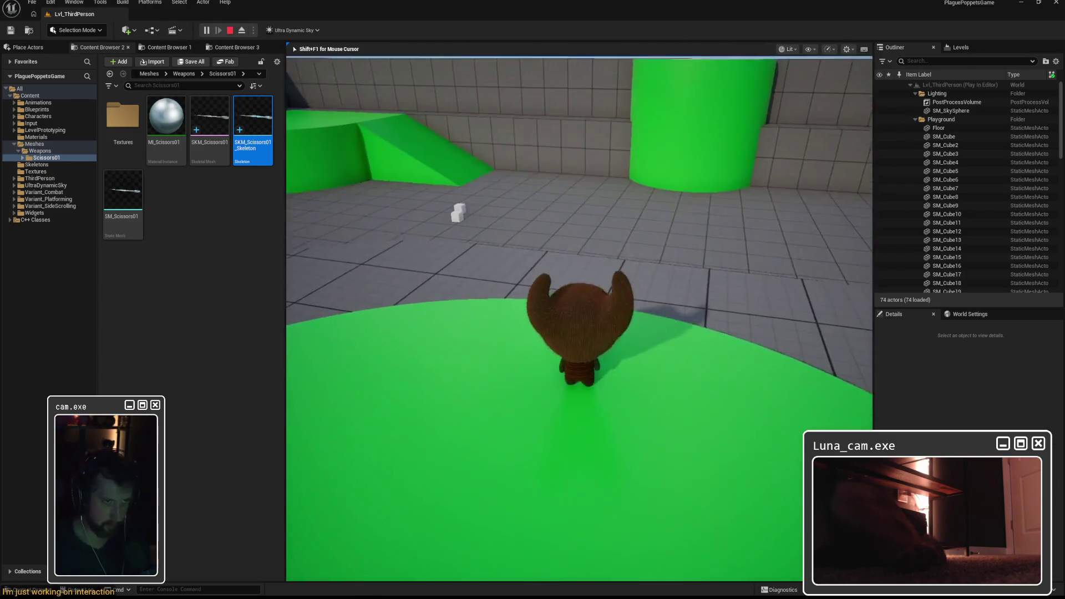
Step: Walk the character to the white cubes, press E to fire the interaction, then stop playing
{"action": "key", "text": "w"}
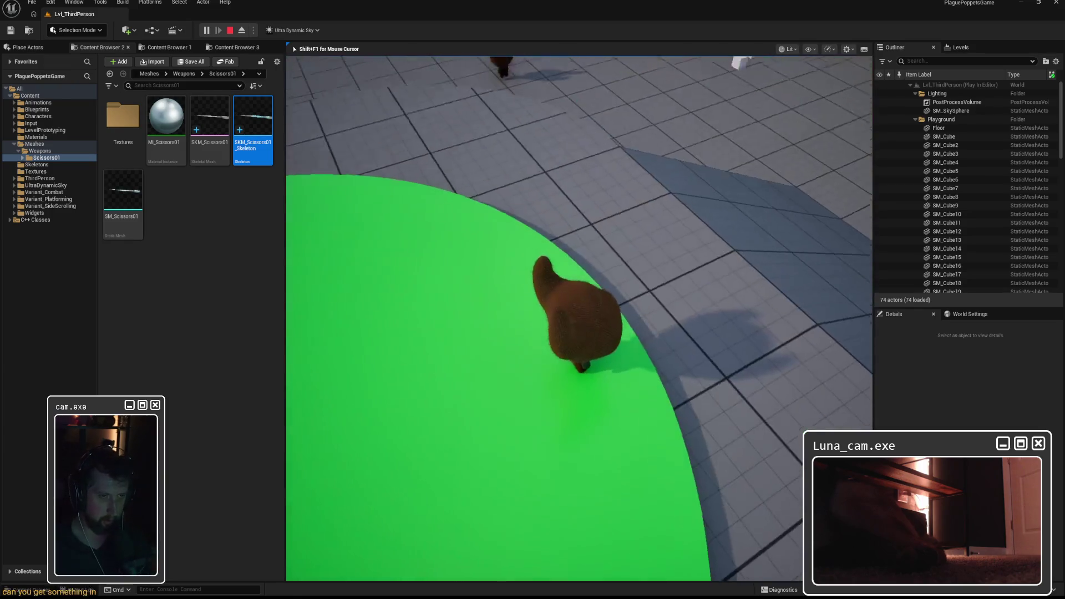
{"action": "key", "text": "w"}
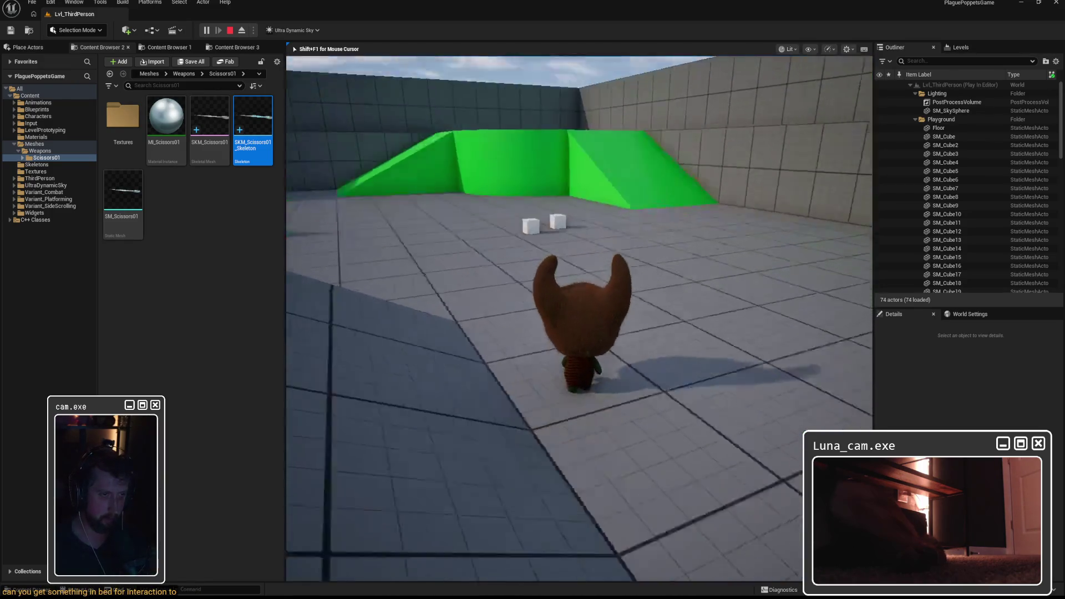
{"action": "key", "text": "w"}
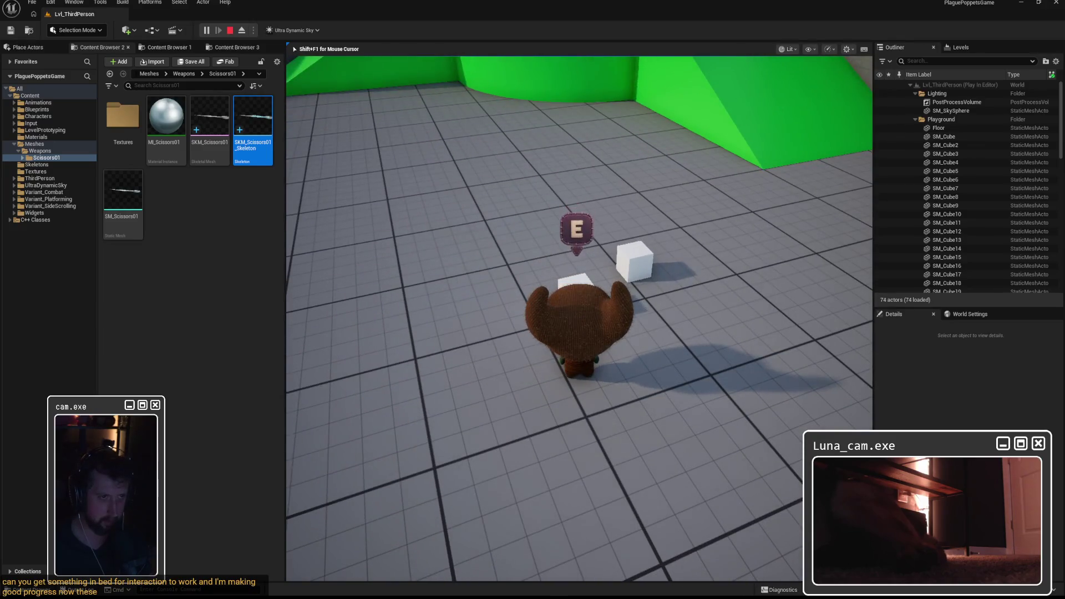
{"action": "key", "text": "w"}
{"action": "key", "text": "w"}
{"action": "key", "text": "w"}
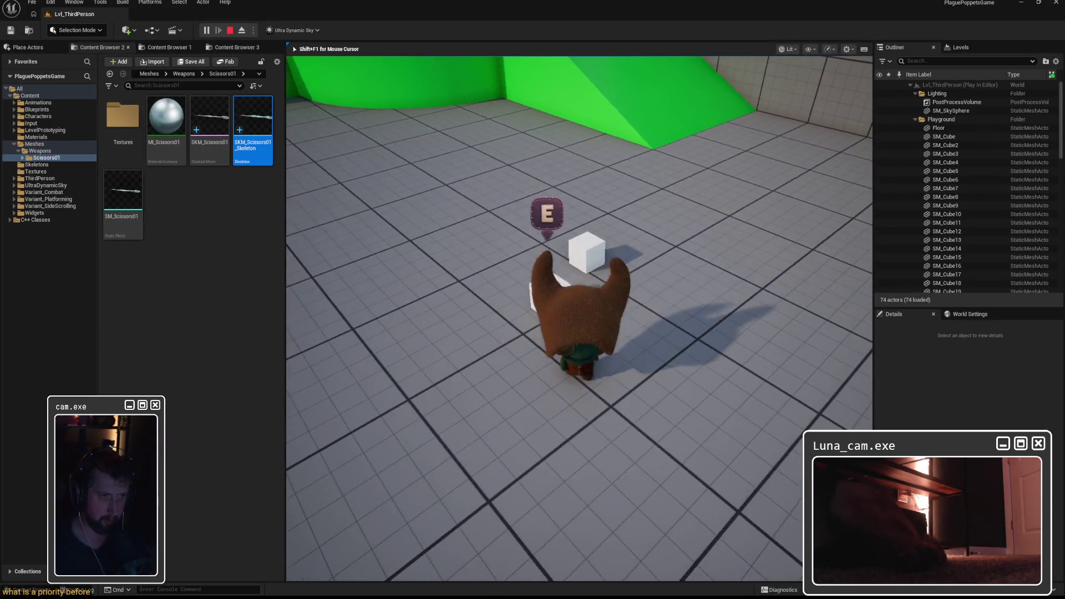
{"action": "key", "text": "w"}
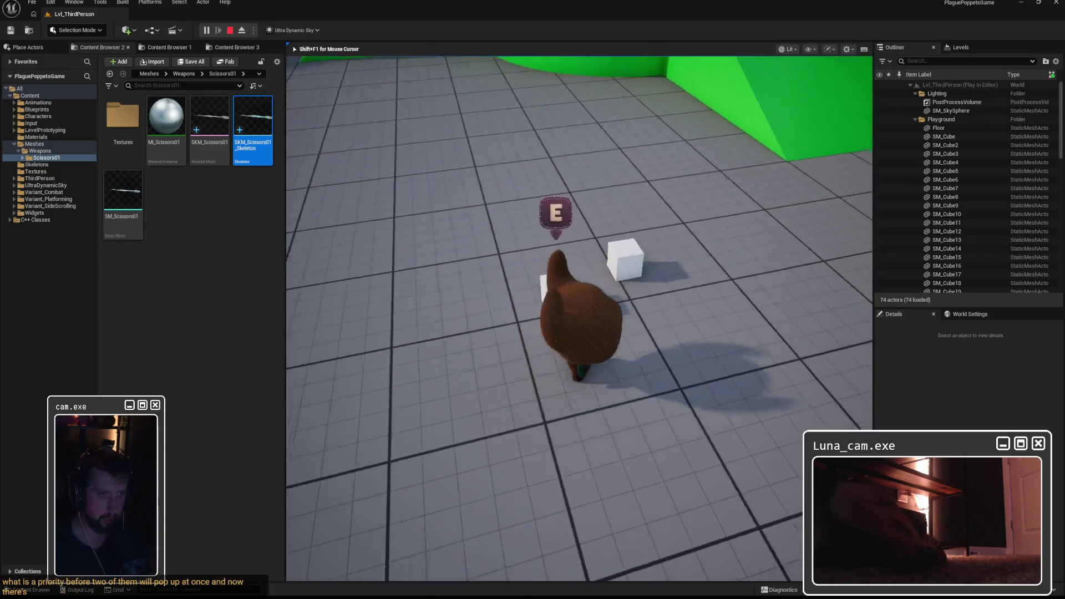
{"action": "key", "text": "e"}
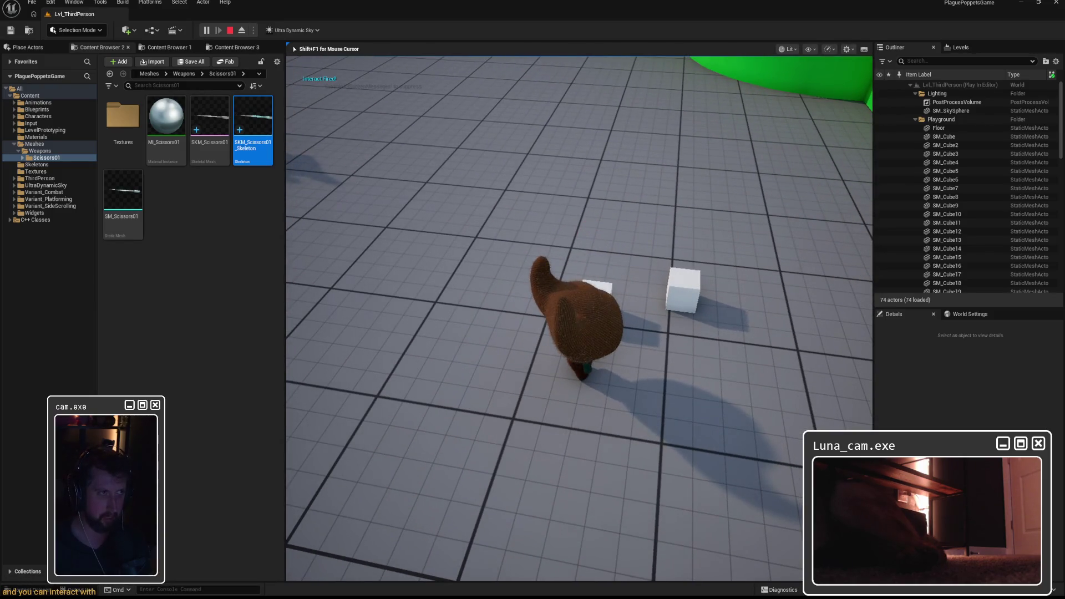
{"action": "key", "text": "w"}
{"action": "key", "text": "e"}
{"action": "key", "text": "w"}
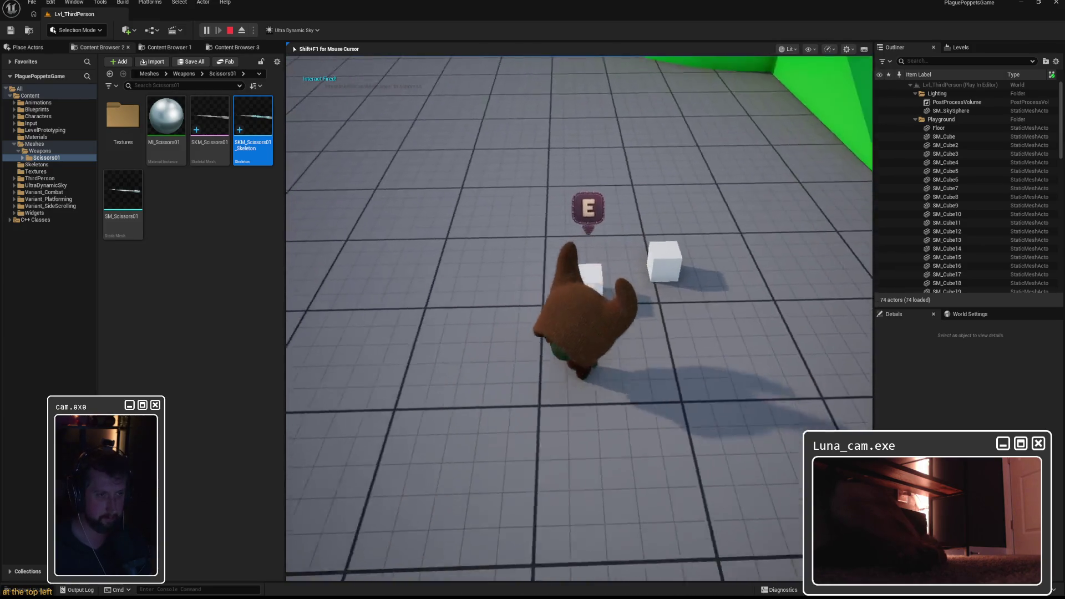
{"action": "key", "text": "w"}
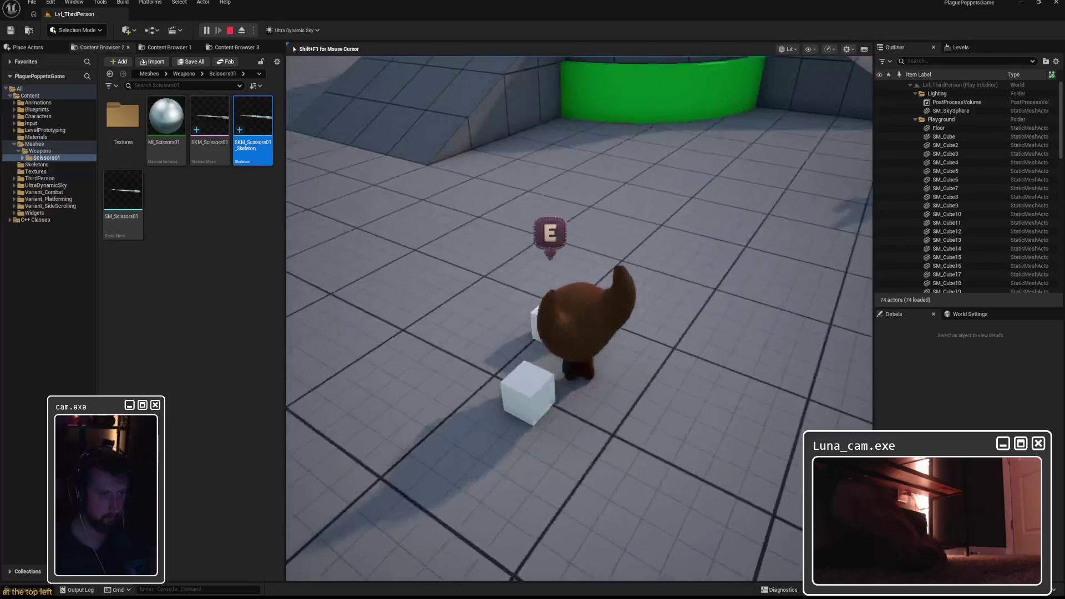
{"action": "key", "text": "w"}
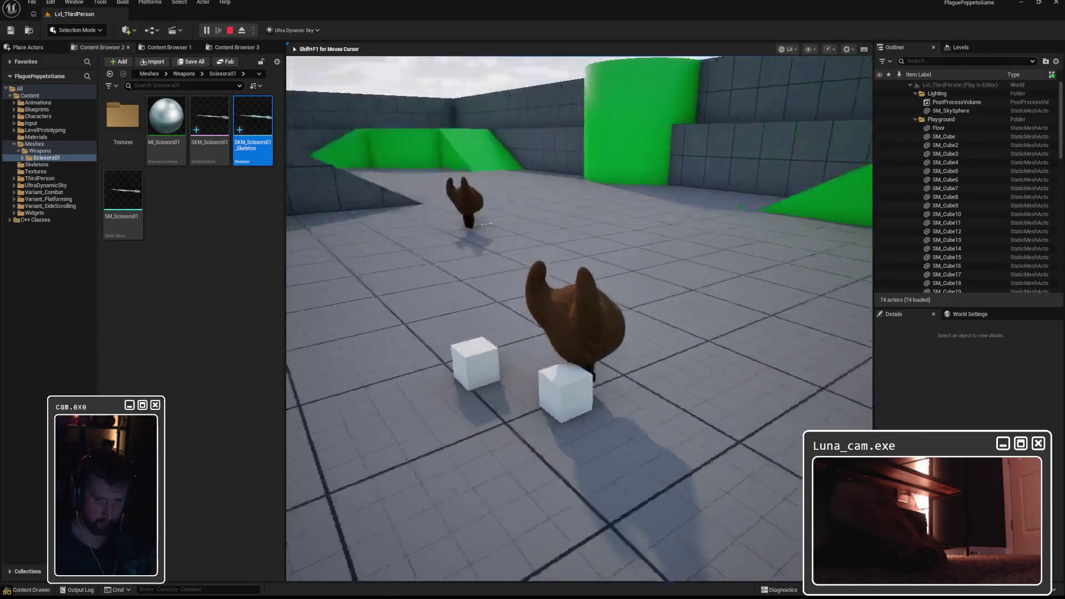
{"action": "key", "text": "Escape"}
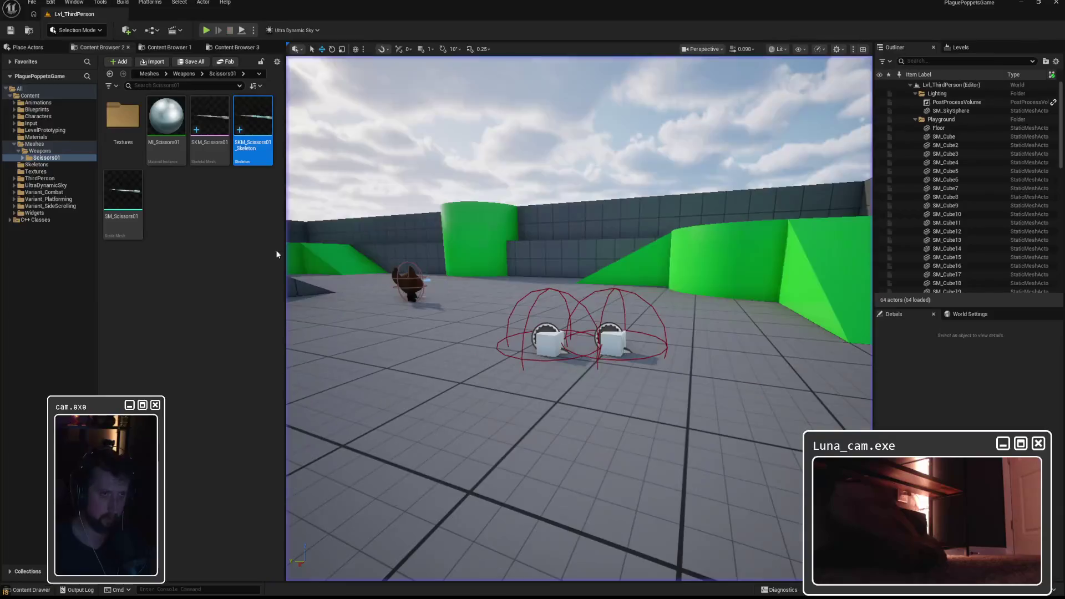
Step: Fly the camera to the character's scissors and run 'r.SetNearClipPlane .' to lower the clip plane
{"action": "key", "text": "w"}
{"action": "scroll", "coordinate": [579, 318], "scroll_direction": "up", "scroll_amount": 1}
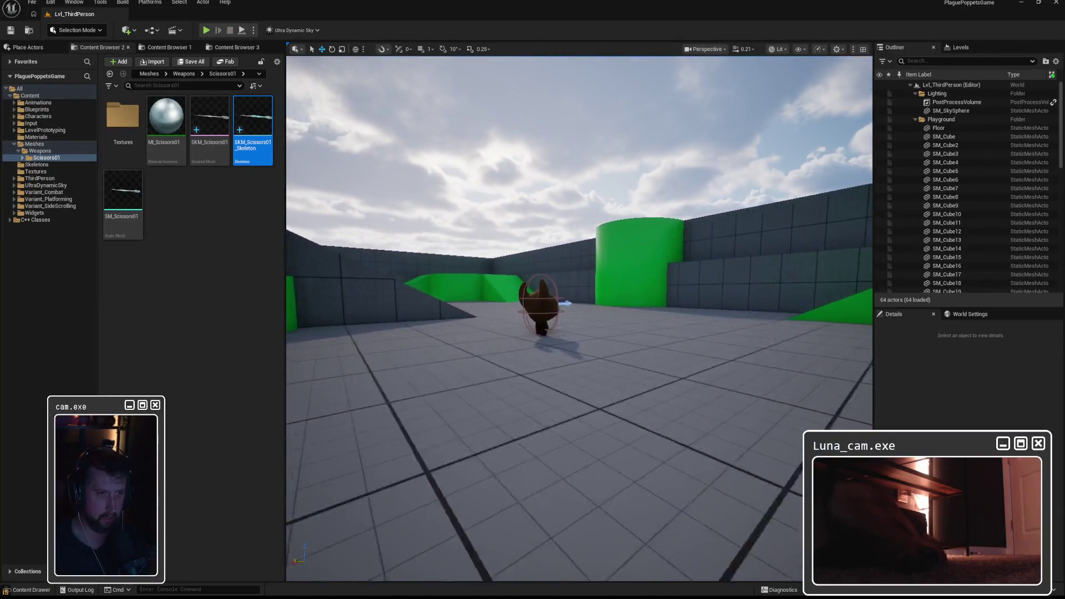
{"action": "key", "text": "w"}
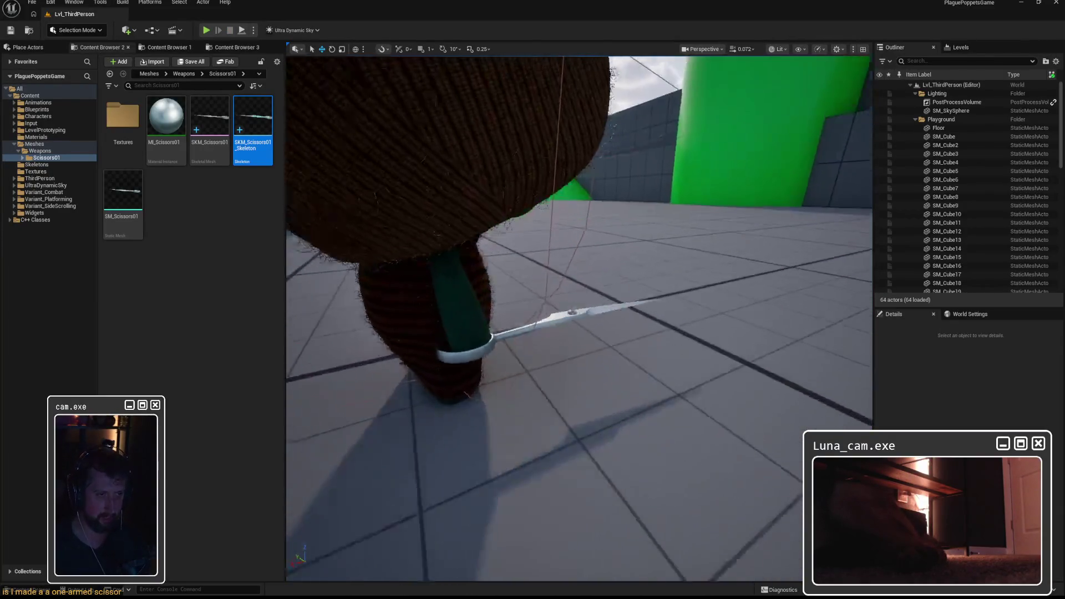
{"action": "scroll", "coordinate": [579, 318], "scroll_direction": "down", "scroll_amount": 4}
{"action": "scroll", "coordinate": [579, 318], "scroll_direction": "down", "scroll_amount": 1}
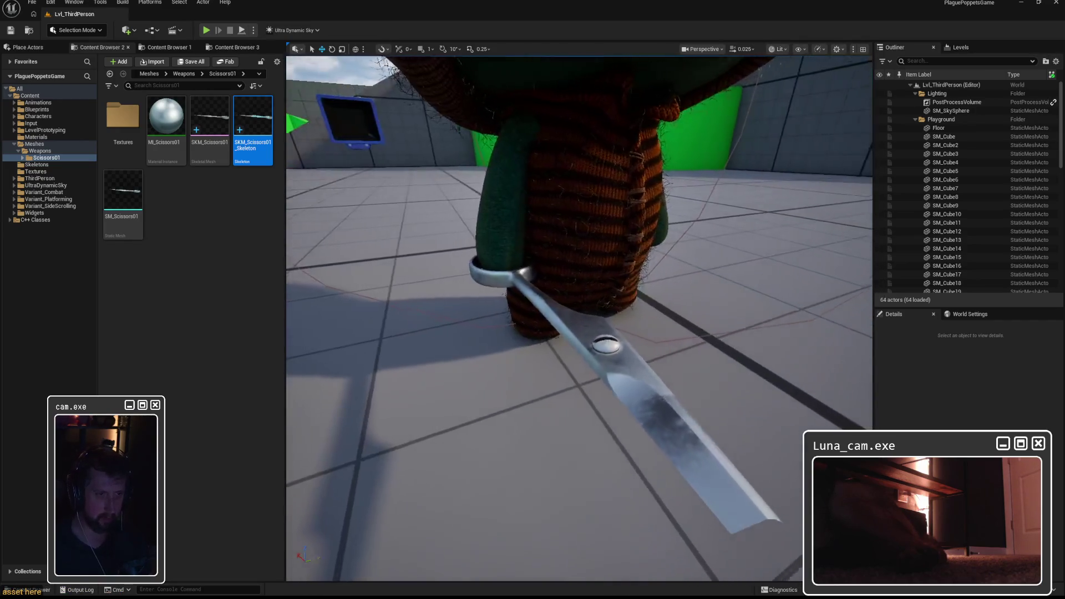
{"action": "left_click_drag", "start_coordinate": [524, 294], "coordinate": [525, 293]}
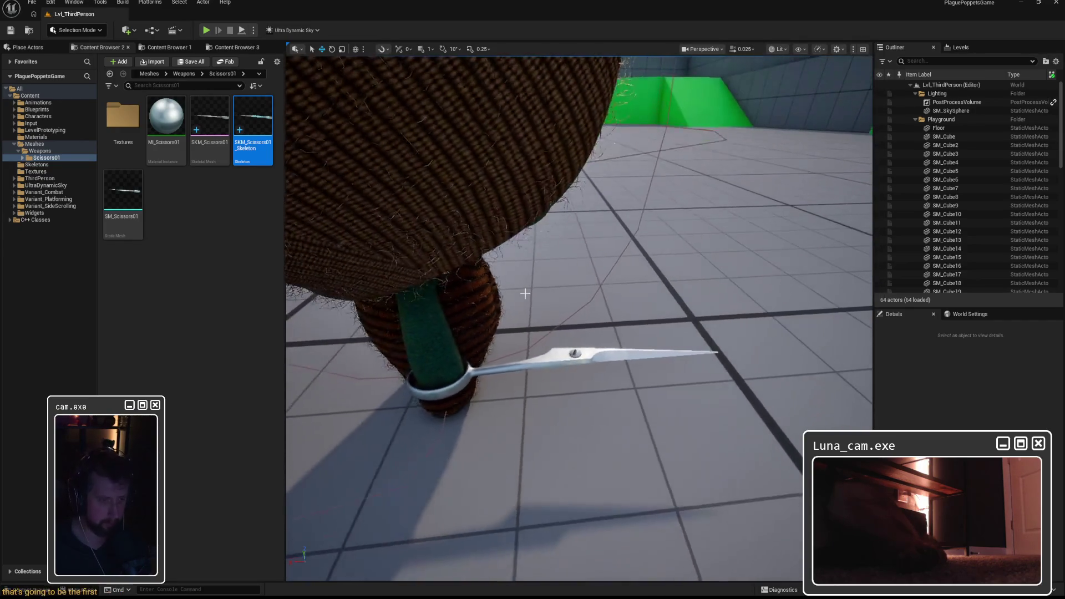
{"action": "type", "text": "r.SetNearClipPlane ."}
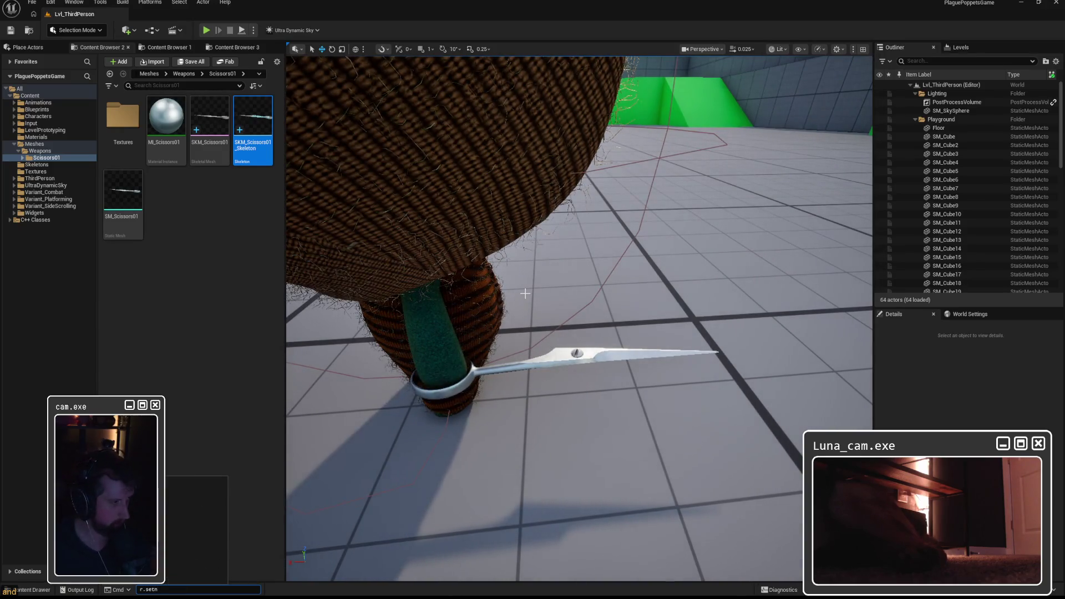
{"action": "key", "text": "Return"}
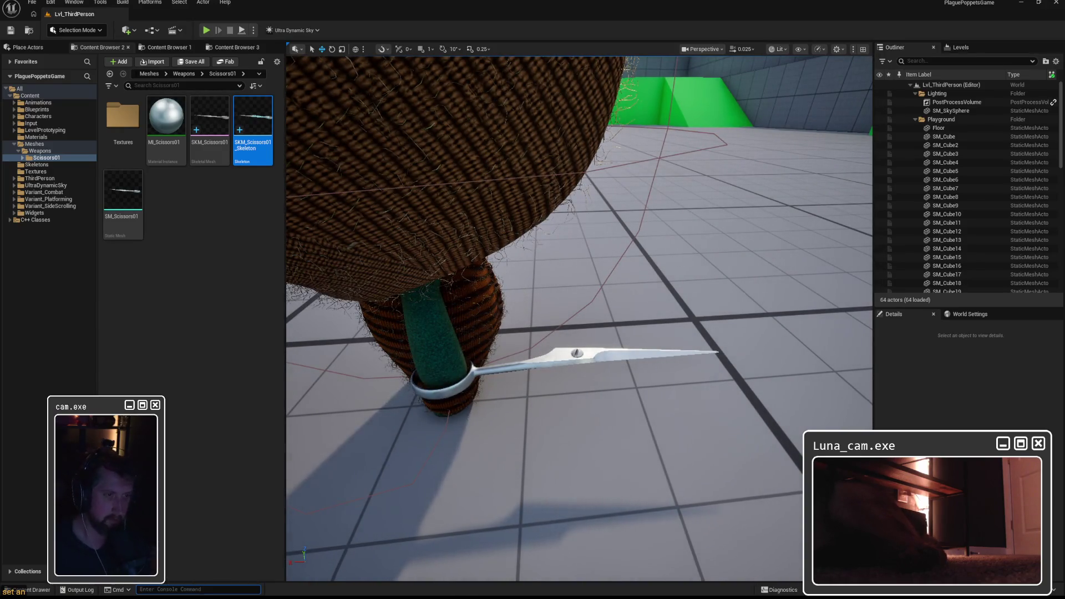
Step: Inspect the held scissors up close and from both sides of the character
{"action": "key", "text": "w"}
{"action": "scroll", "coordinate": [579, 319], "scroll_direction": "down", "scroll_amount": 1}
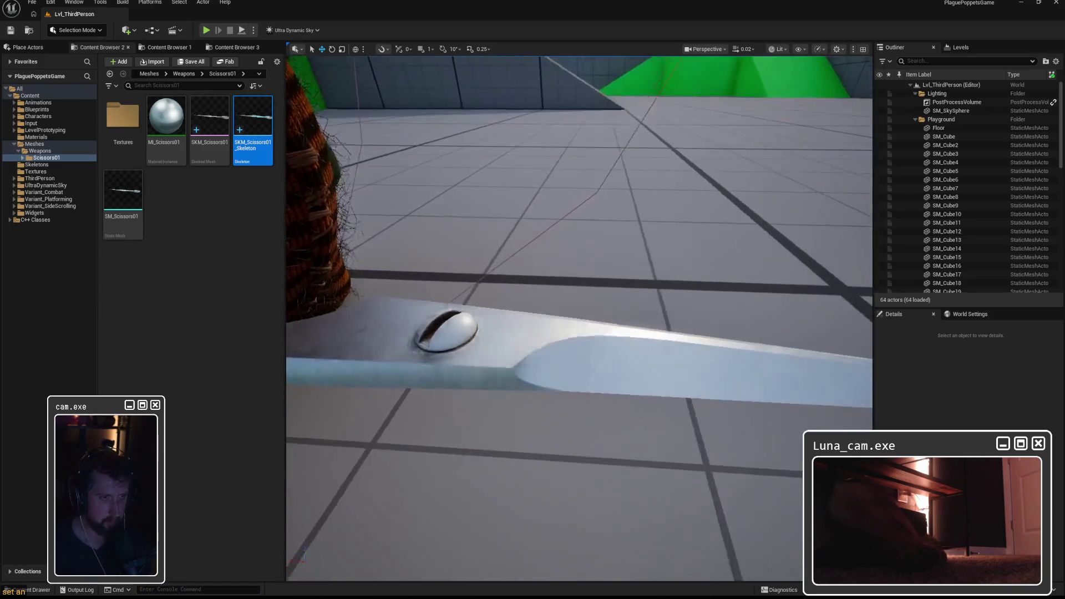
{"action": "key", "text": "s"}
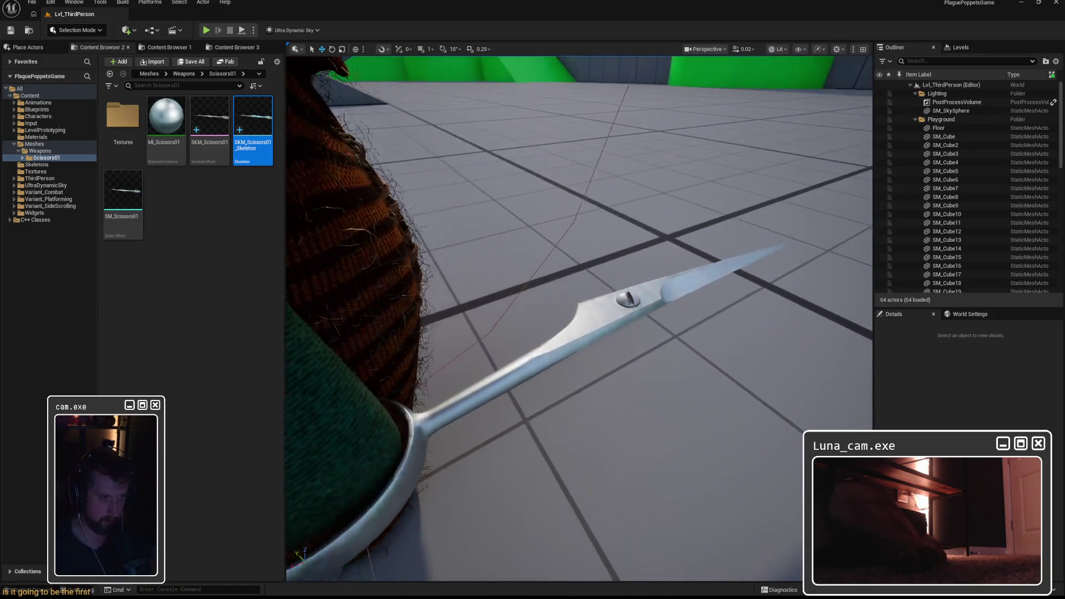
{"action": "key", "text": "s"}
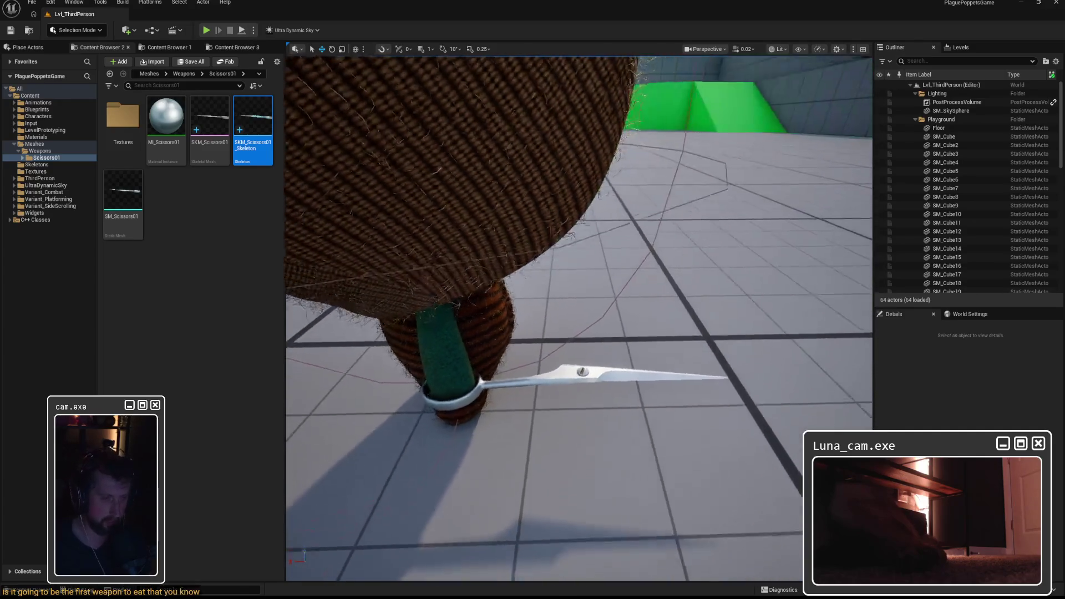
{"action": "key", "text": "s"}
{"action": "key", "text": "s"}
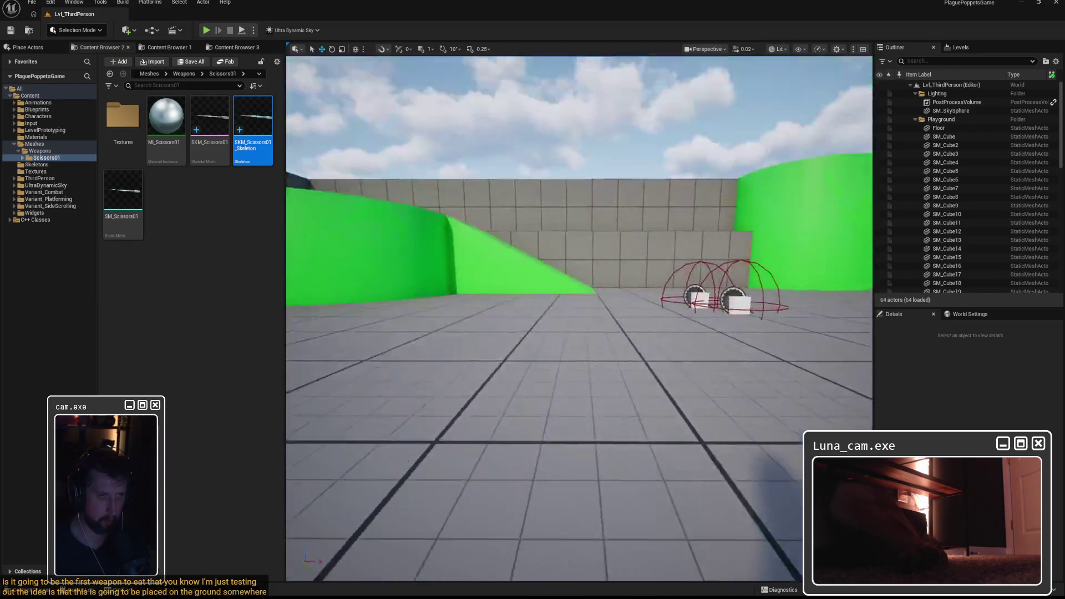
{"action": "key", "text": "w"}
{"action": "scroll", "coordinate": [559, 480], "scroll_direction": "up", "scroll_amount": 3}
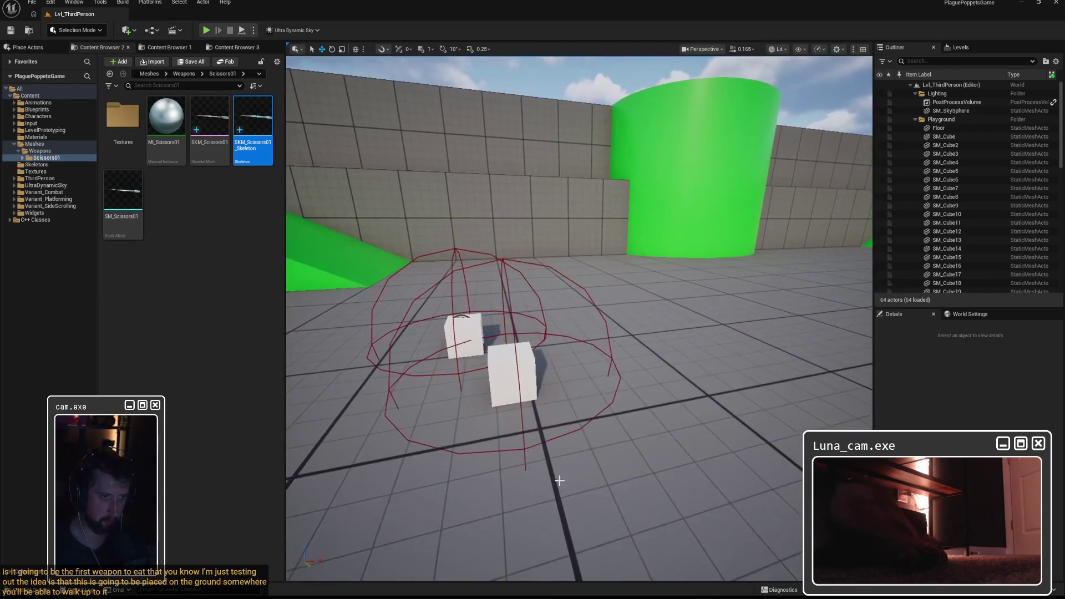
{"action": "key", "text": "w"}
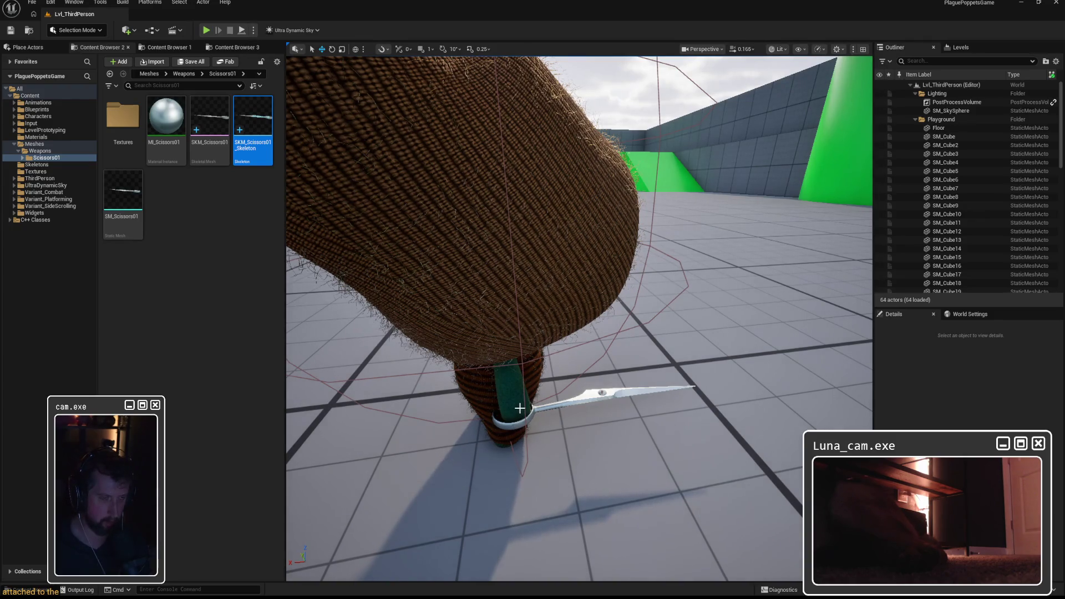
{"action": "mouse_move", "coordinate": [520, 408]}
{"action": "left_mouse_down"}
{"action": "mouse_move", "coordinate": [477, 402]}
{"action": "mouse_move", "coordinate": [553, 411]}
{"action": "left_mouse_up"}
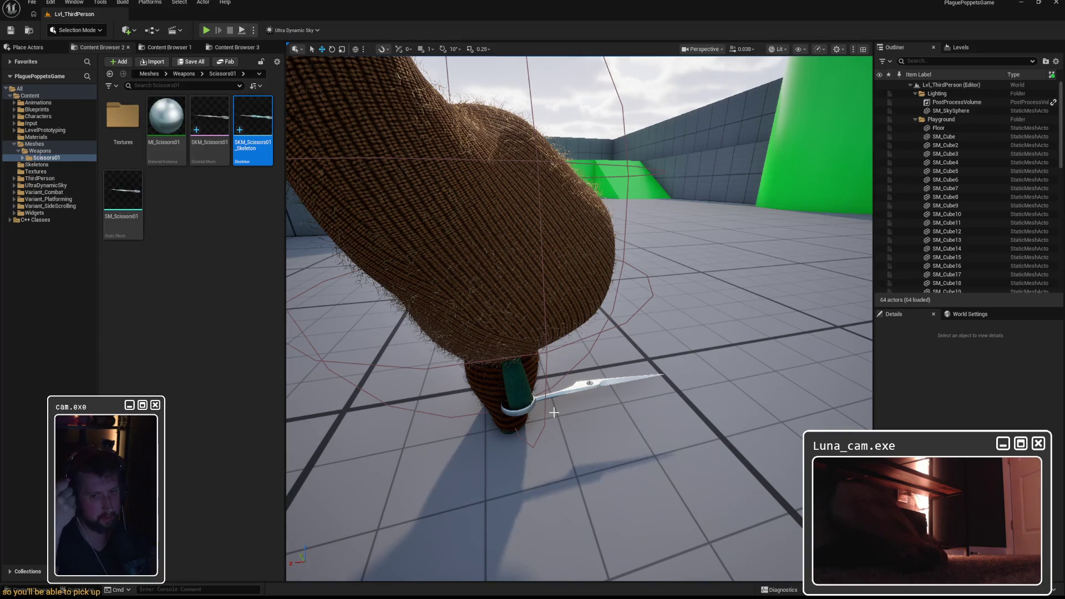
{"action": "left_click", "coordinate": [200, 308]}
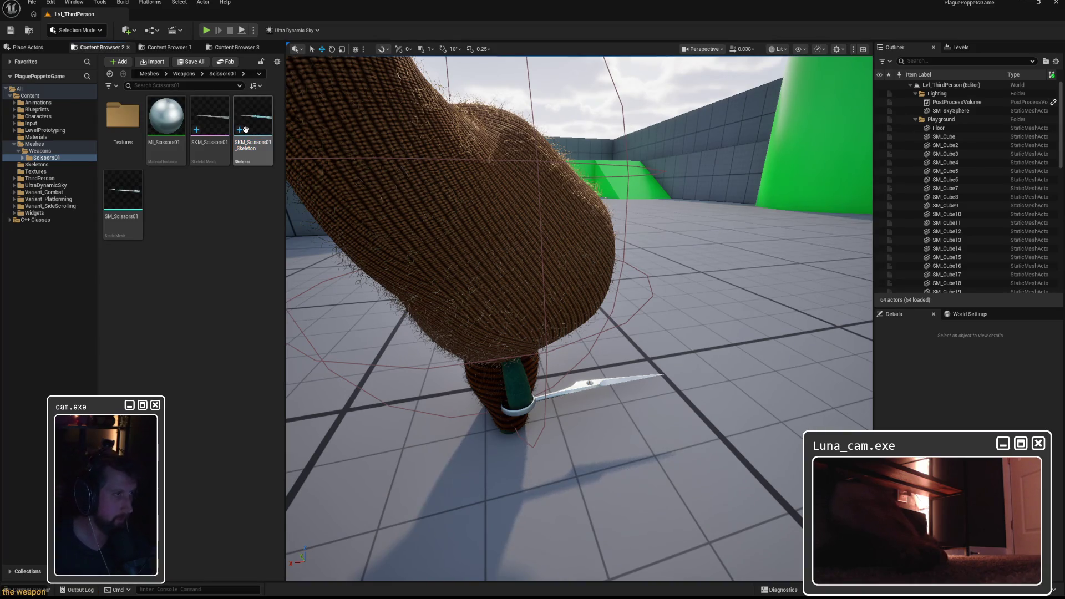
Step: Assign MI_Scissors01 to SKM_Scissors01's Element 0 material slot
{"action": "double_click", "coordinate": [203, 123]}
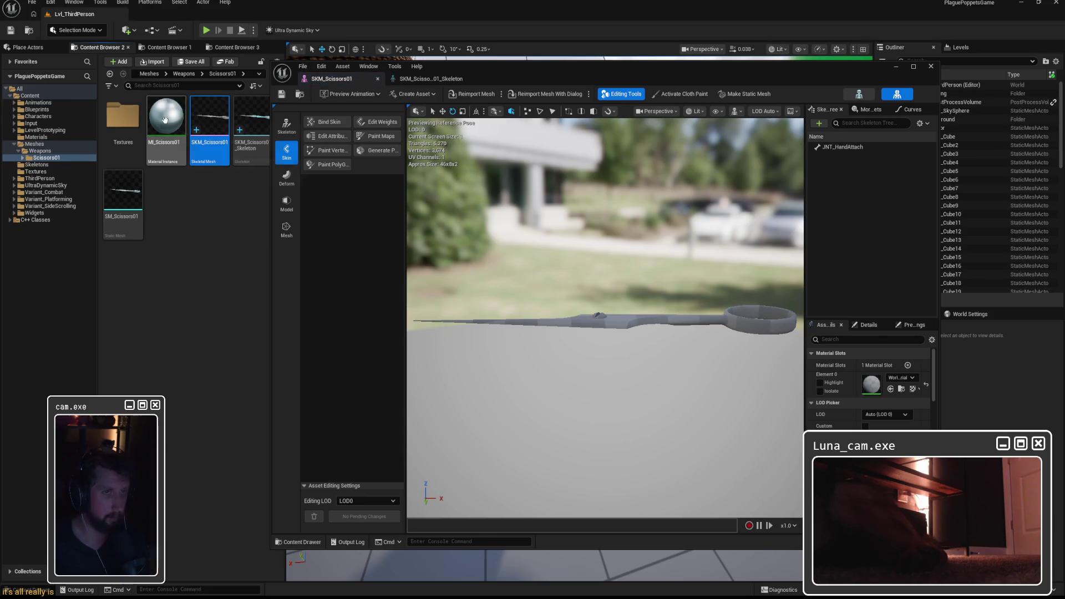
{"action": "left_click_drag", "start_coordinate": [165, 119], "coordinate": [907, 384]}
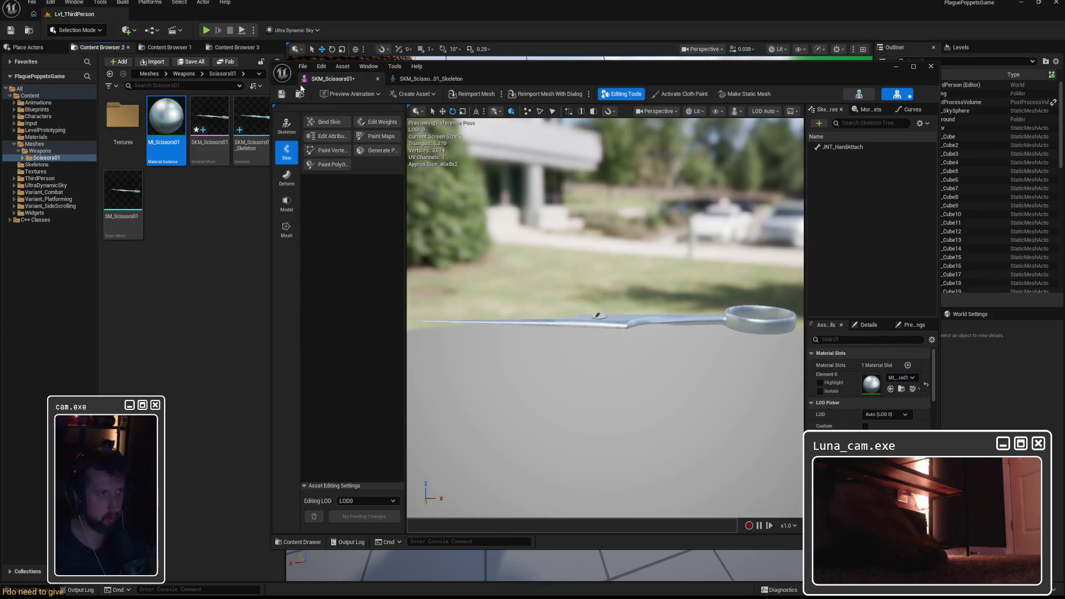
{"action": "left_click", "coordinate": [930, 67]}
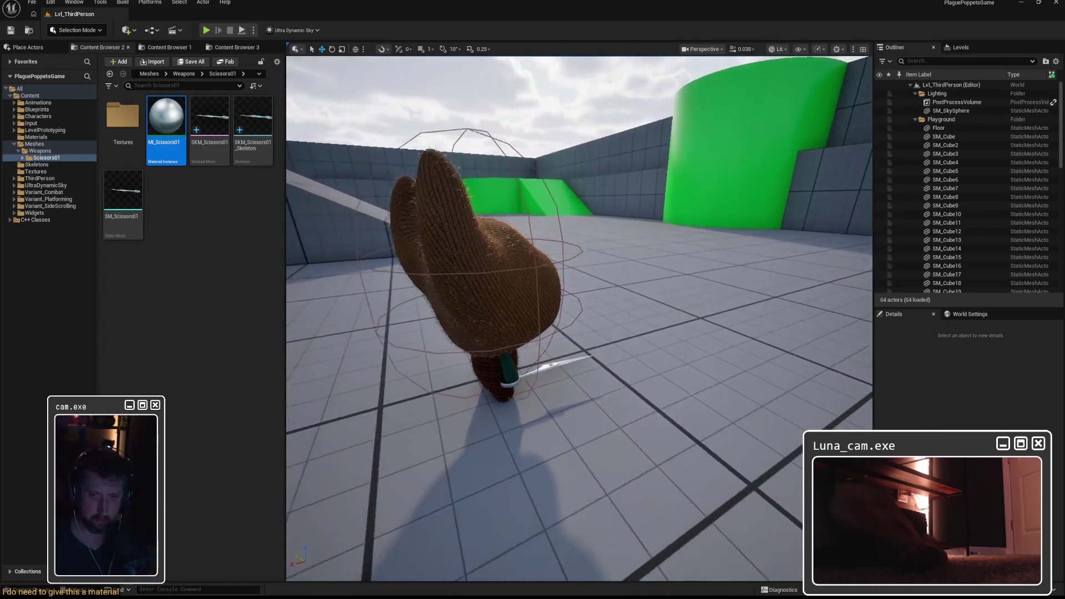
Step: Fly around the character to check the shiny scissors, then start playing the level
{"action": "key", "text": "w"}
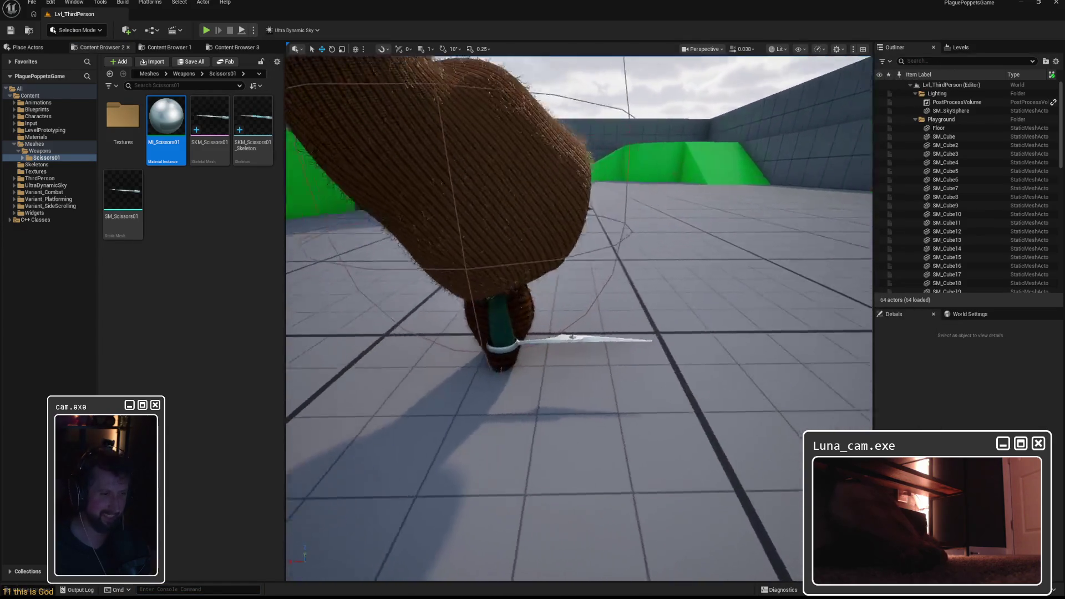
{"action": "key", "text": "w"}
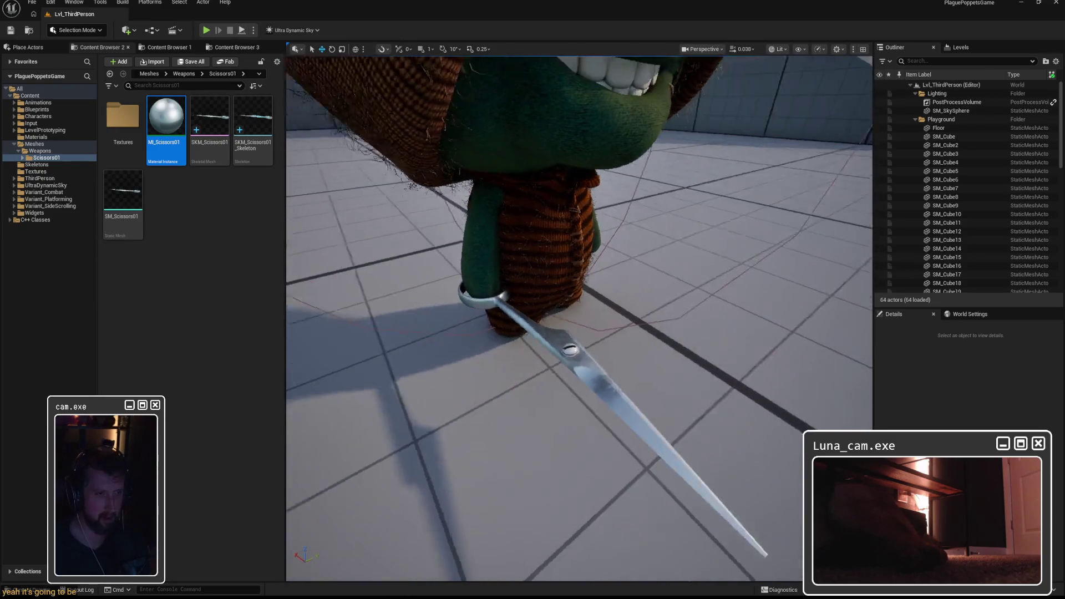
{"action": "key", "text": "w"}
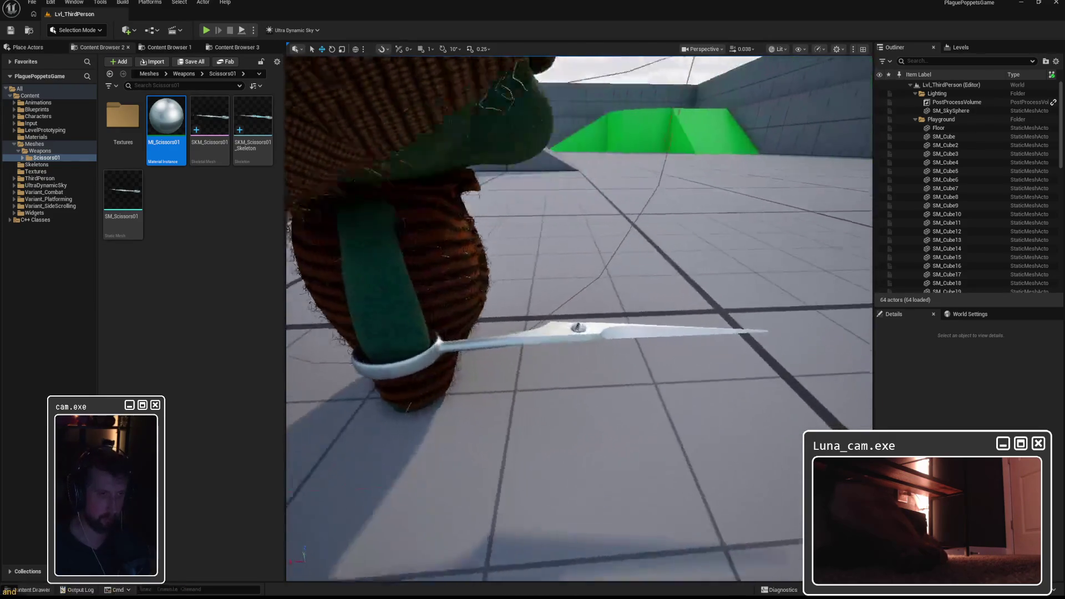
{"action": "key", "text": "w"}
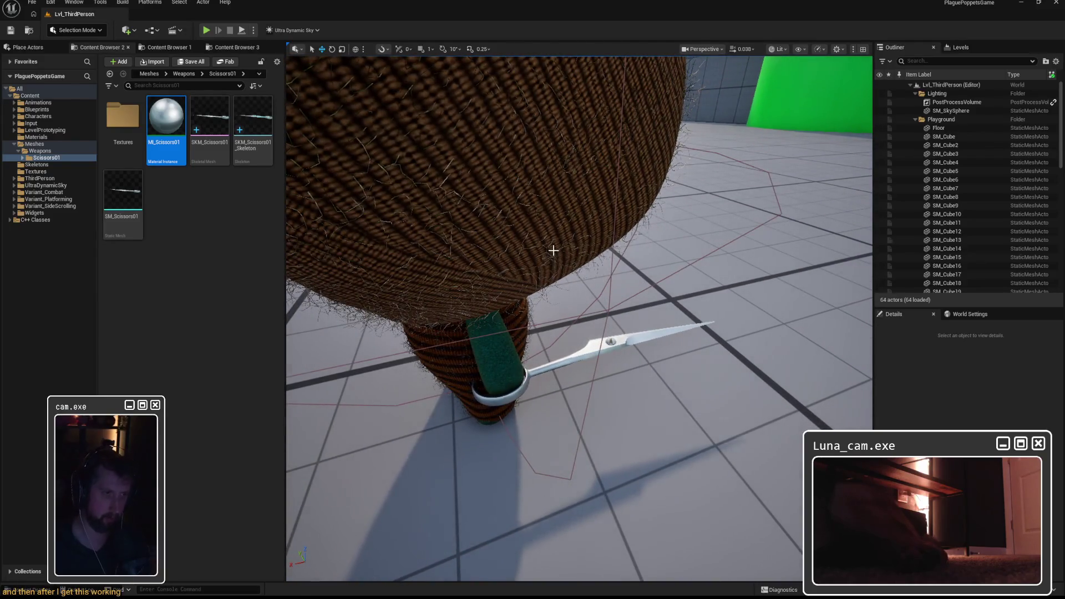
{"action": "left_click_drag", "start_coordinate": [550, 247], "coordinate": [146, 21]}
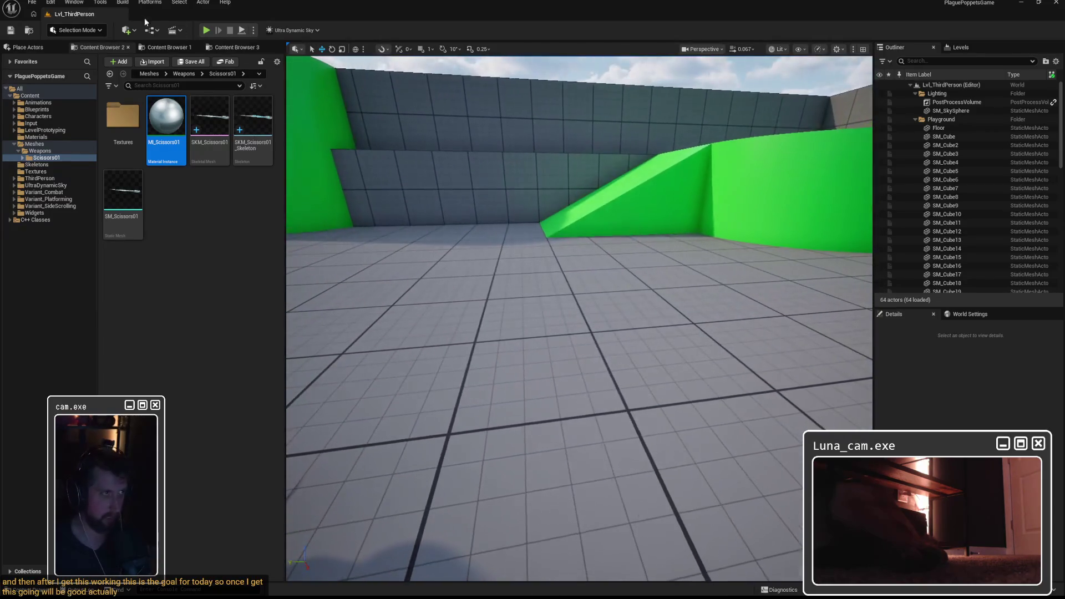
{"action": "left_click", "coordinate": [206, 30]}
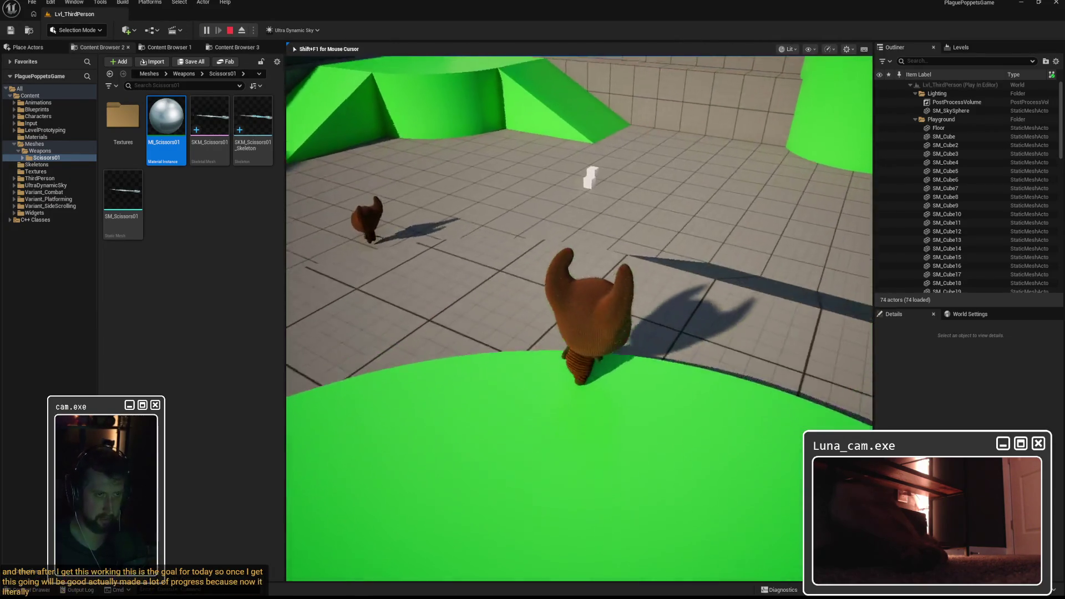
Step: Walk the character around the white cubes to bring up the E prompt, then stop playing
{"action": "key", "text": "w"}
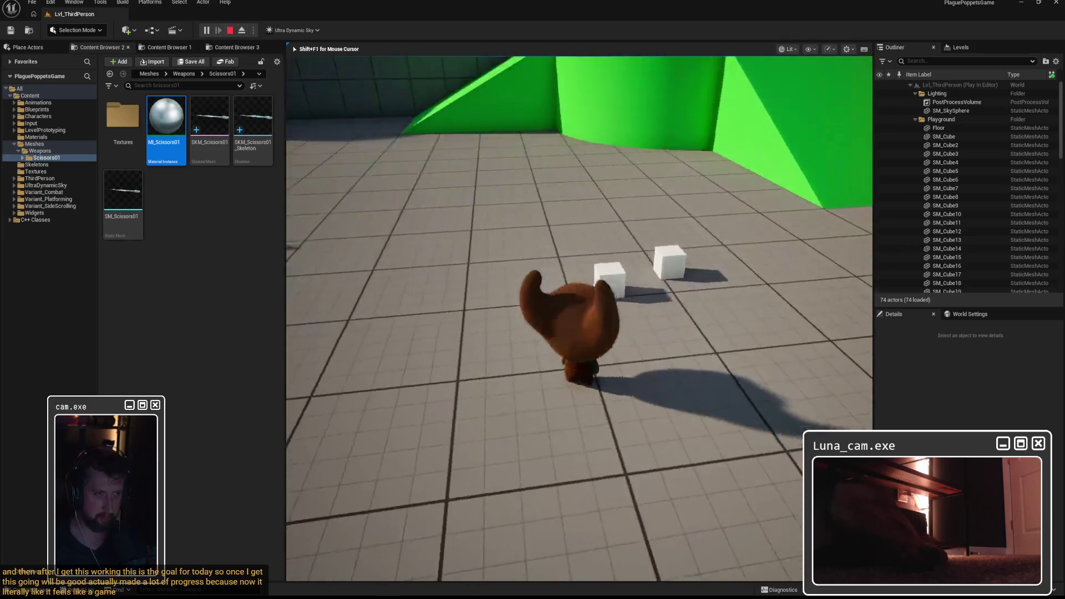
{"action": "key", "text": "w"}
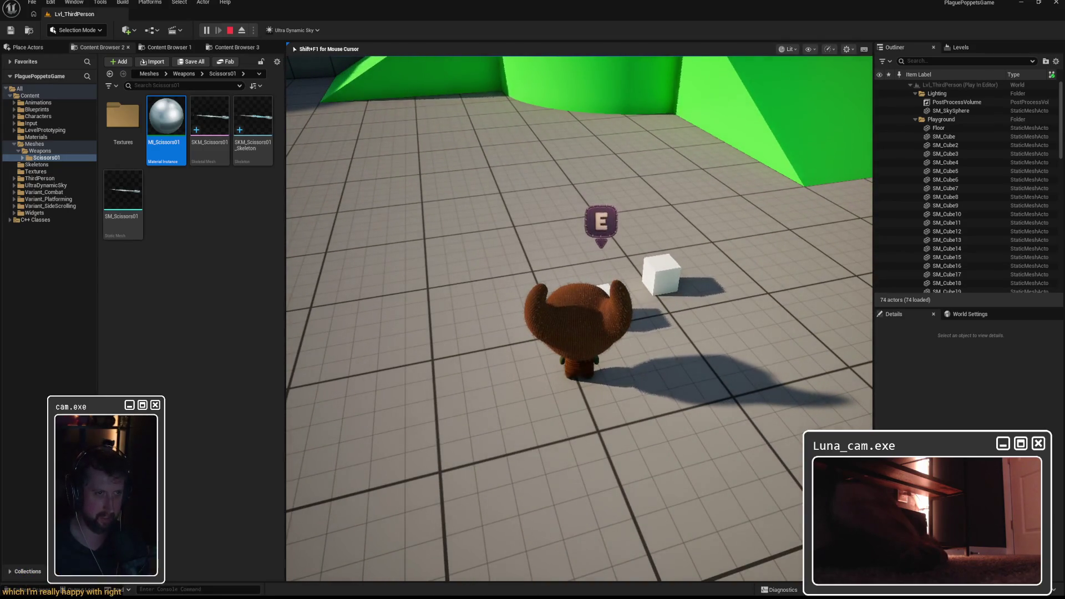
{"action": "key", "text": "w"}
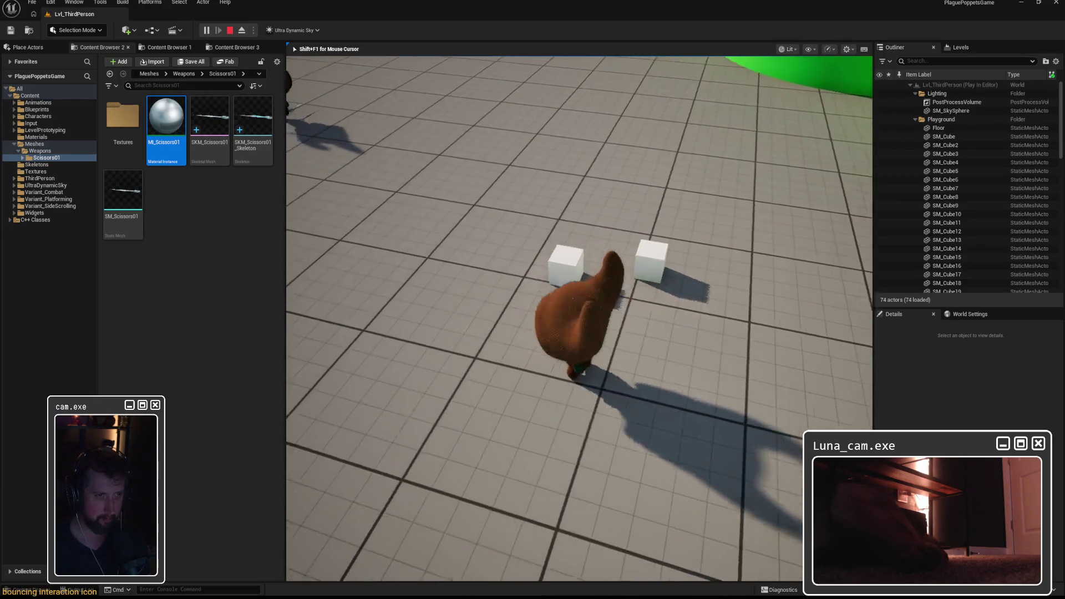
{"action": "key", "text": "d"}
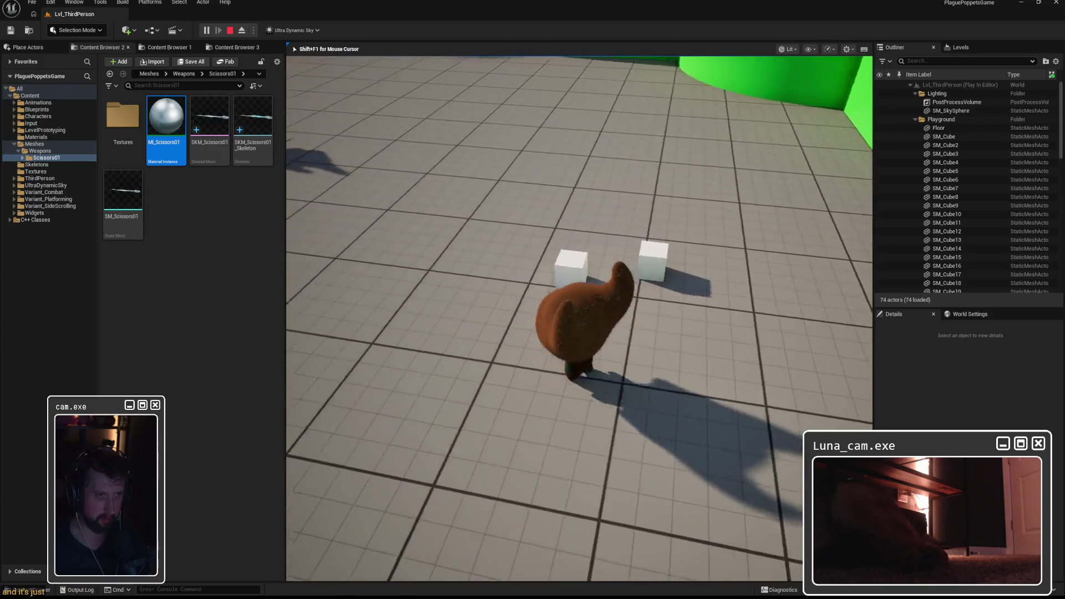
{"action": "key", "text": "w"}
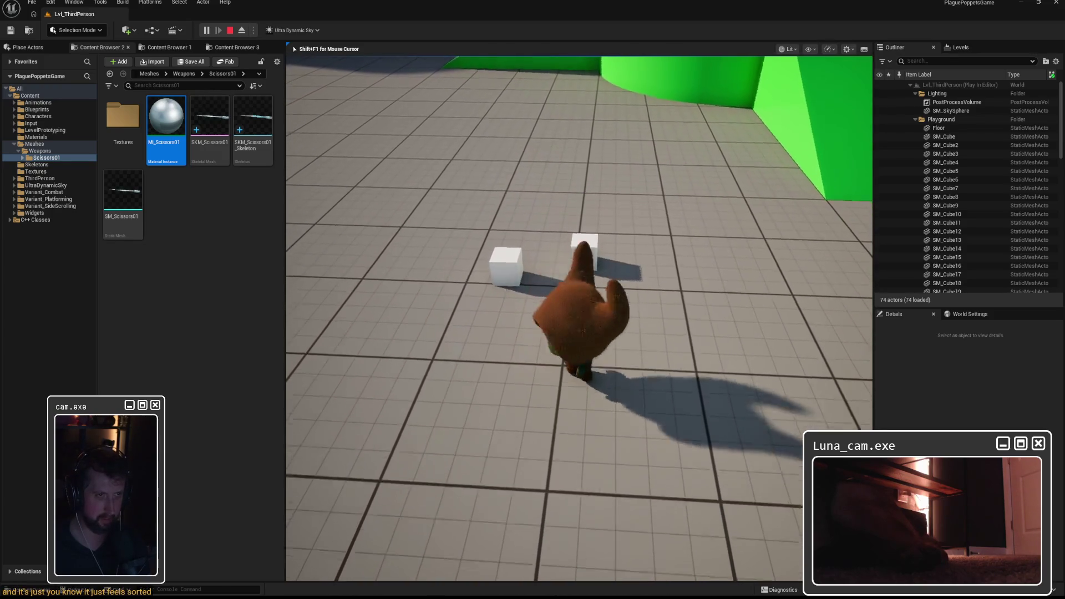
{"action": "key", "text": "w"}
{"action": "key", "text": "a"}
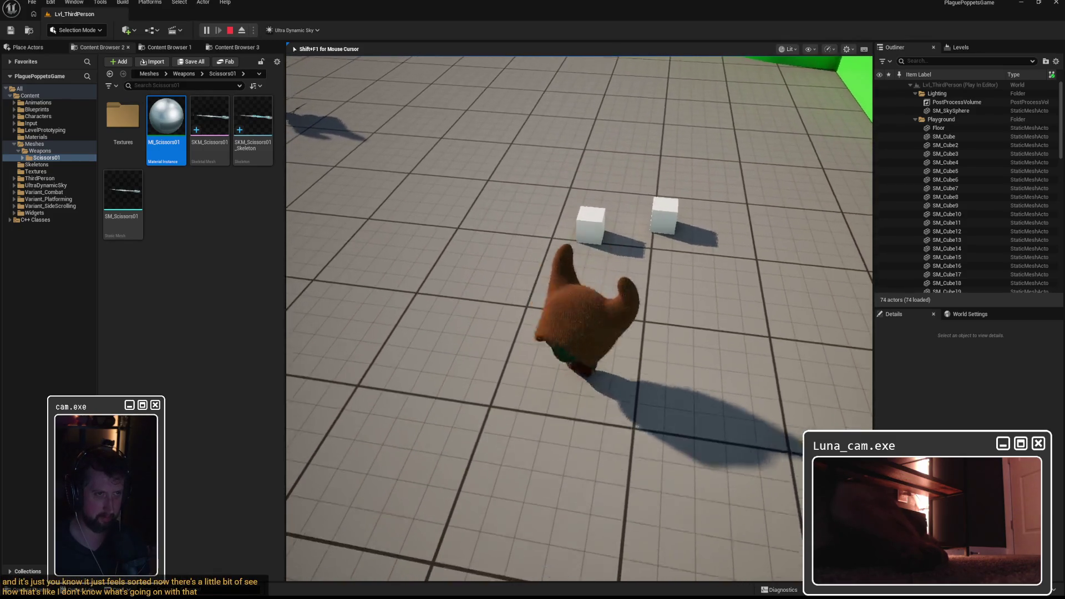
{"action": "key", "text": "a"}
{"action": "key", "text": "w"}
{"action": "key", "text": "a"}
{"action": "key", "text": "w"}
{"action": "key", "text": "w"}
{"action": "key", "text": "s"}
{"action": "key", "text": "w"}
{"action": "key", "text": "a"}
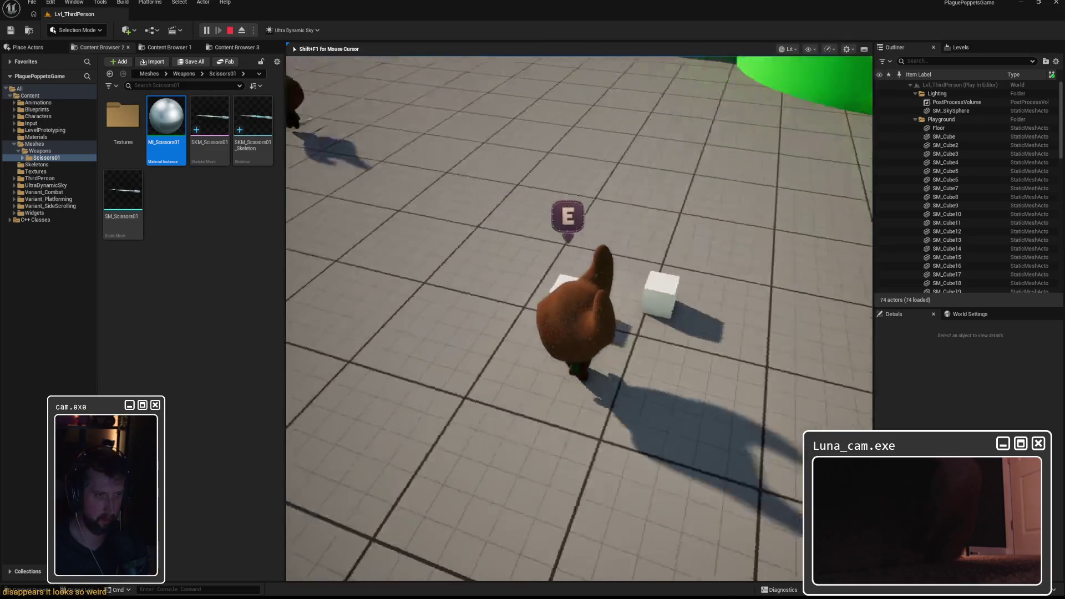
{"action": "key", "text": "d"}
{"action": "key", "text": "w"}
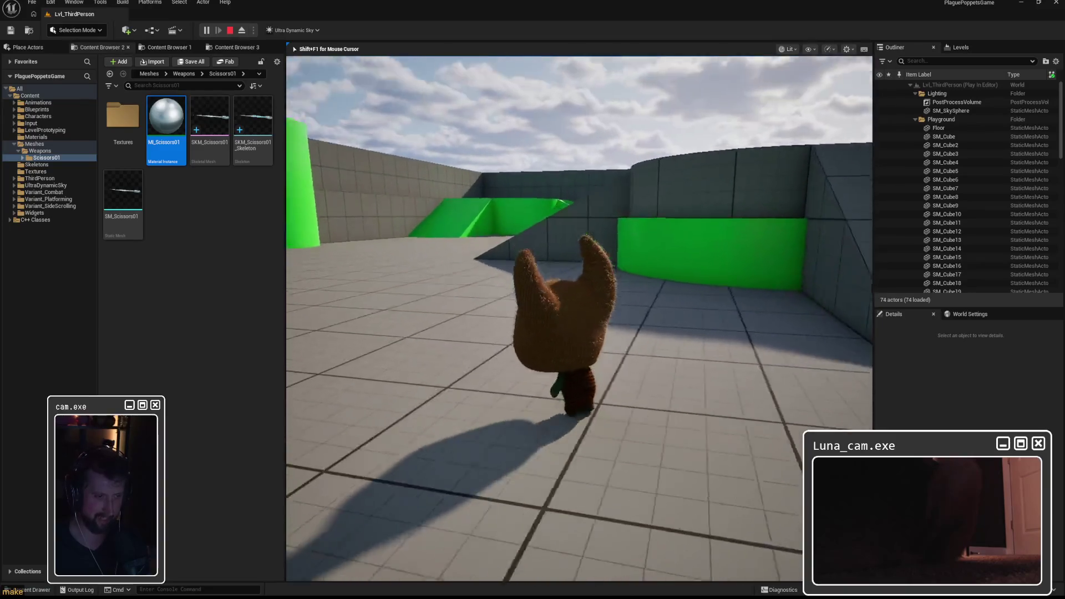
{"action": "key", "text": "d"}
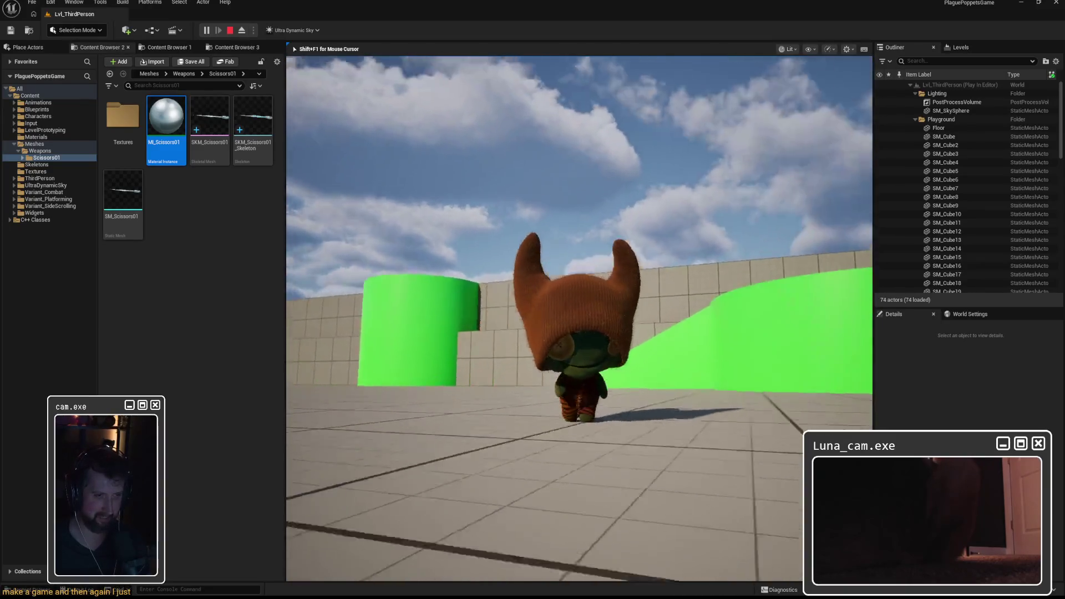
{"action": "key", "text": "s"}
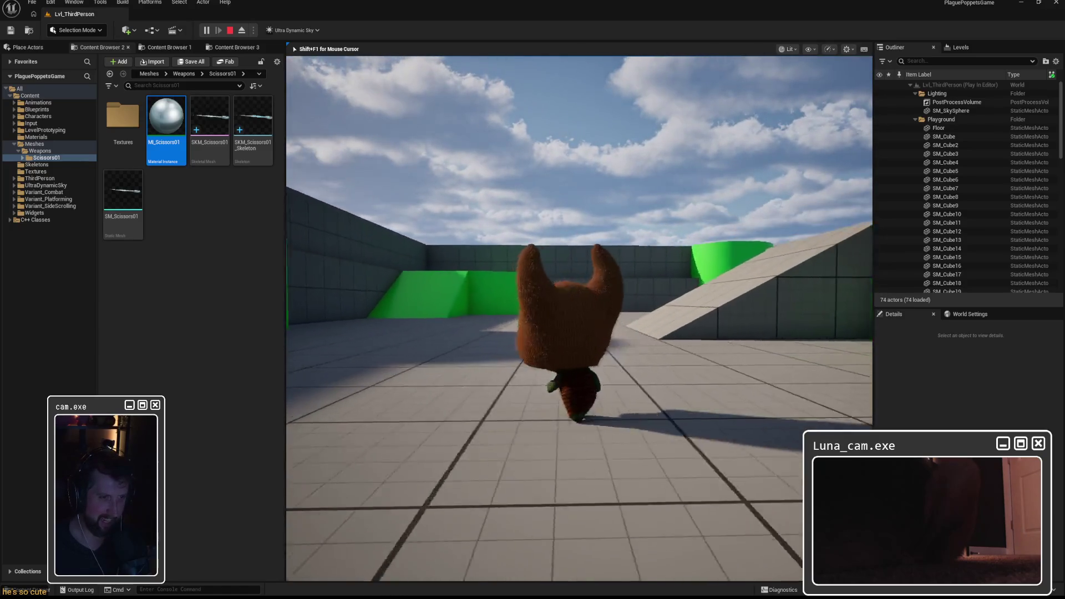
{"action": "key", "text": "Escape"}
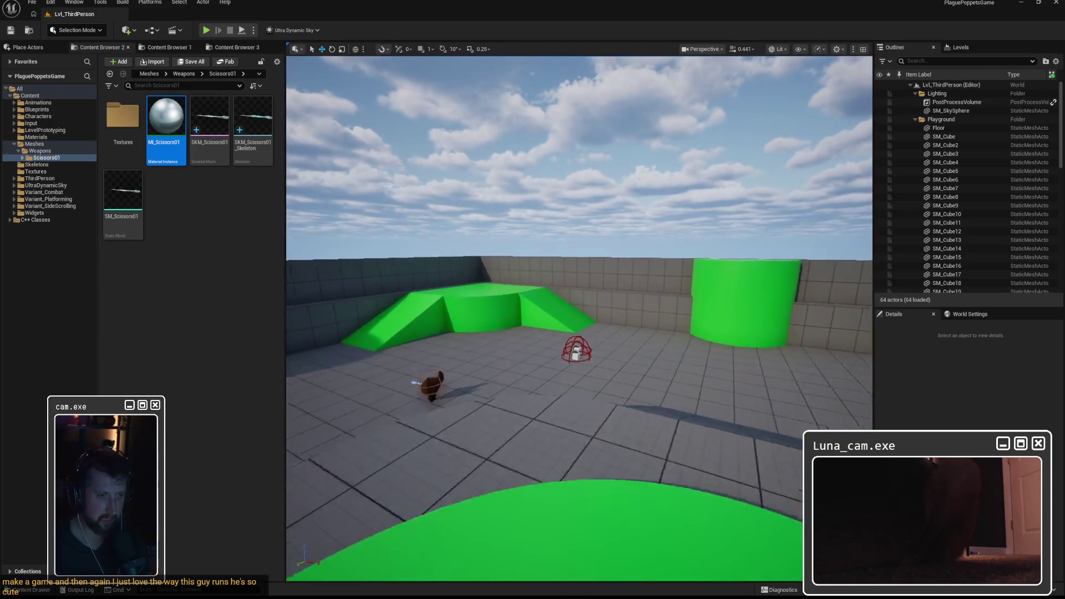
{"action": "key", "text": "w"}
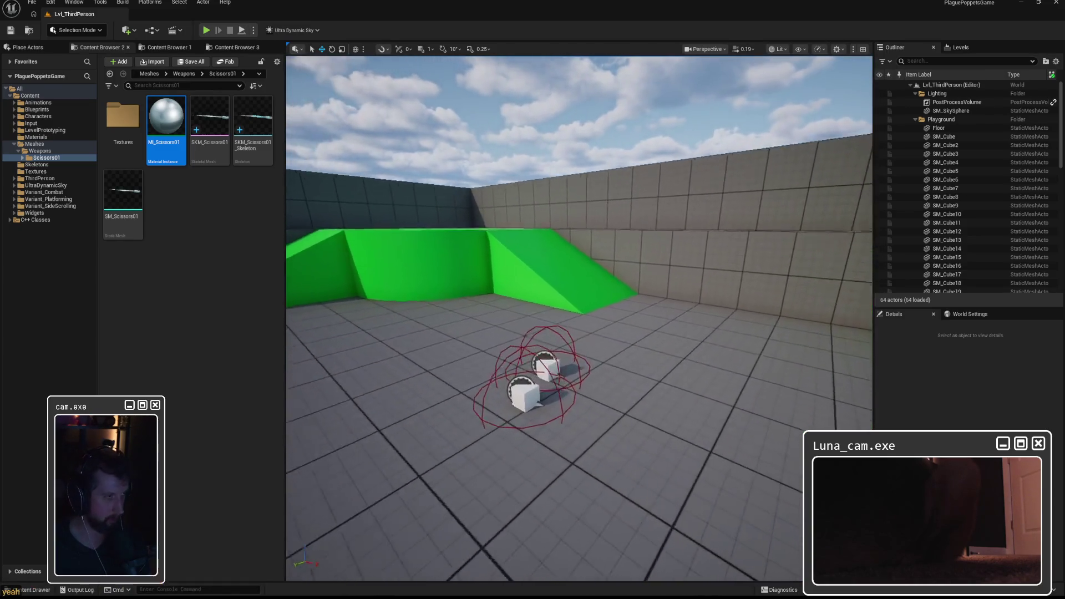
{"action": "key", "text": "s"}
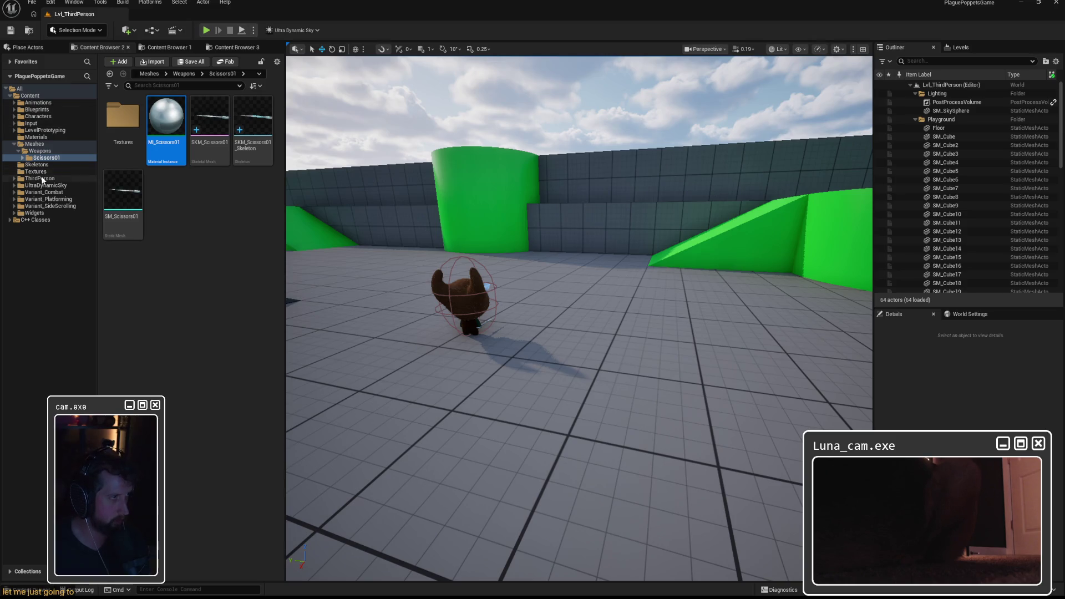
{"action": "left_click", "coordinate": [36, 164]}
Step: Check SK_Poppet's skeleton tree for socket_weapon_right, close it, and go to Blueprints
{"action": "double_click", "coordinate": [127, 123]}
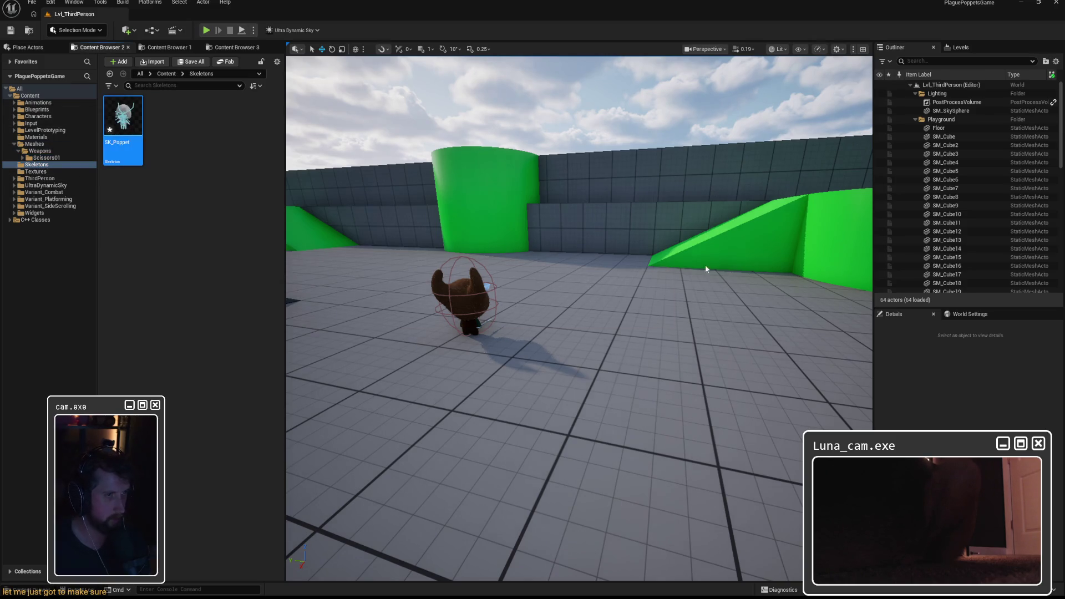
{"action": "left_click_drag", "start_coordinate": [403, 254], "coordinate": [411, 415]}
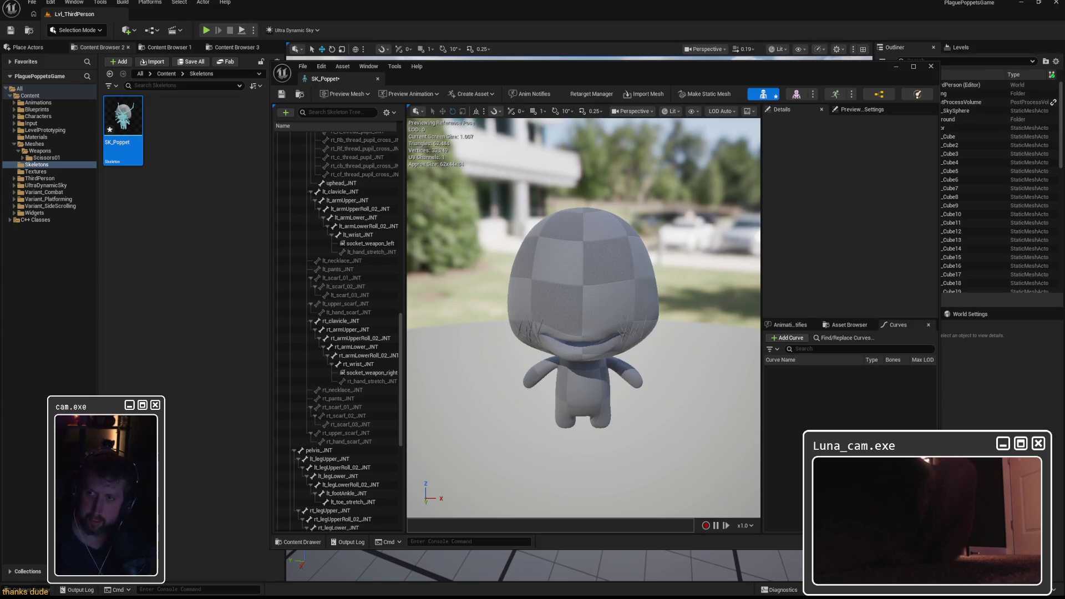
{"action": "key", "text": "alt+Tab"}
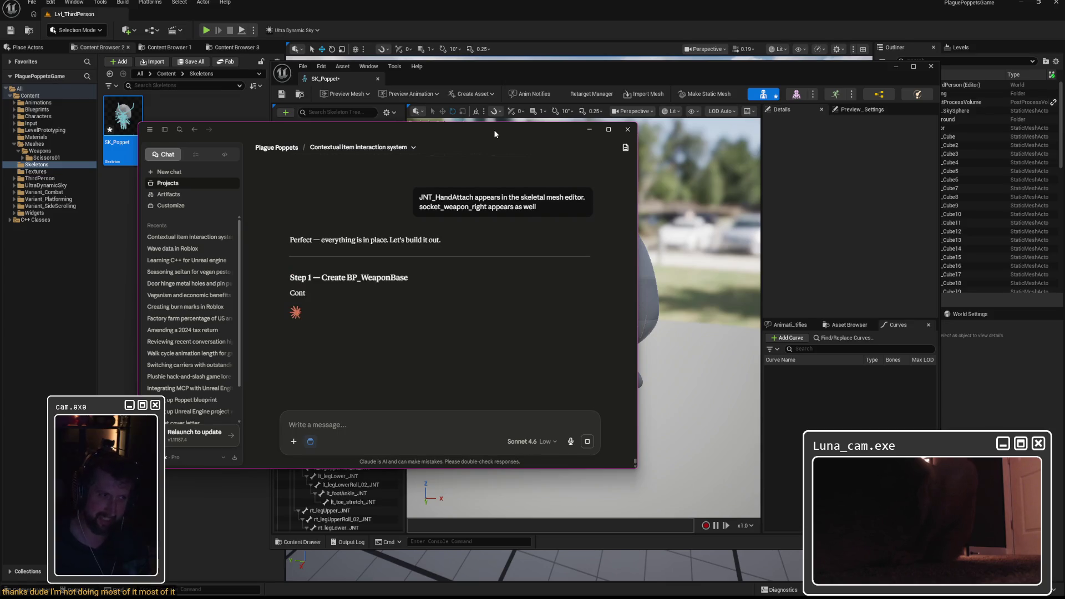
{"action": "key", "text": "alt+Tab"}
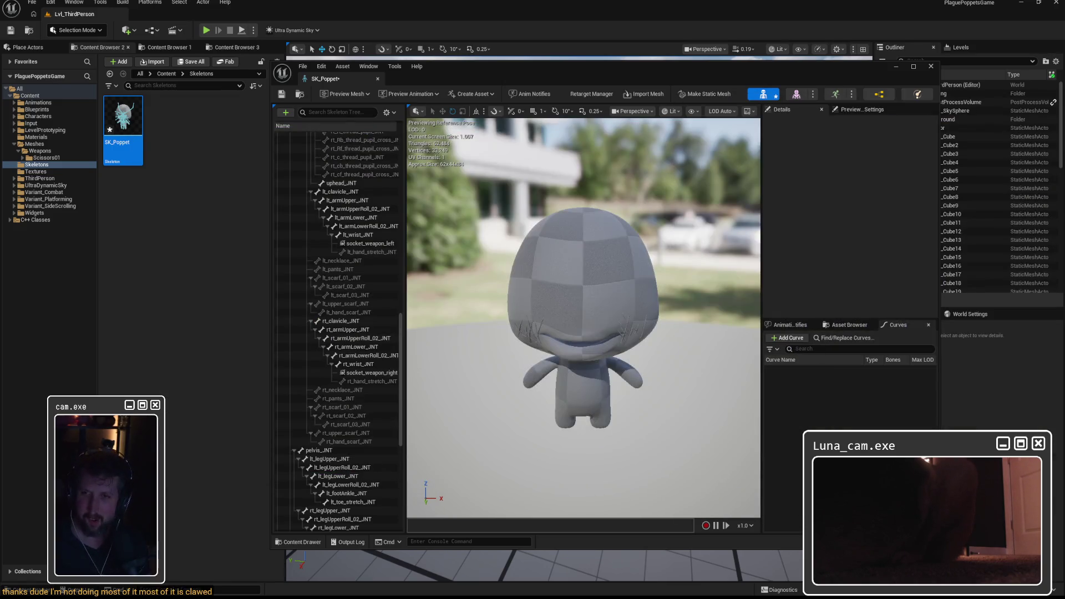
{"action": "left_click", "coordinate": [930, 66]}
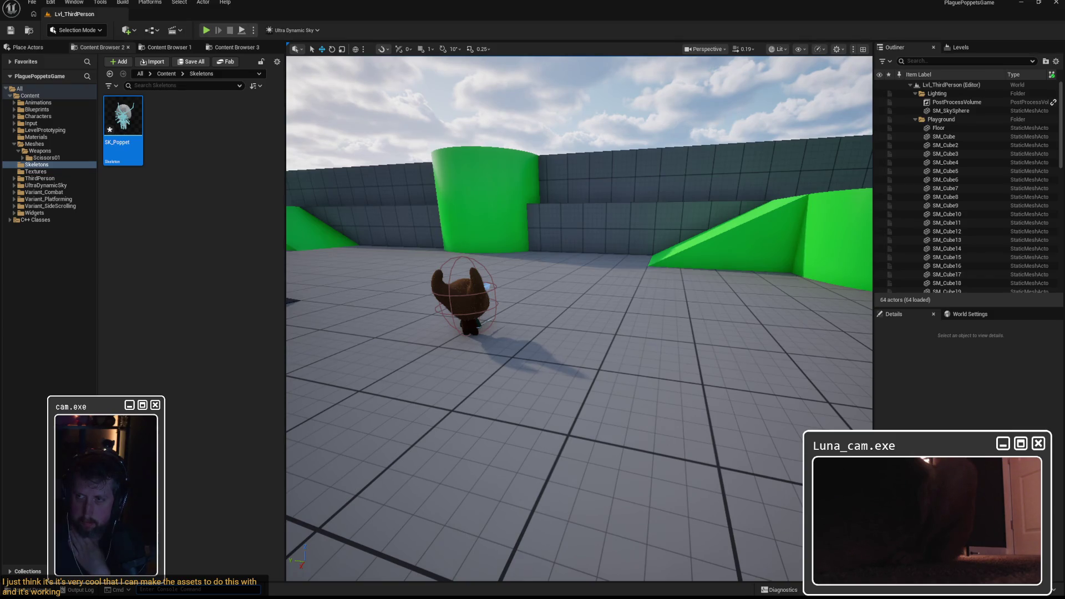
{"action": "left_click", "coordinate": [37, 109]}
Step: Create a Weapons folder inside Blueprints > Items
{"action": "left_click", "coordinate": [125, 119]}
{"action": "double_click", "coordinate": [127, 121]}
{"action": "right_click", "coordinate": [171, 154]}
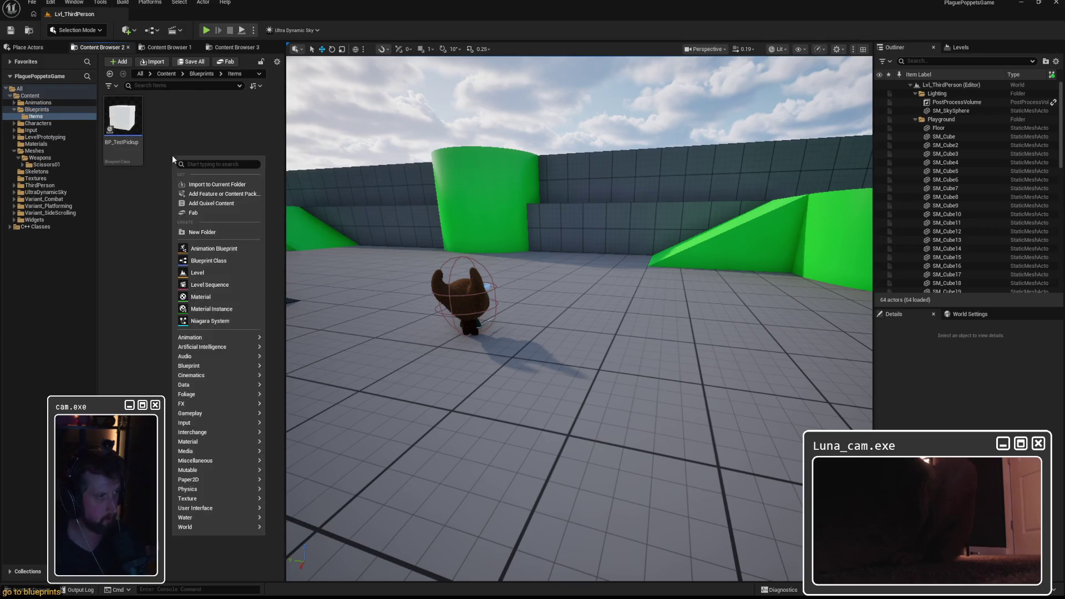
{"action": "left_click", "coordinate": [198, 228]}
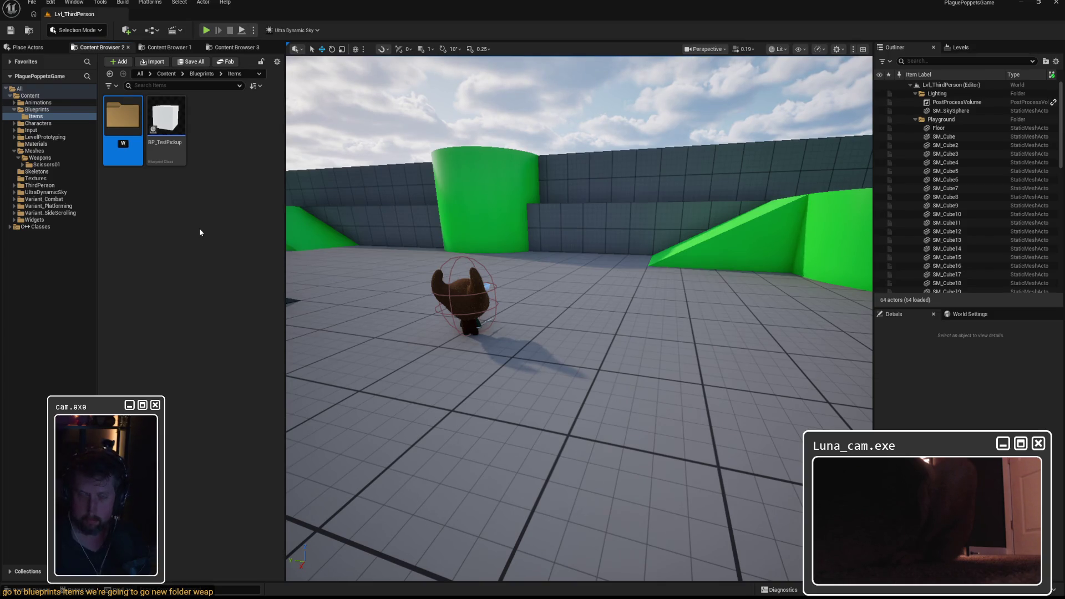
{"action": "type", "text": "eapons"}
{"action": "key", "text": "Return"}
{"action": "key", "text": "Return"}
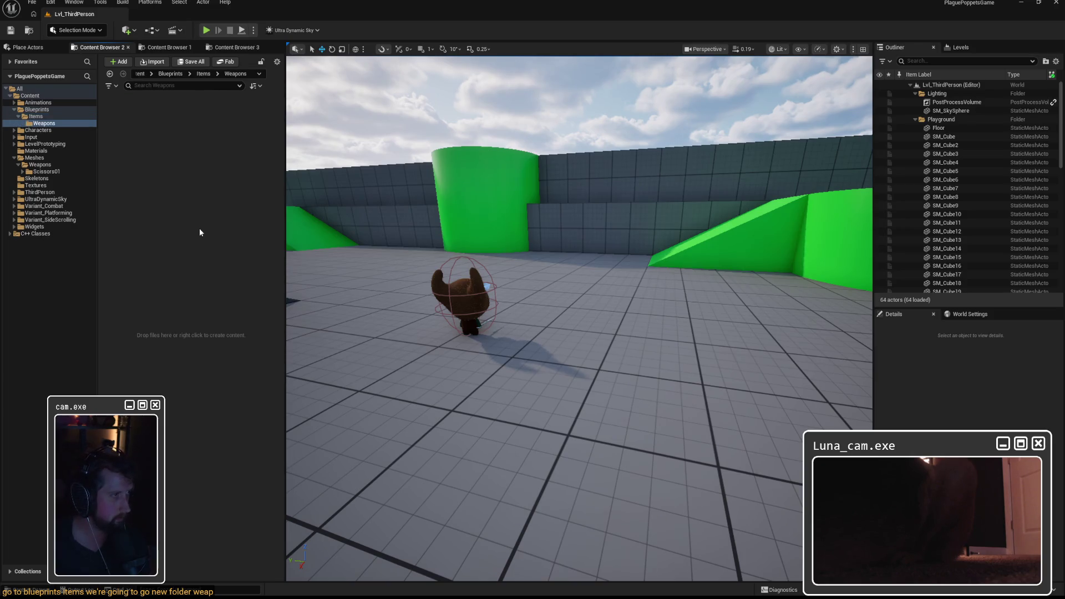
Step: Create an Actor blueprint class named BP_WeaponBase in the Weapons folder
{"action": "right_click", "coordinate": [171, 169]}
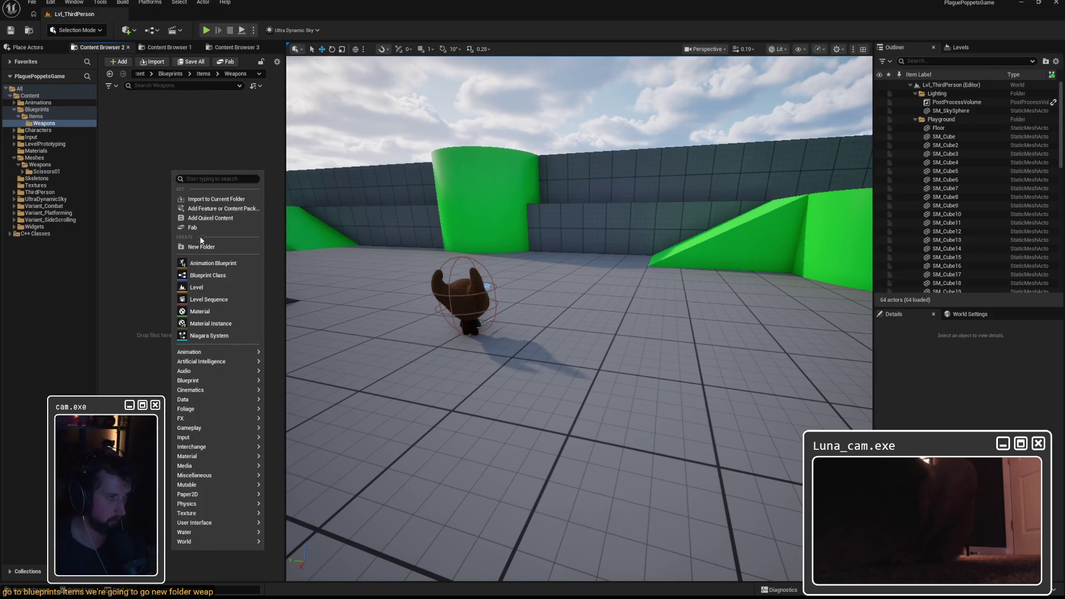
{"action": "left_click", "coordinate": [209, 275]}
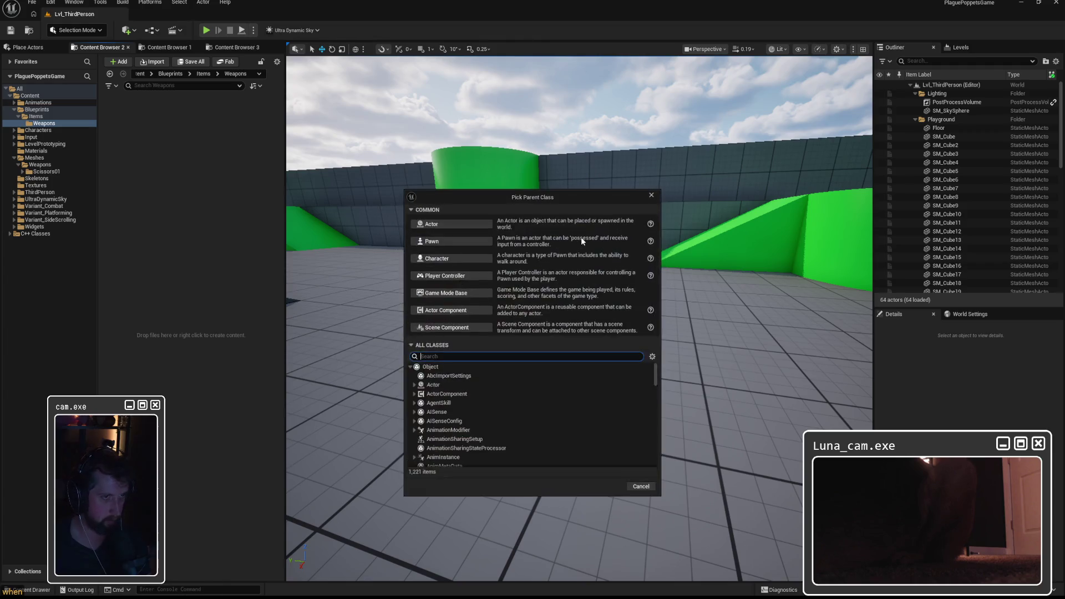
{"action": "left_click", "coordinate": [455, 224]}
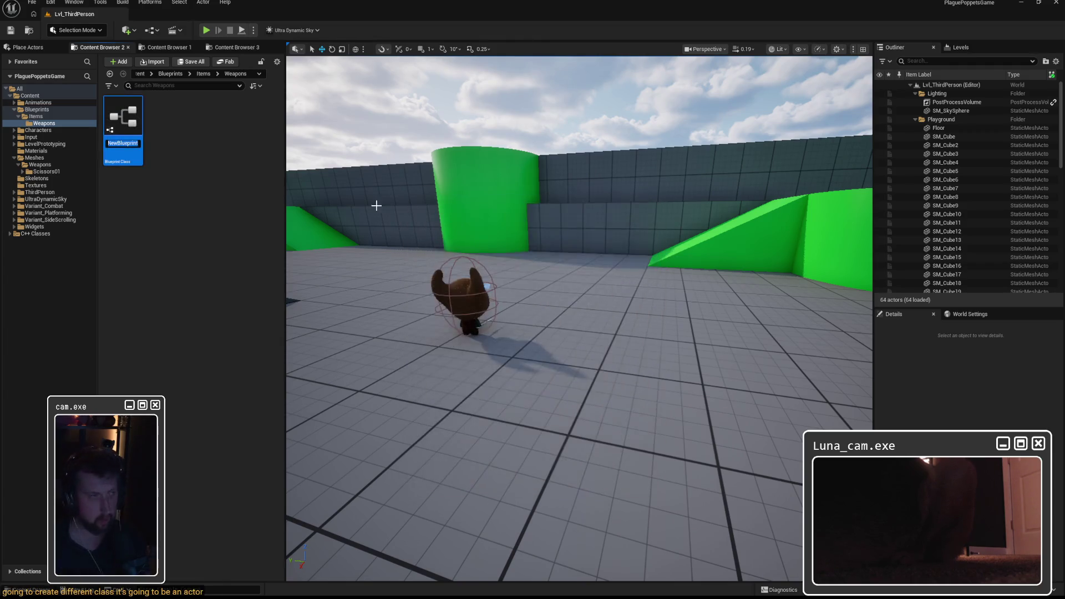
{"action": "type", "text": "BP_Weap"}
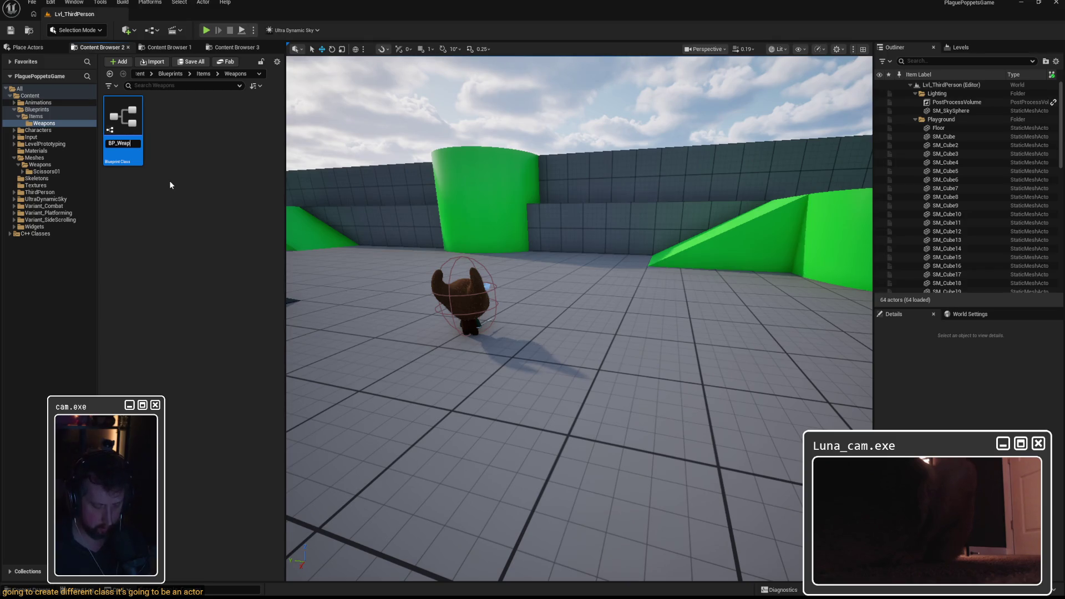
{"action": "type", "text": "onBase"}
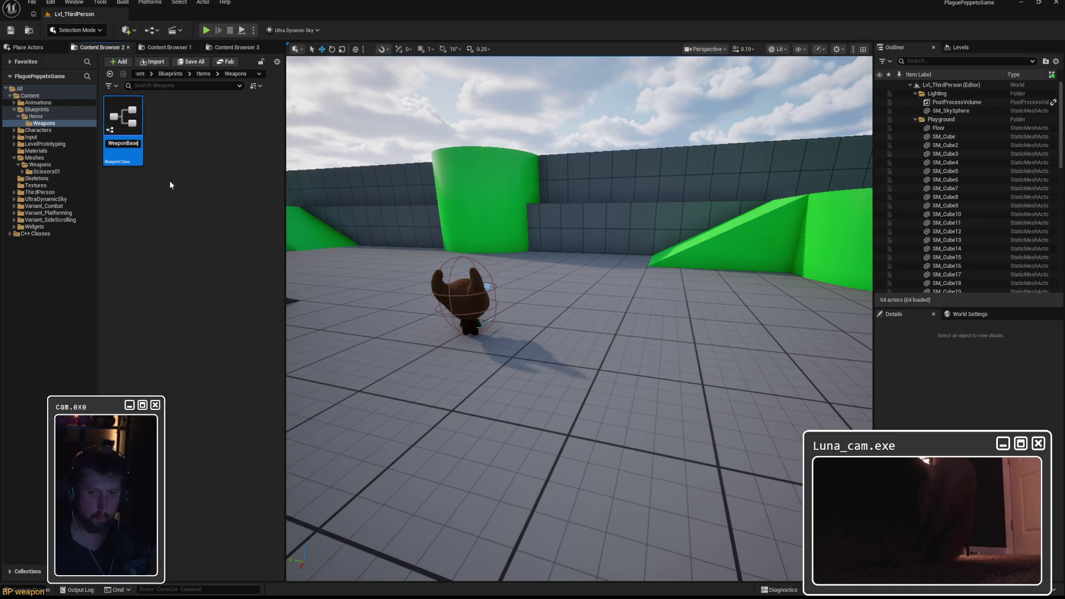
{"action": "key", "text": "Return"}
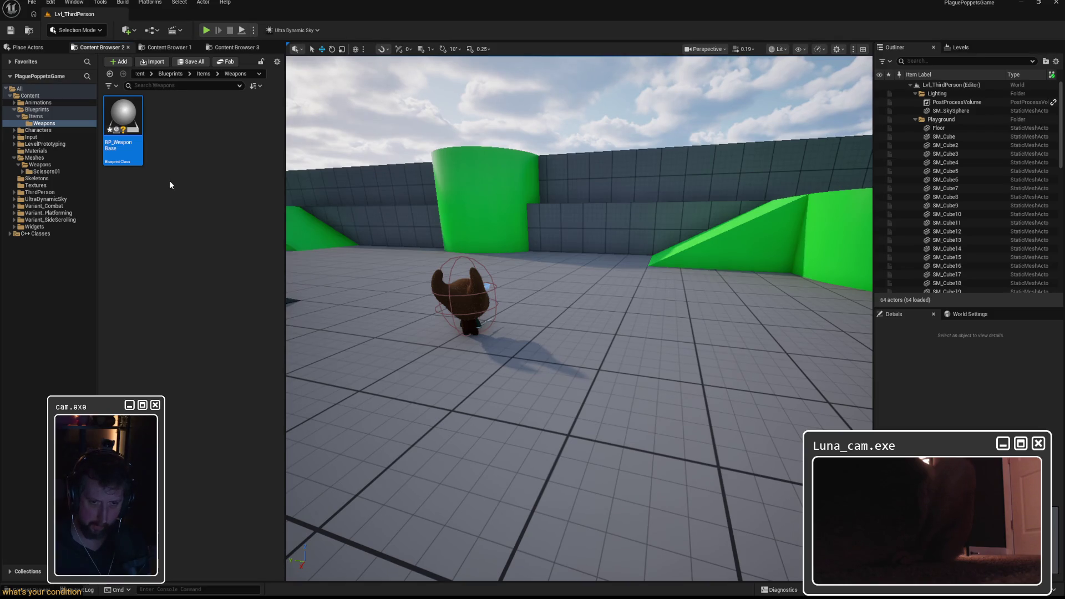
Step: Open BP_WeaponBase, mark it for add in revision control, and add a new variable
{"action": "left_click", "coordinate": [169, 182]}
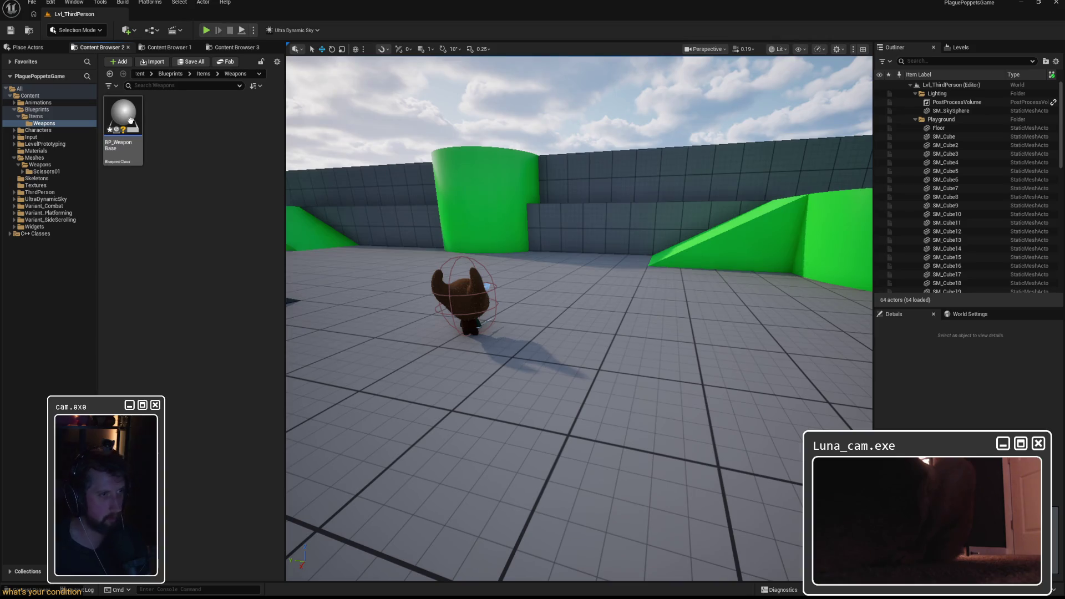
{"action": "double_click", "coordinate": [123, 116]}
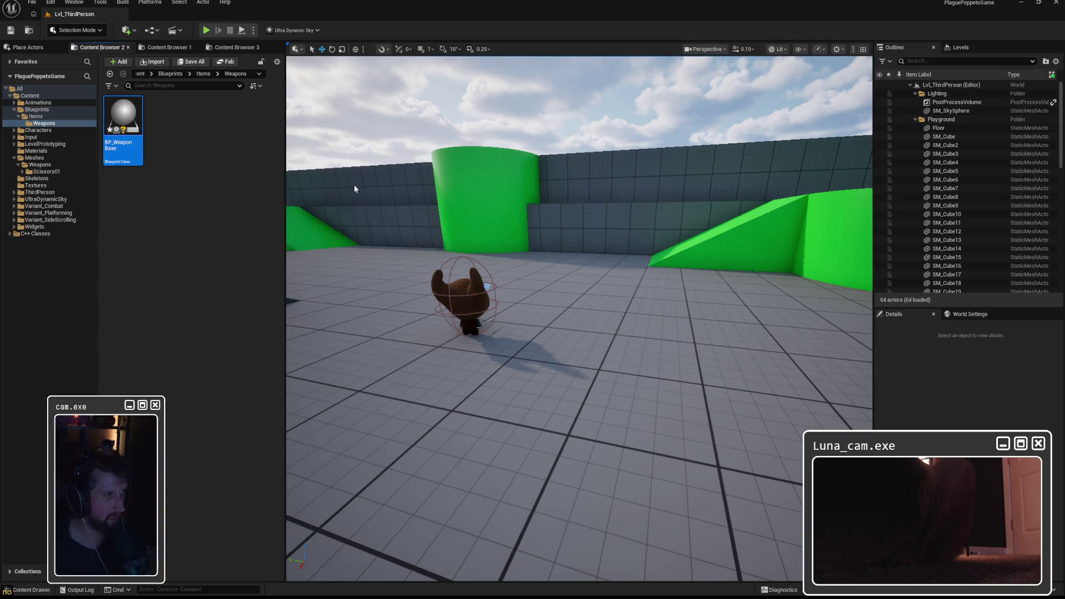
{"action": "right_click", "coordinate": [123, 122]}
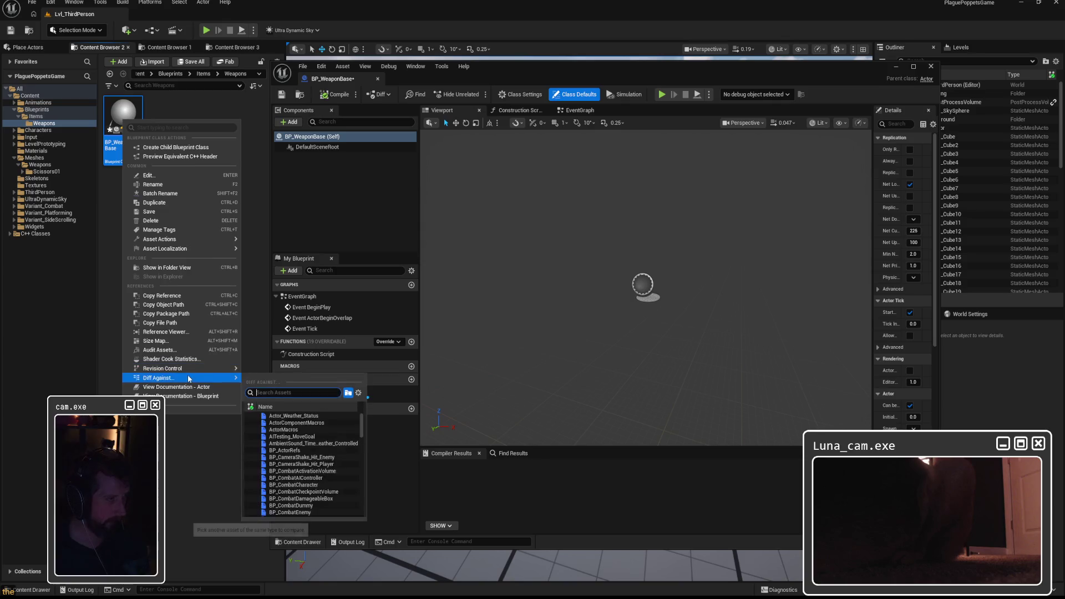
{"action": "mouse_move", "coordinate": [190, 366]}
{"action": "left_click", "coordinate": [277, 430]}
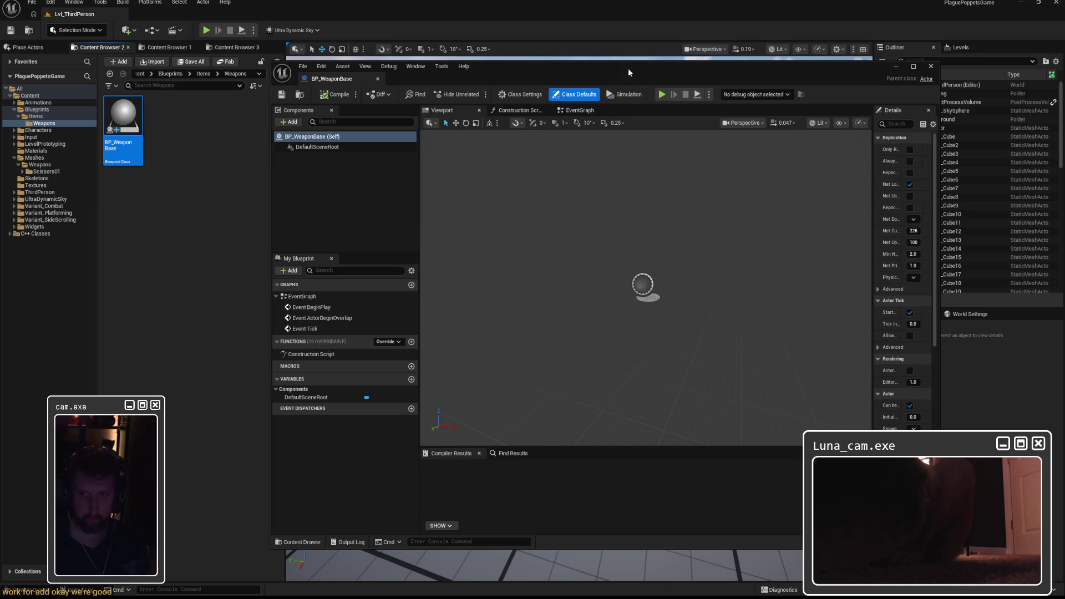
{"action": "left_click", "coordinate": [411, 381]}
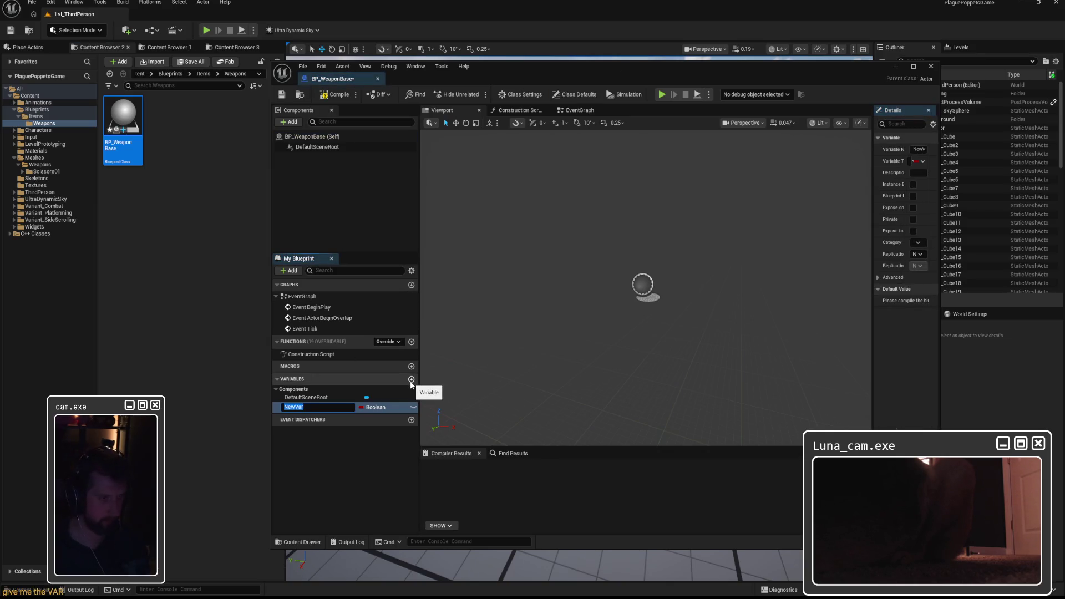
Step: Name the variables Damage and AttackSpeed and make both Float
{"action": "type", "text": "Damage"}
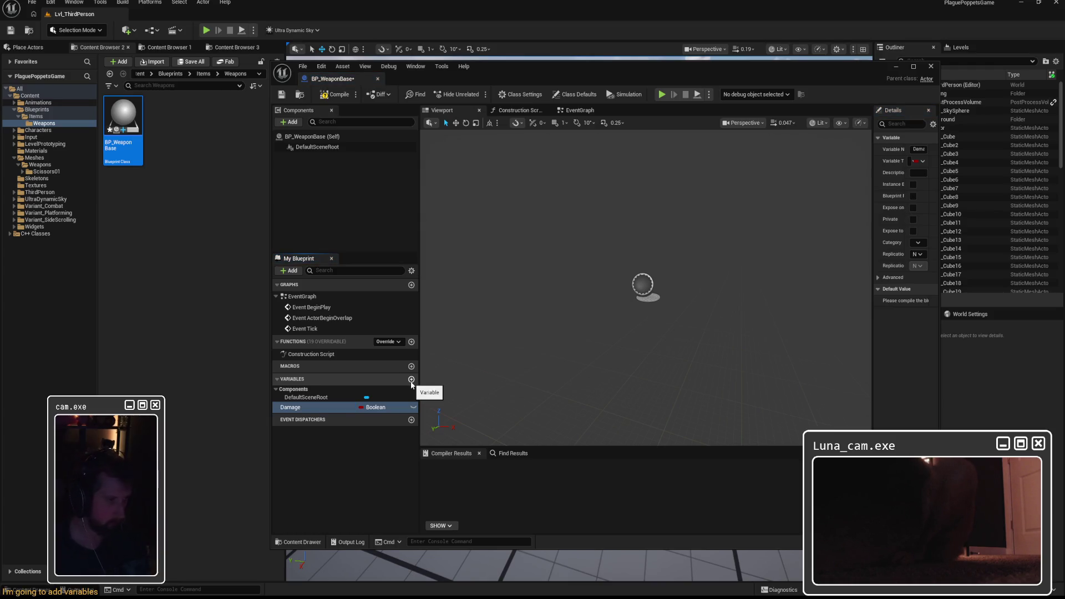
{"action": "left_click", "coordinate": [410, 380]}
{"action": "type", "text": "AttackSpeed"}
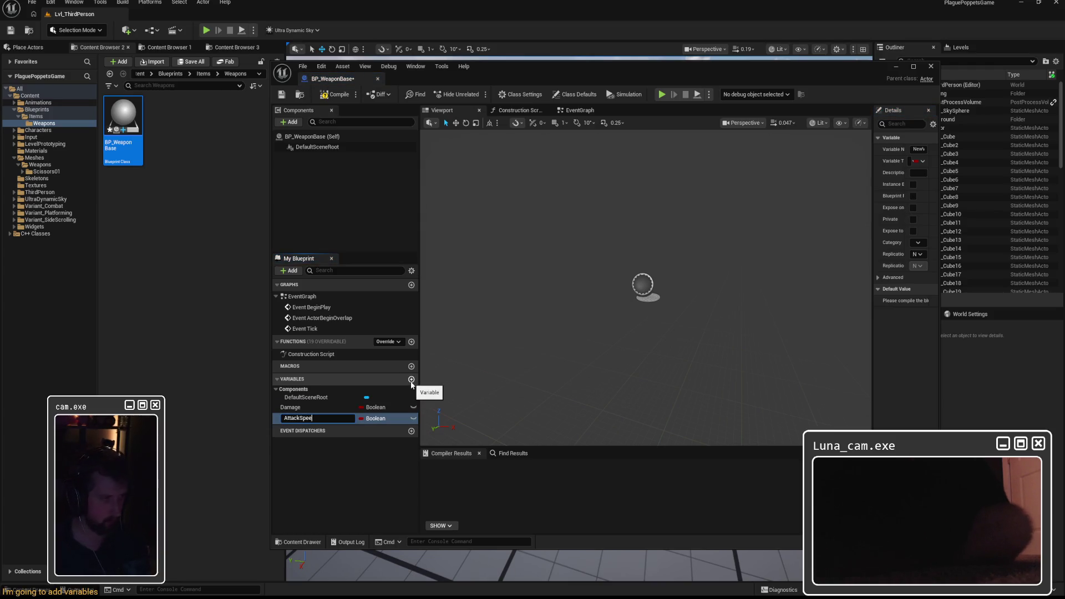
{"action": "key", "text": "Return"}
{"action": "left_click", "coordinate": [383, 409]}
{"action": "left_click", "coordinate": [382, 408]}
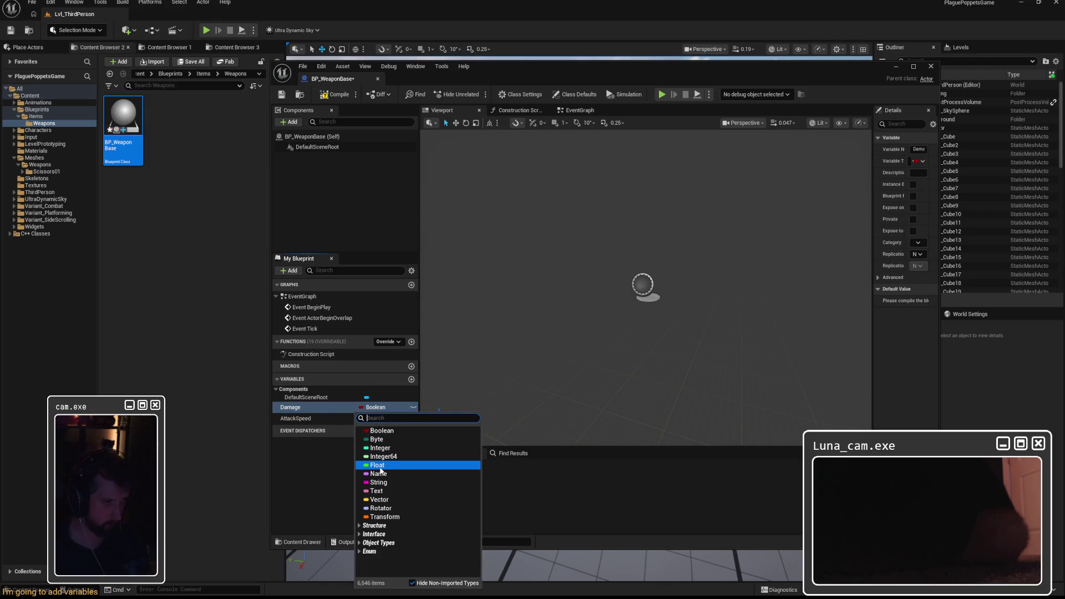
{"action": "left_click", "coordinate": [377, 466]}
{"action": "left_click", "coordinate": [381, 421]}
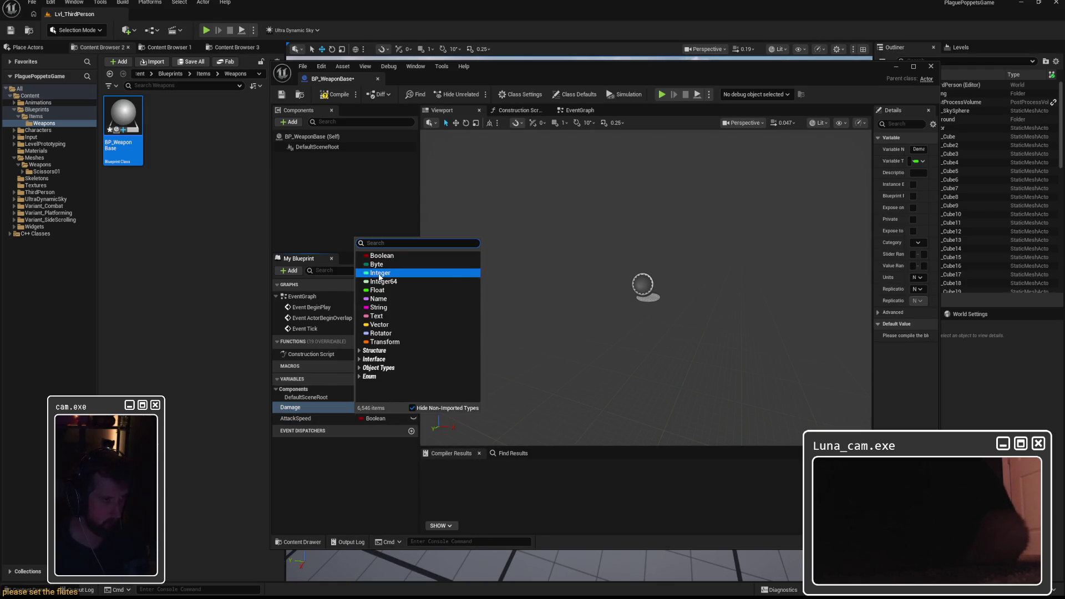
{"action": "left_click", "coordinate": [377, 290]}
{"action": "left_click", "coordinate": [388, 378]}
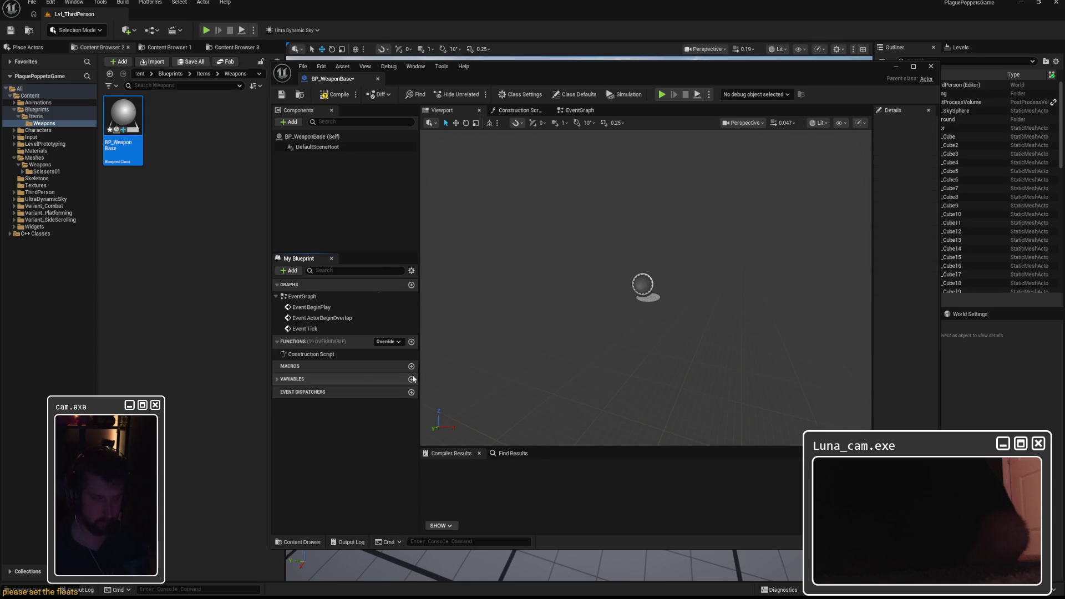
{"action": "left_click", "coordinate": [367, 379]}
Step: Add a WeaponName variable of type Text
{"action": "left_click", "coordinate": [411, 379]}
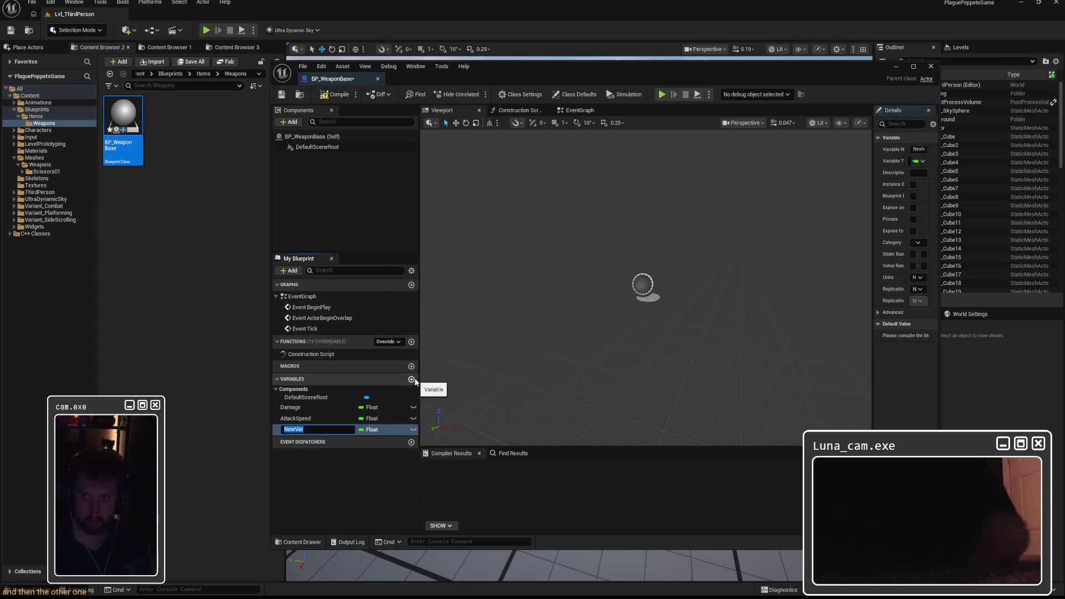
{"action": "type", "text": "WeaponName"}
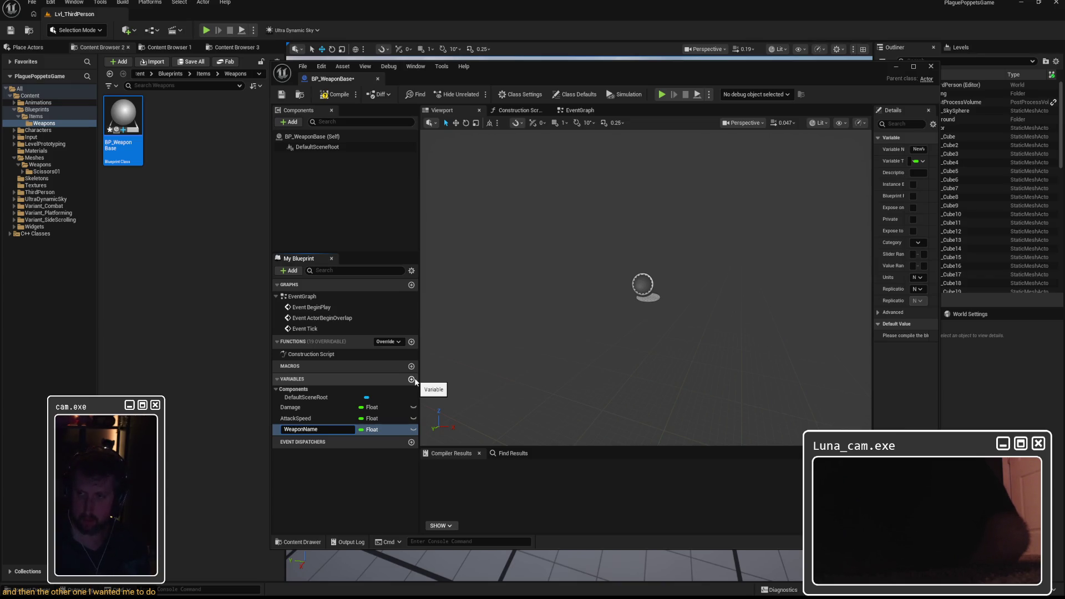
{"action": "key", "text": "Return"}
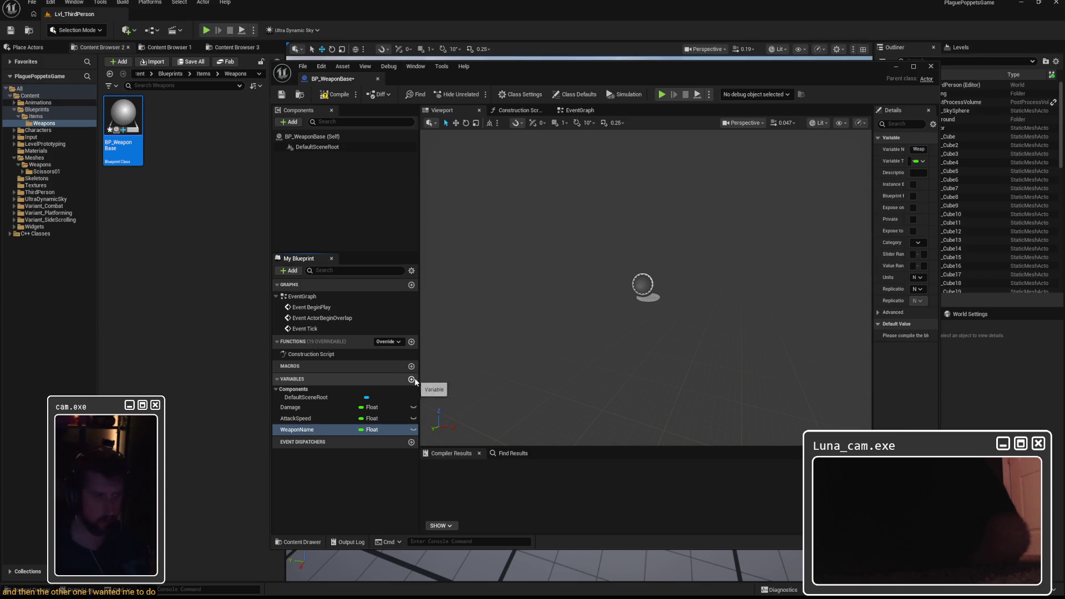
{"action": "left_click", "coordinate": [372, 430]}
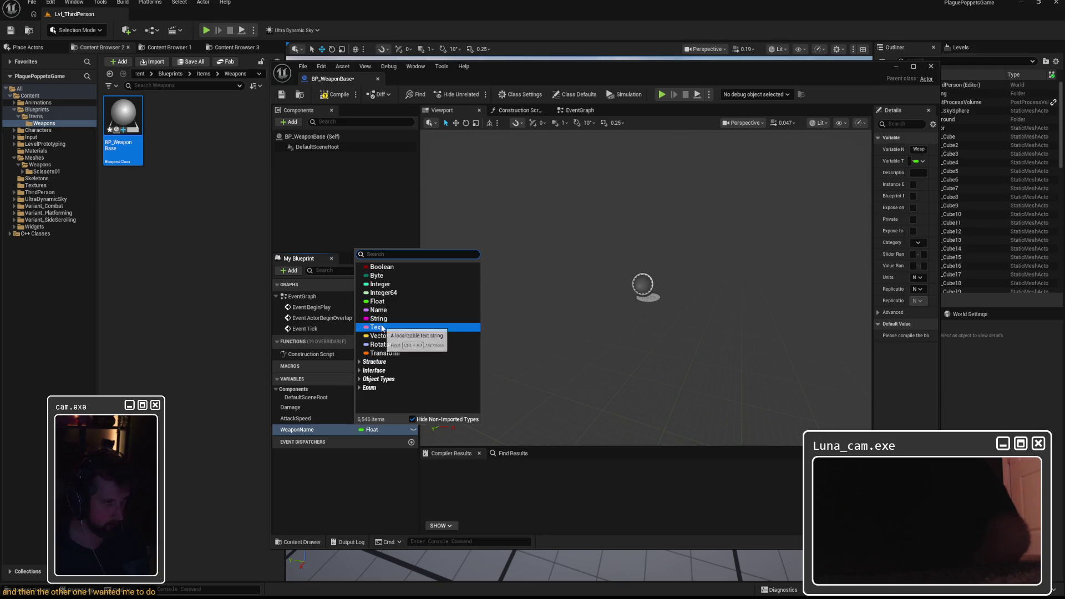
{"action": "left_click", "coordinate": [377, 327]}
{"action": "left_click", "coordinate": [364, 430]}
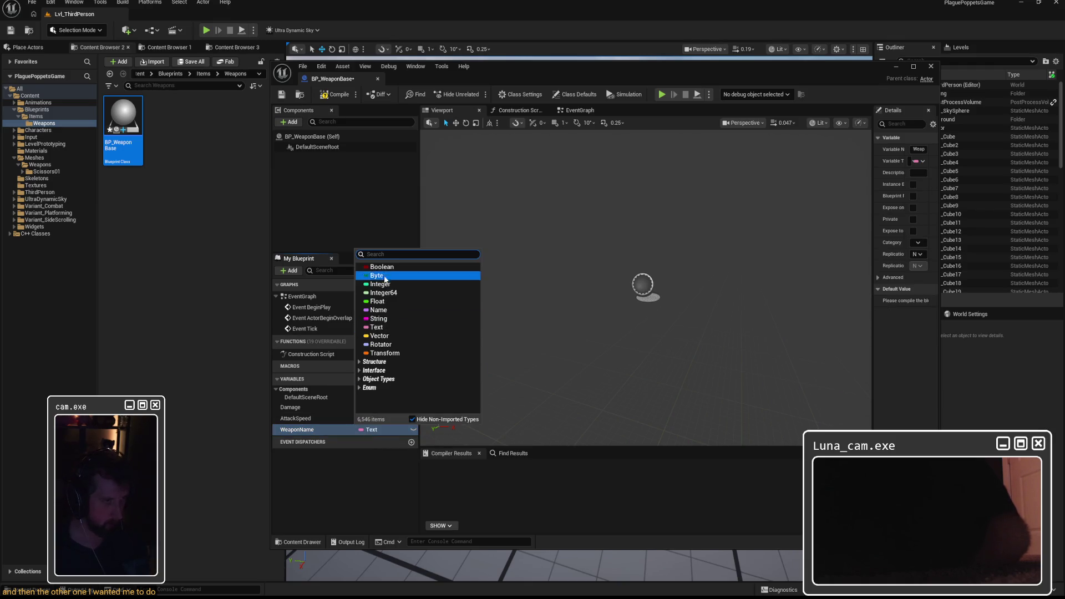
{"action": "type", "text": "ftext"}
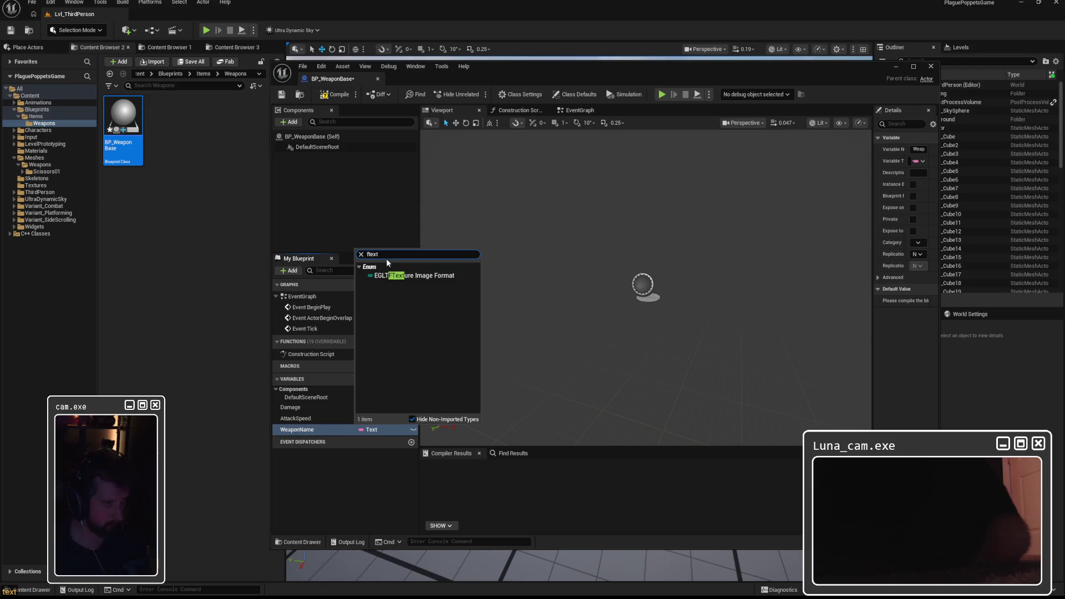
{"action": "left_click", "coordinate": [362, 502]}
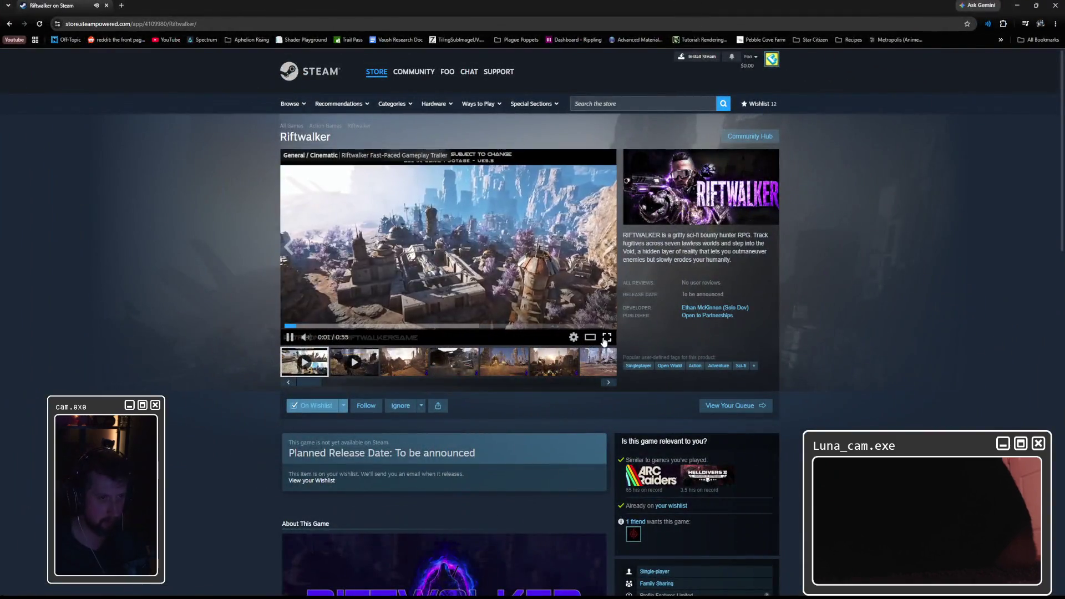
{"action": "left_click", "coordinate": [604, 337]}
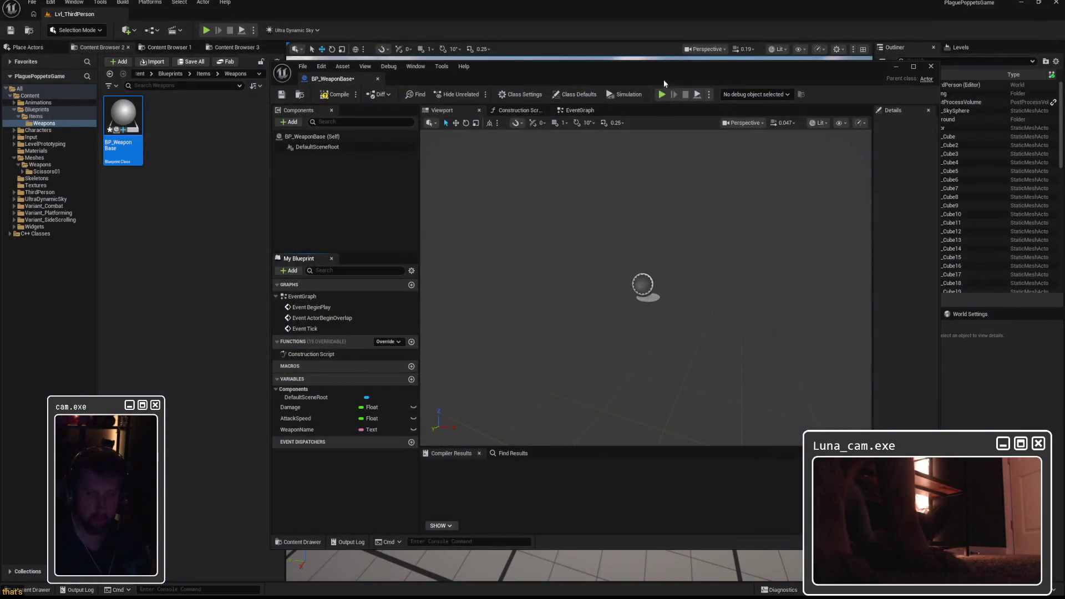
{"action": "left_click_drag", "start_coordinate": [549, 78], "coordinate": [493, 77]}
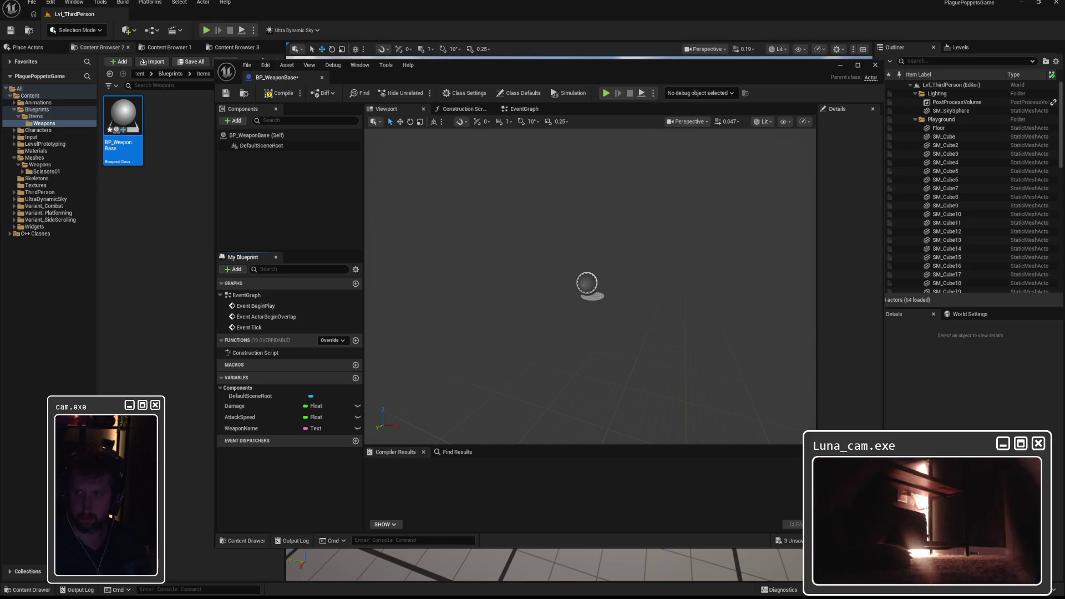
Step: Make Damage, AttackSpeed and WeaponName instance editable and add a Boolean bIsEquipped variable
{"action": "left_click", "coordinate": [358, 406]}
{"action": "left_click", "coordinate": [357, 417]}
{"action": "left_click", "coordinate": [358, 428]}
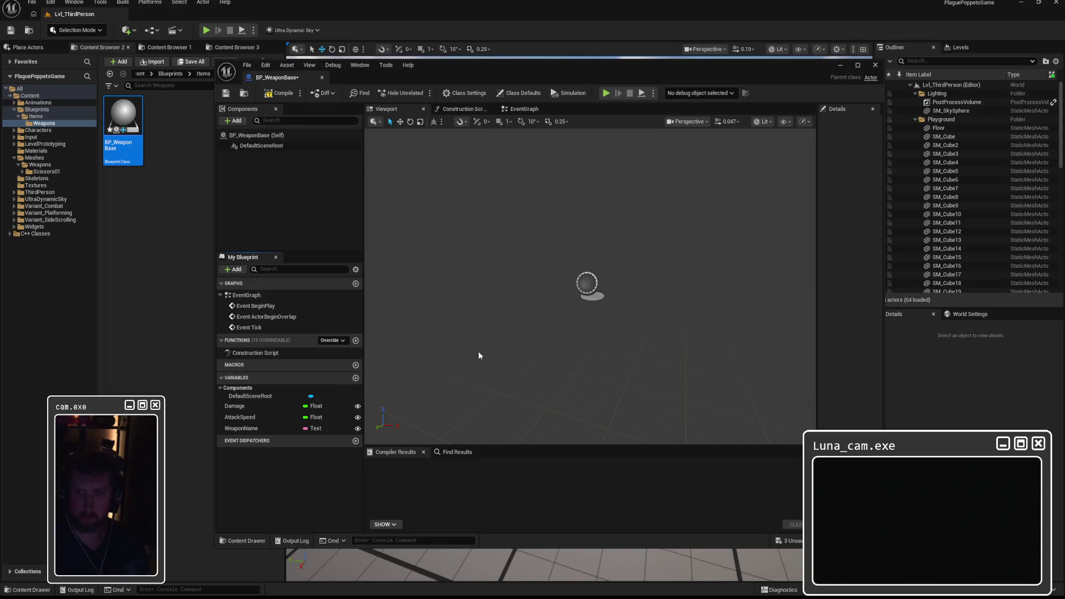
{"action": "left_click", "coordinate": [355, 378]}
{"action": "type", "text": "bIsEq"}
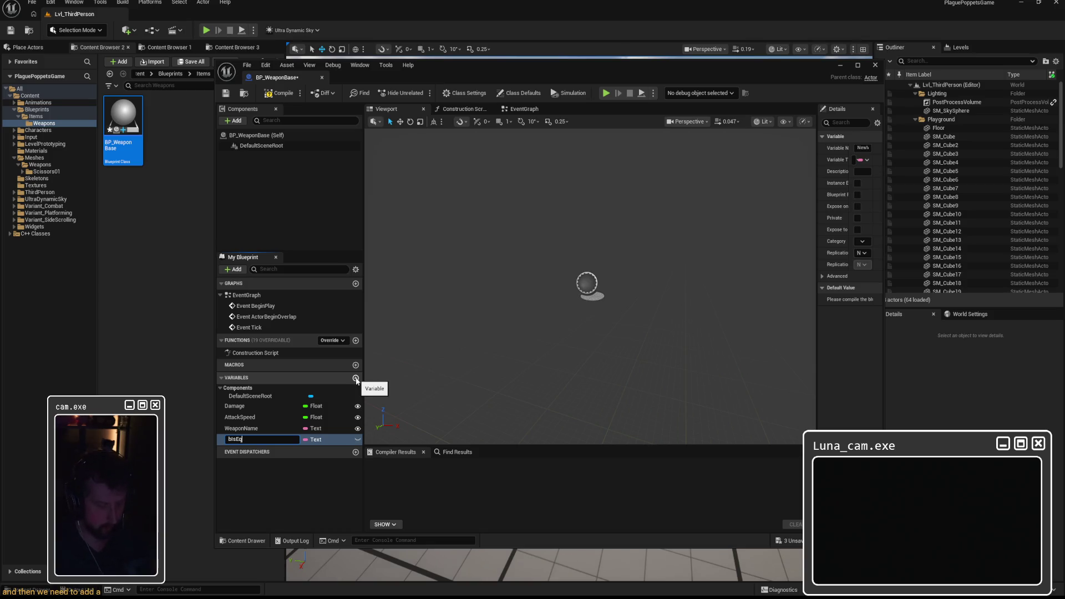
{"action": "type", "text": "uipped"}
{"action": "key", "text": "Return"}
{"action": "left_click", "coordinate": [316, 439]}
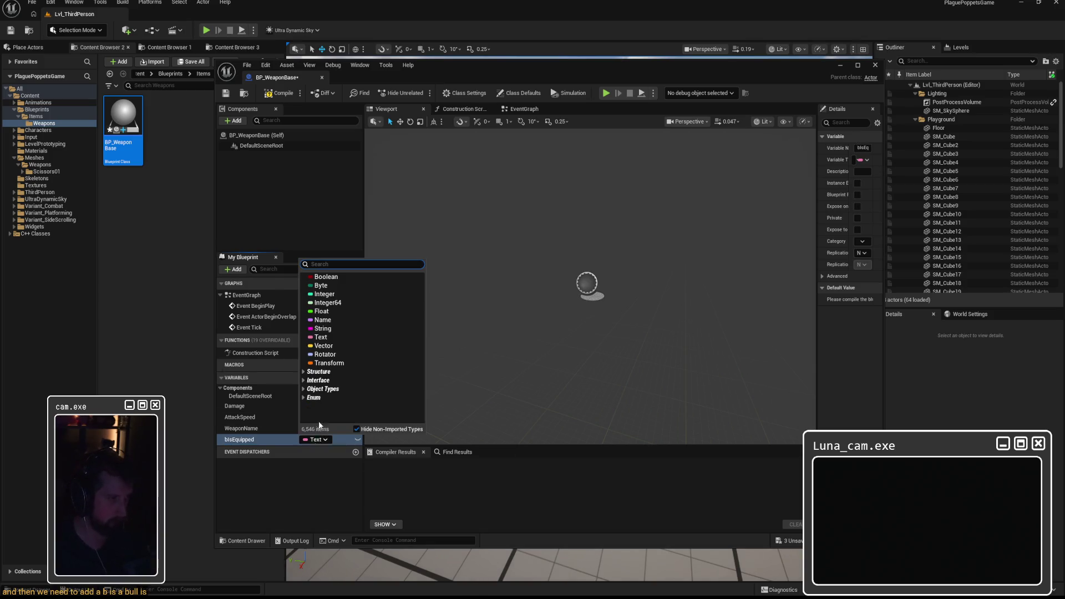
{"action": "left_click", "coordinate": [330, 276]}
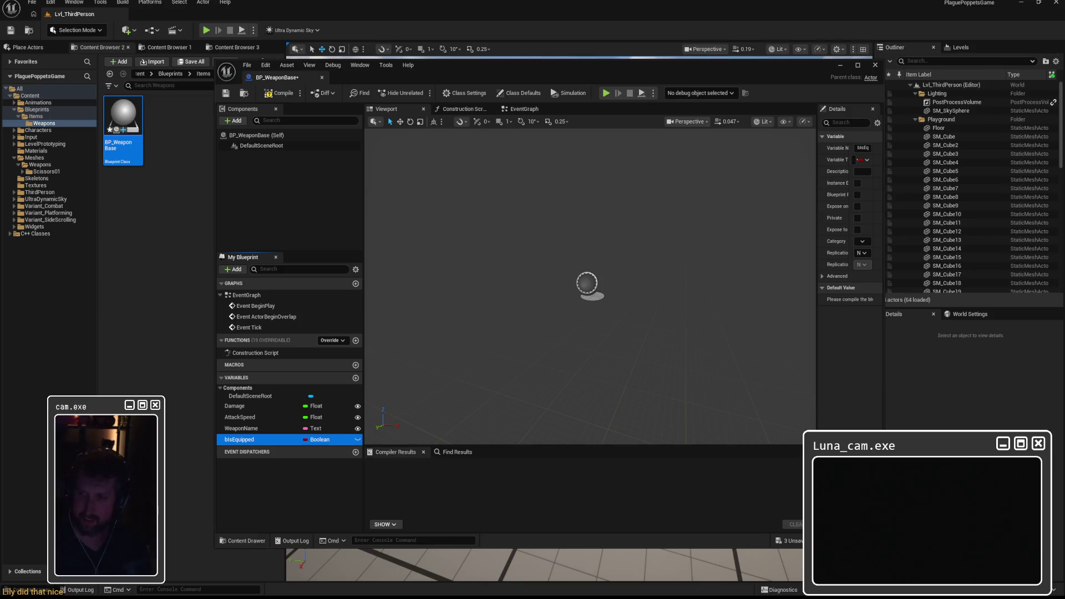
Step: Keep bIsEquipped a single value in its advanced details and compile BP_WeaponBase
{"action": "left_click_drag", "start_coordinate": [710, 62], "coordinate": [727, 2]}
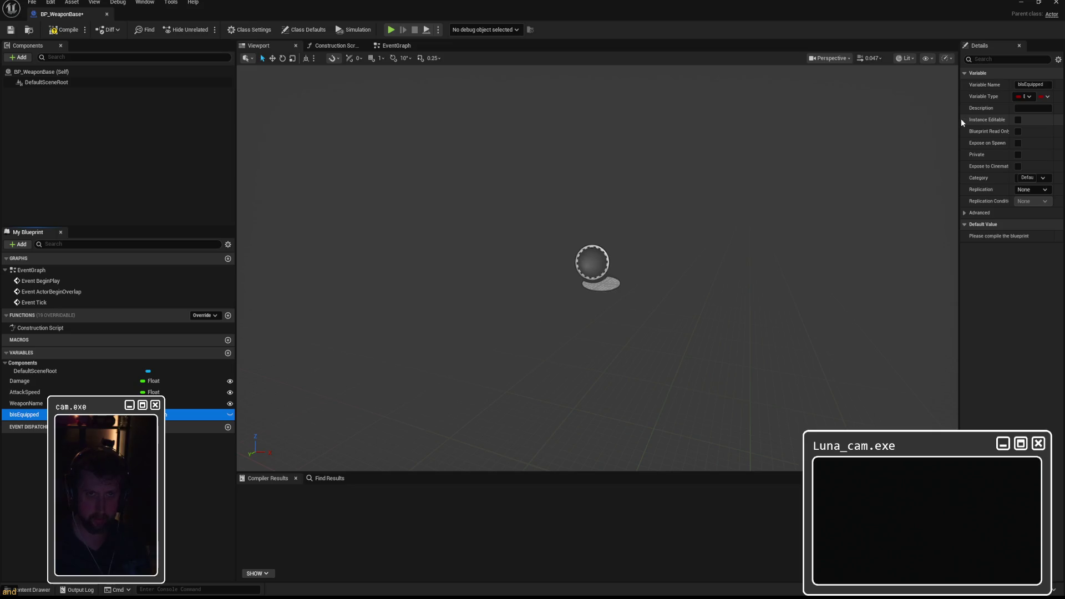
{"action": "left_click_drag", "start_coordinate": [960, 118], "coordinate": [870, 130]}
{"action": "left_click", "coordinate": [875, 213]}
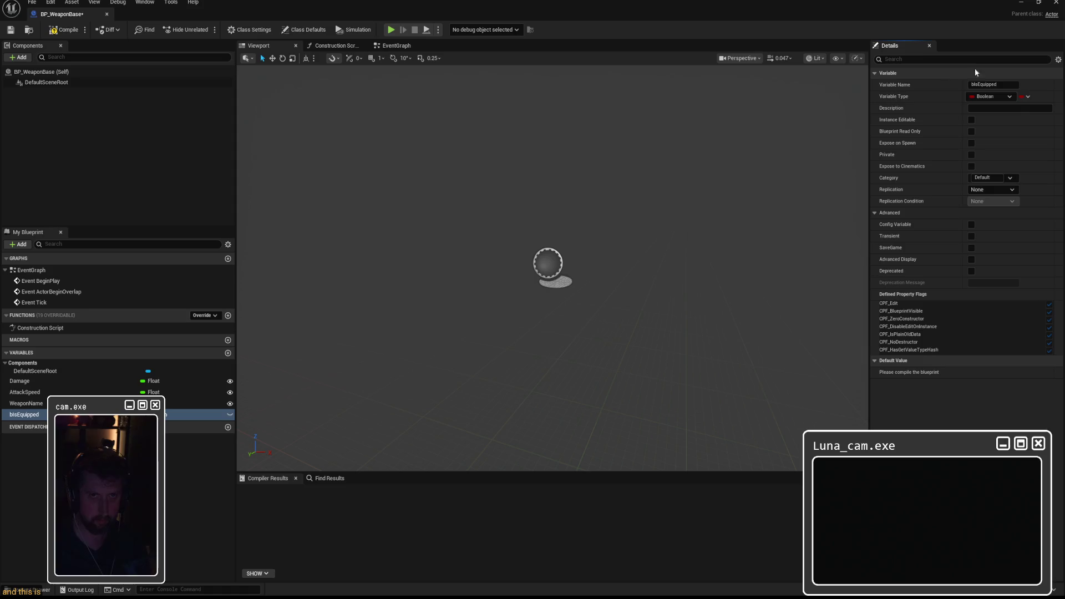
{"action": "left_click", "coordinate": [1027, 97]}
{"action": "left_click", "coordinate": [1029, 95]}
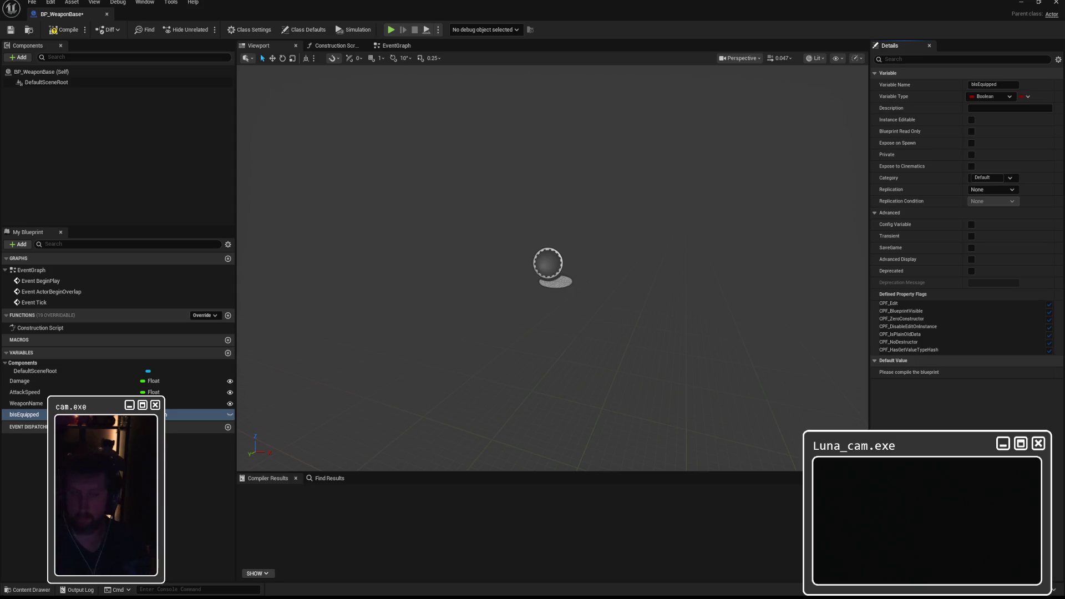
{"action": "left_click", "coordinate": [65, 30]}
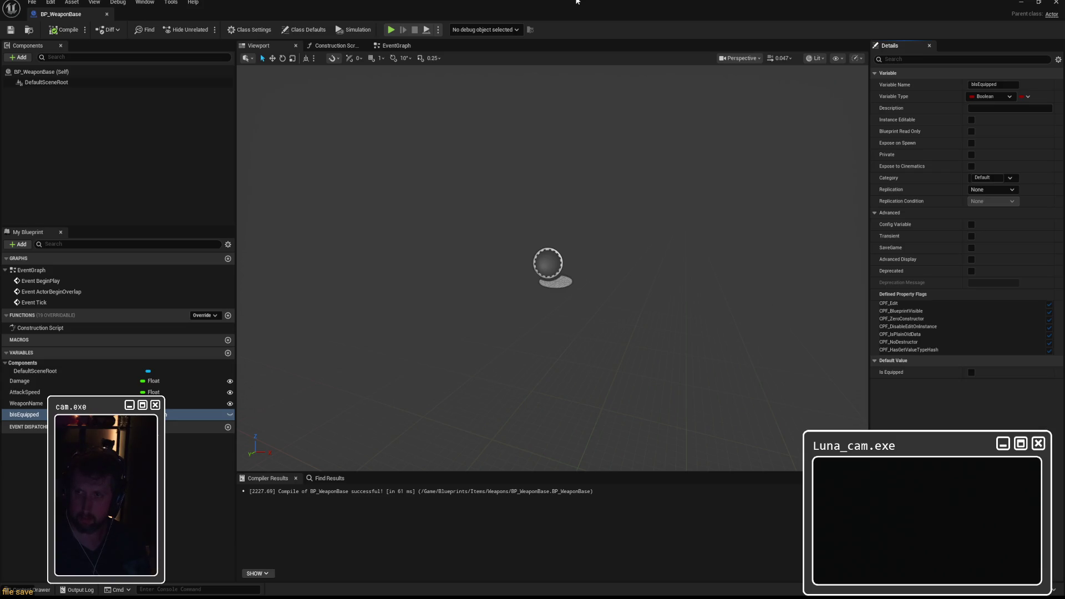
{"action": "double_click", "coordinate": [576, 2]}
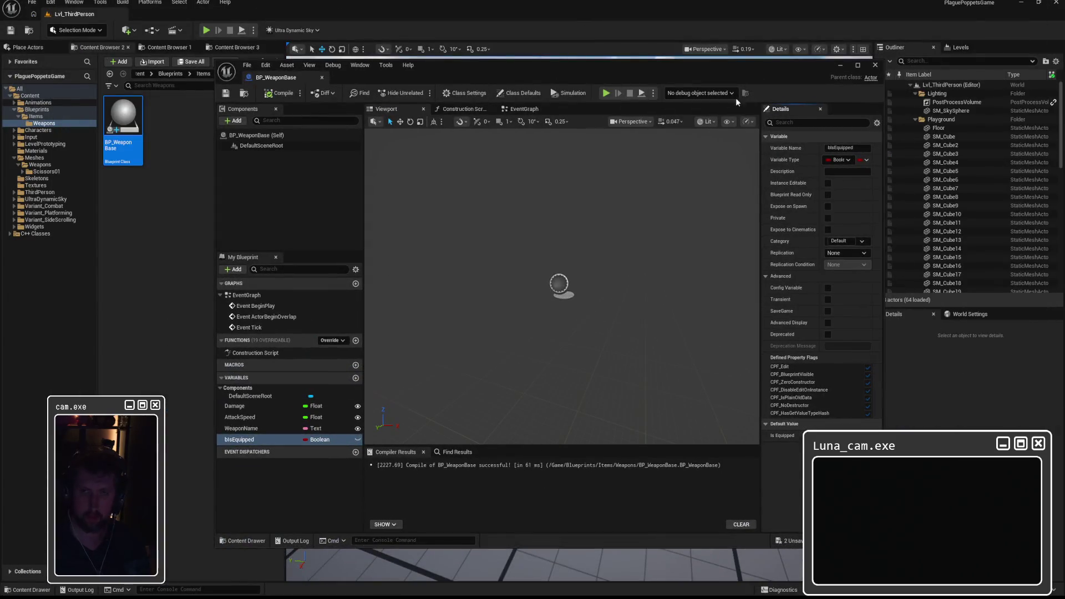
Step: Create a BP_WeaponBase child blueprint in Weapons named BP_Scissors01 and open it
{"action": "left_click", "coordinate": [877, 64]}
{"action": "right_click", "coordinate": [183, 175]}
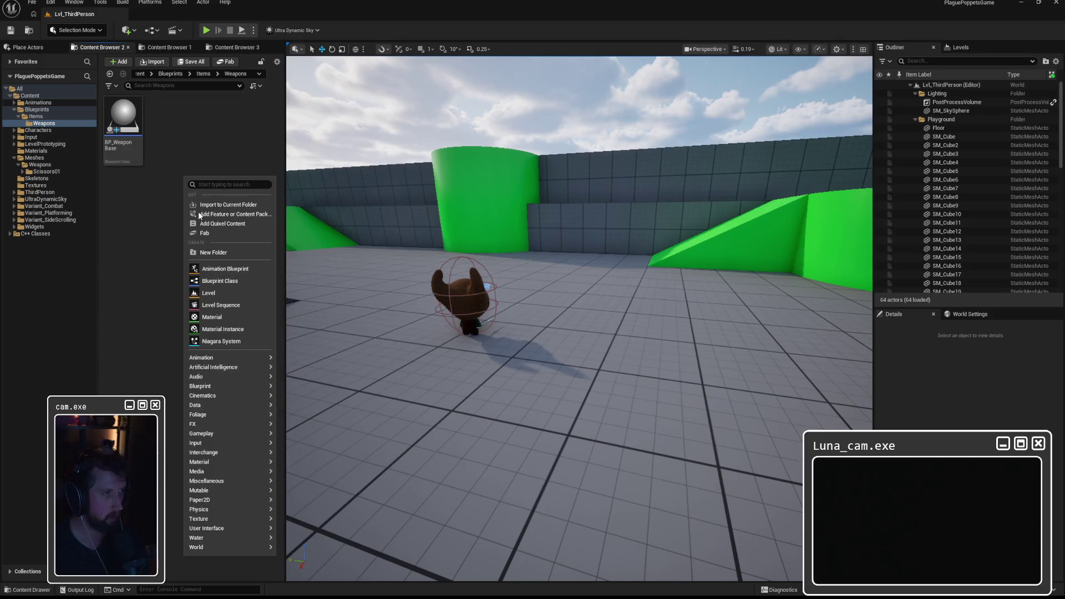
{"action": "left_click", "coordinate": [218, 281]}
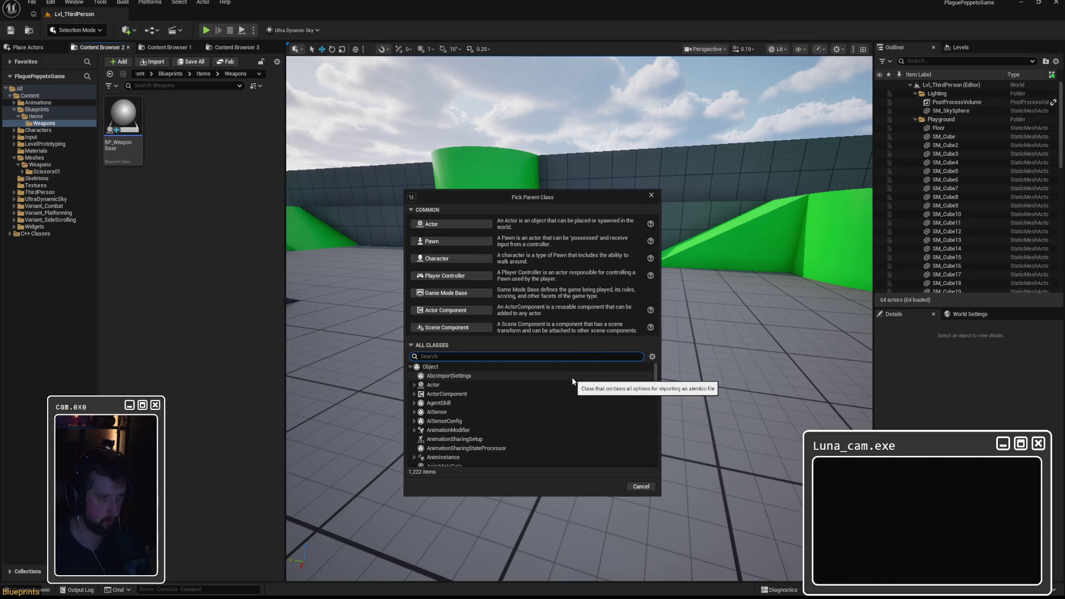
{"action": "type", "text": "weapon"}
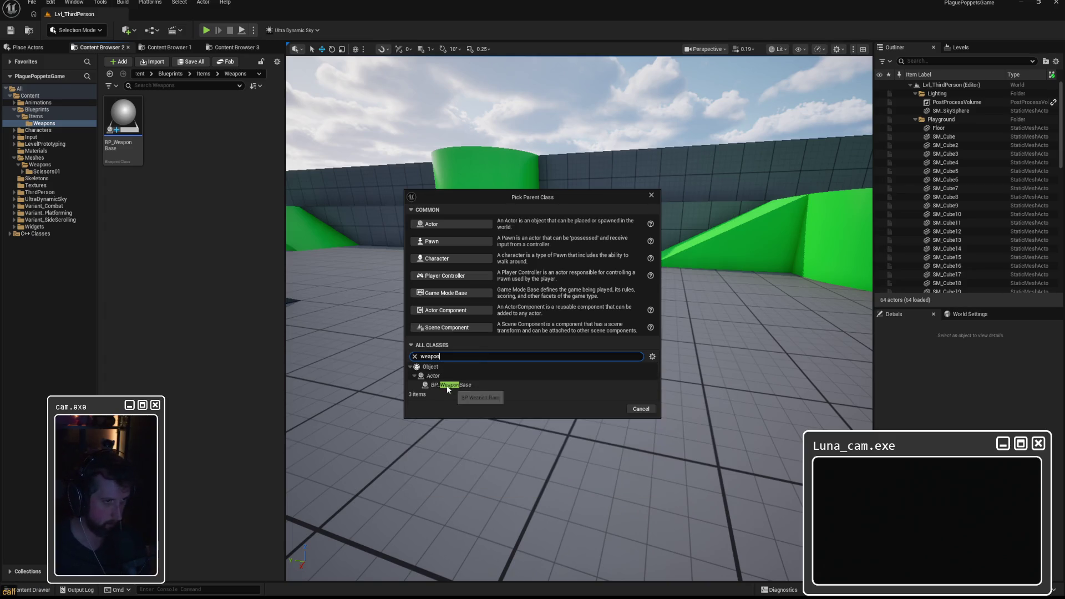
{"action": "left_click", "coordinate": [451, 384]}
{"action": "left_click", "coordinate": [608, 409]}
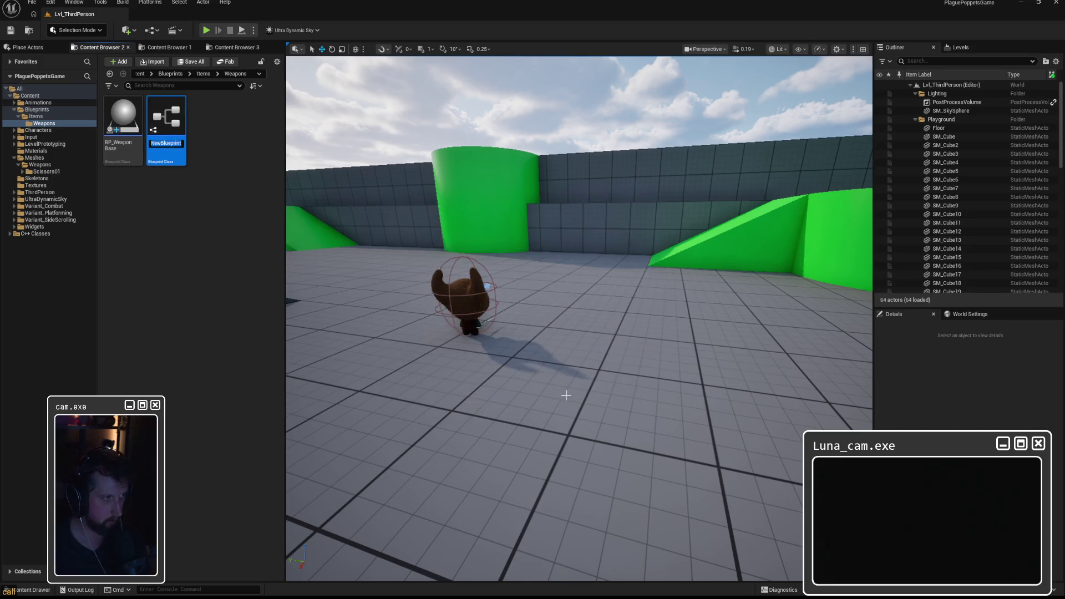
{"action": "type", "text": "BP_Scisso"}
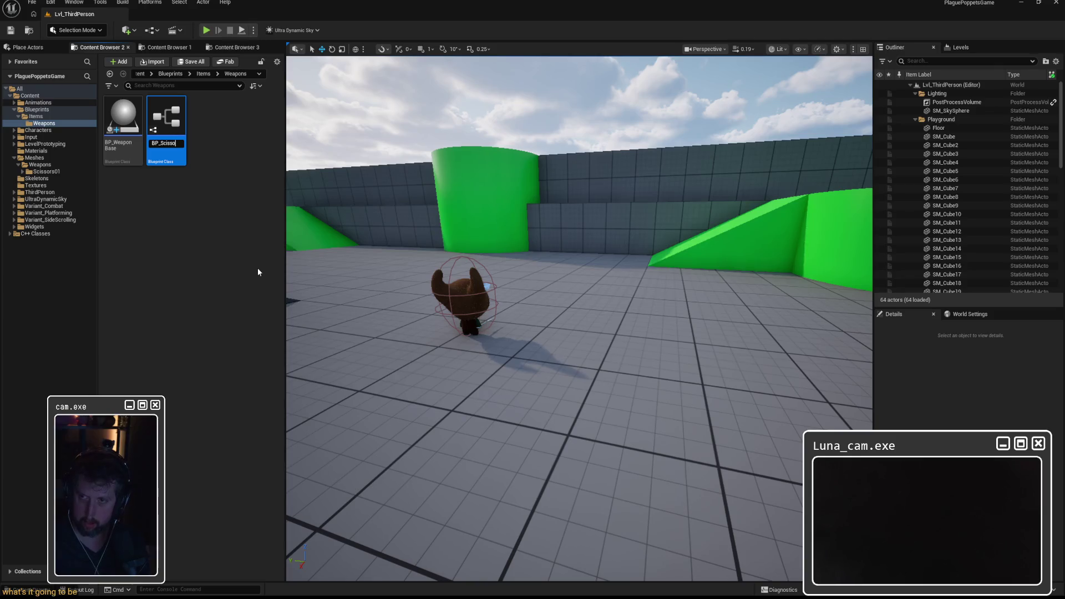
{"action": "type", "text": "rs01"}
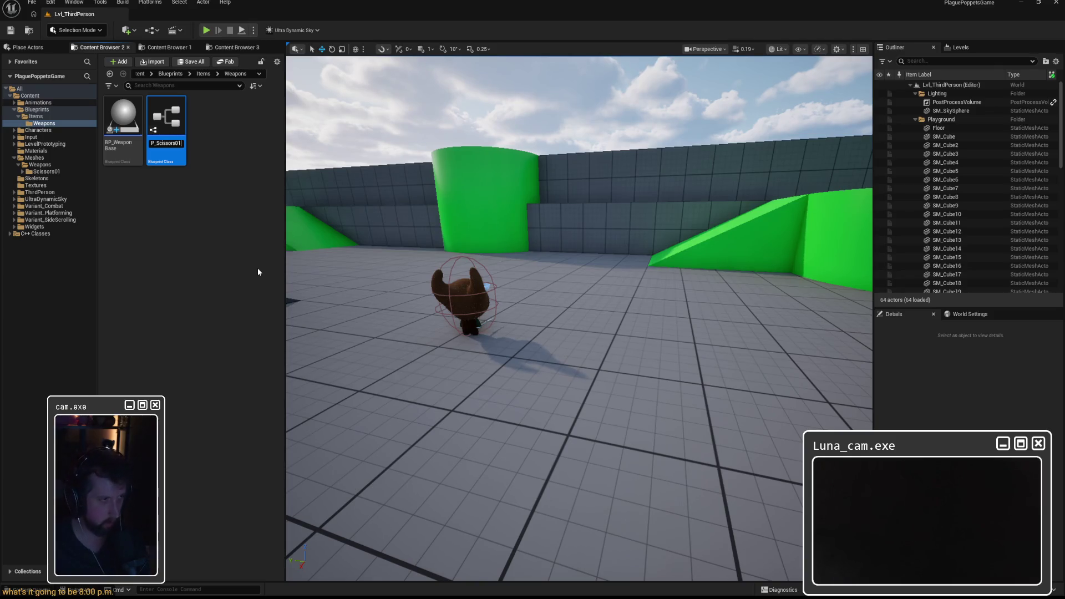
{"action": "key", "text": "Return"}
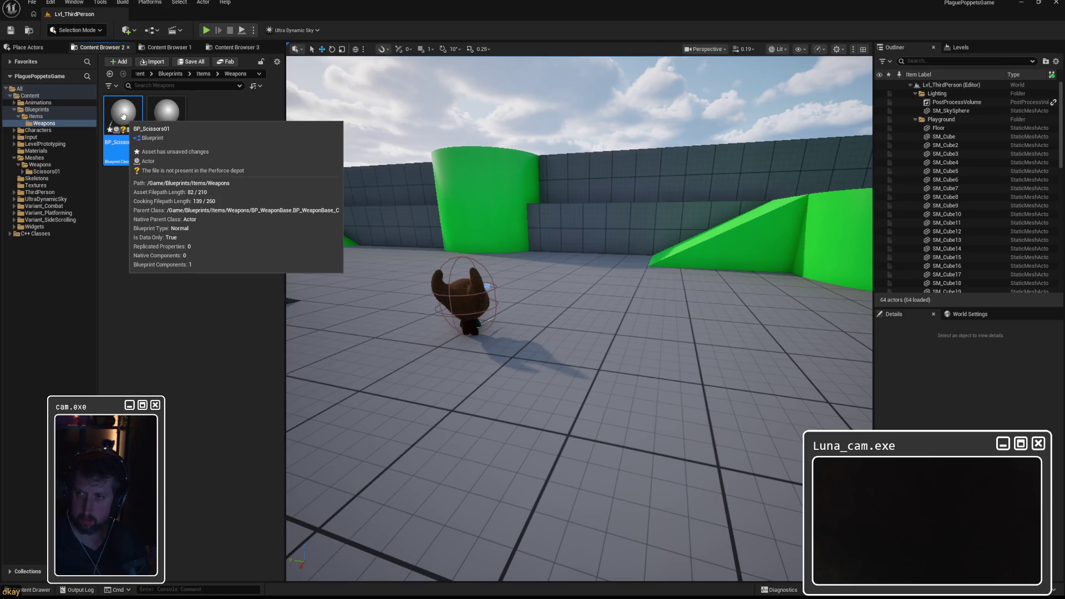
{"action": "double_click", "coordinate": [123, 115]}
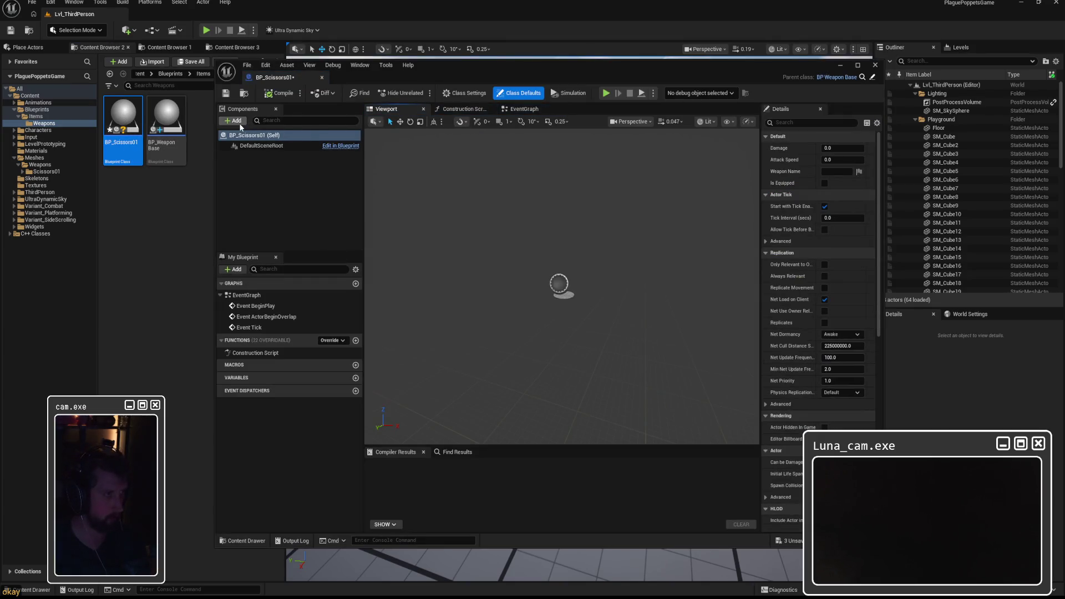
Step: Add a Skeletal Mesh component and name it WeaponMesh
{"action": "left_click", "coordinate": [235, 121]}
{"action": "type", "text": "skeletal"}
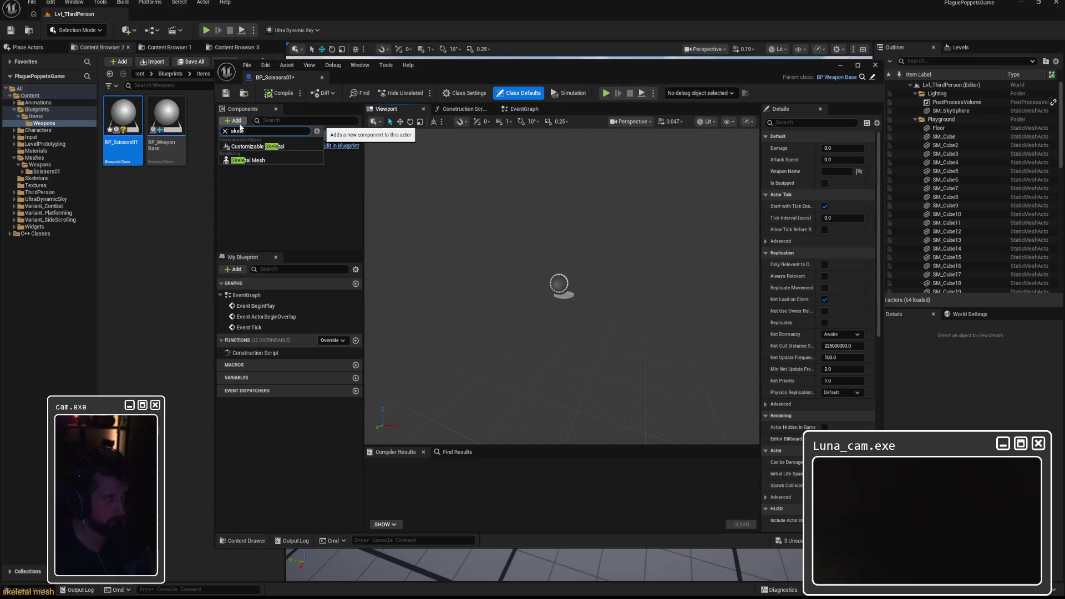
{"action": "key", "text": "Escape"}
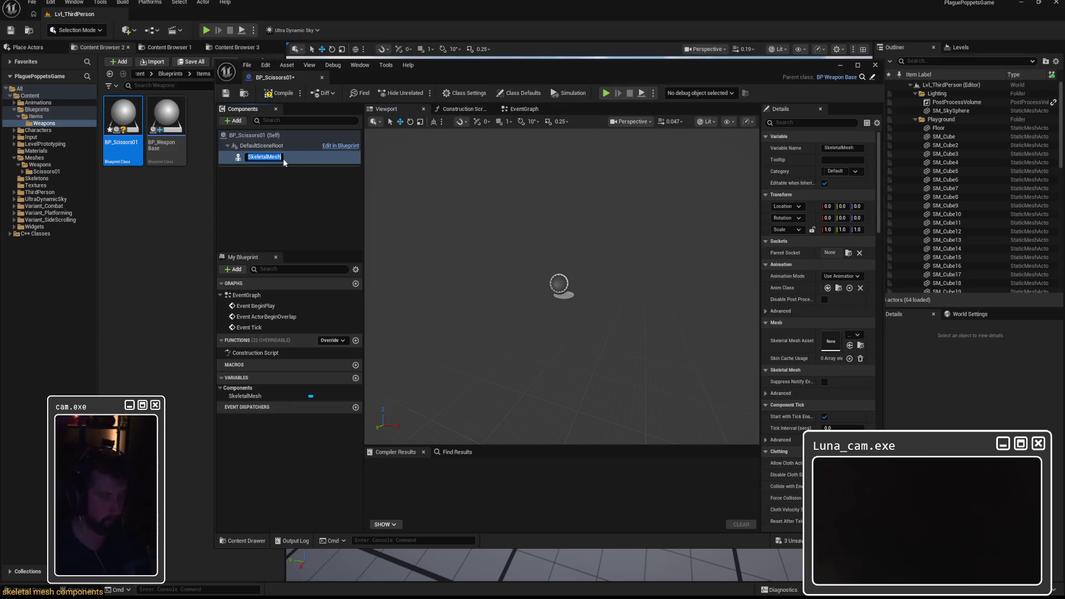
{"action": "type", "text": "WeaponMesh"}
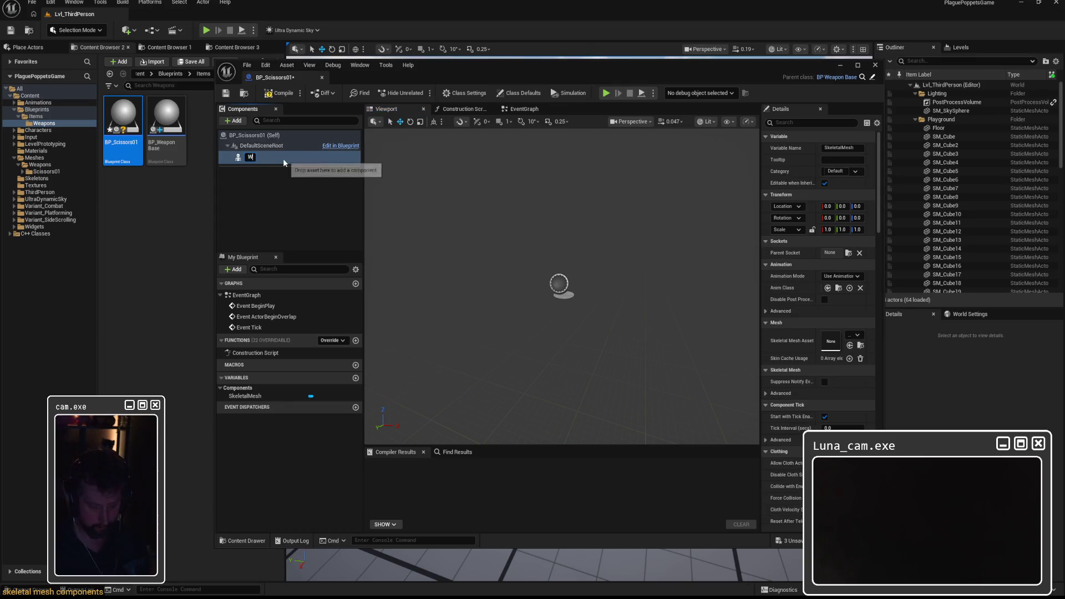
{"action": "key", "text": "Return"}
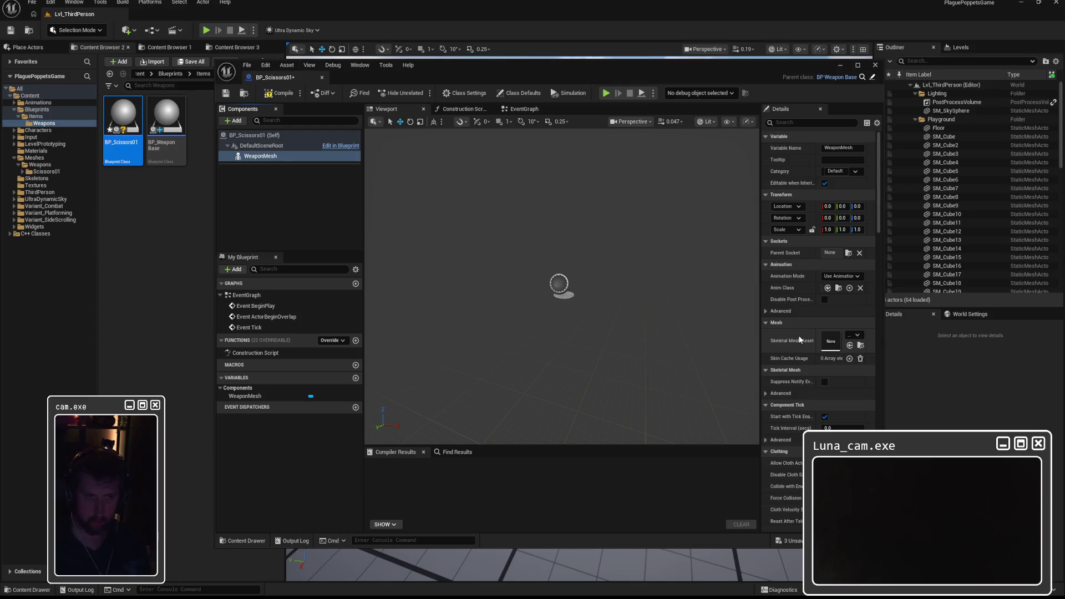
Step: Widen the Details panel and keep Animation Mode as Use Animation Blueprint
{"action": "left_click_drag", "start_coordinate": [760, 331], "coordinate": [710, 332]}
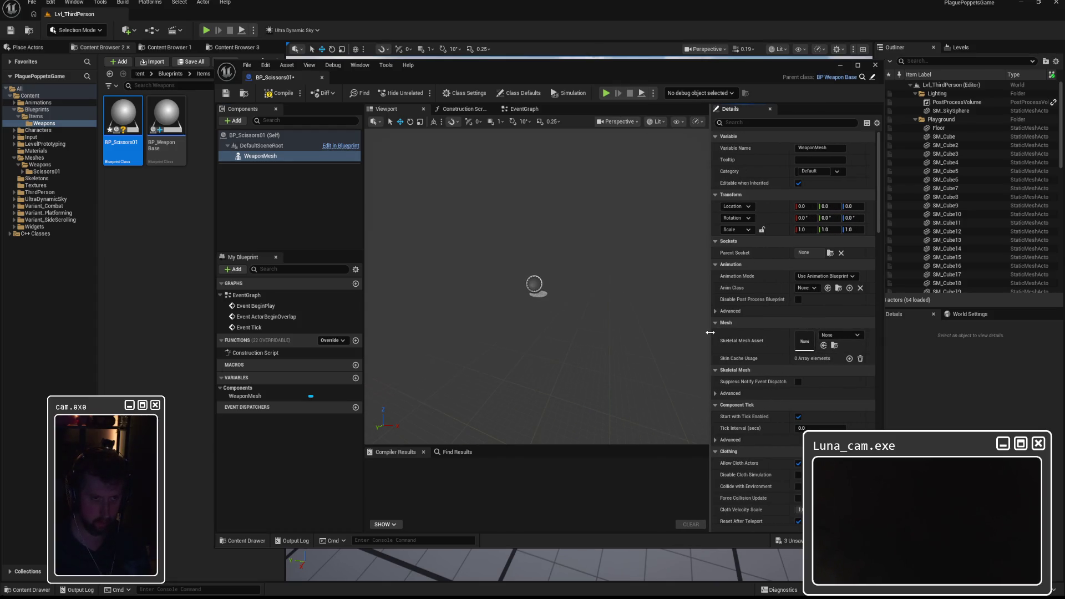
{"action": "left_click", "coordinate": [825, 276]}
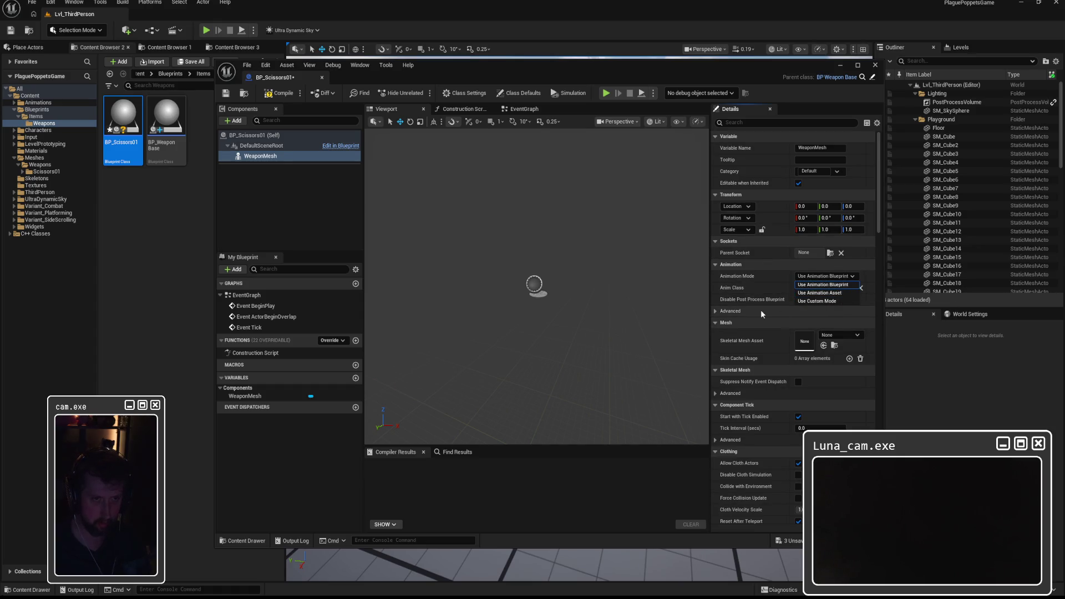
{"action": "left_click", "coordinate": [757, 264]}
{"action": "left_click", "coordinate": [835, 276]}
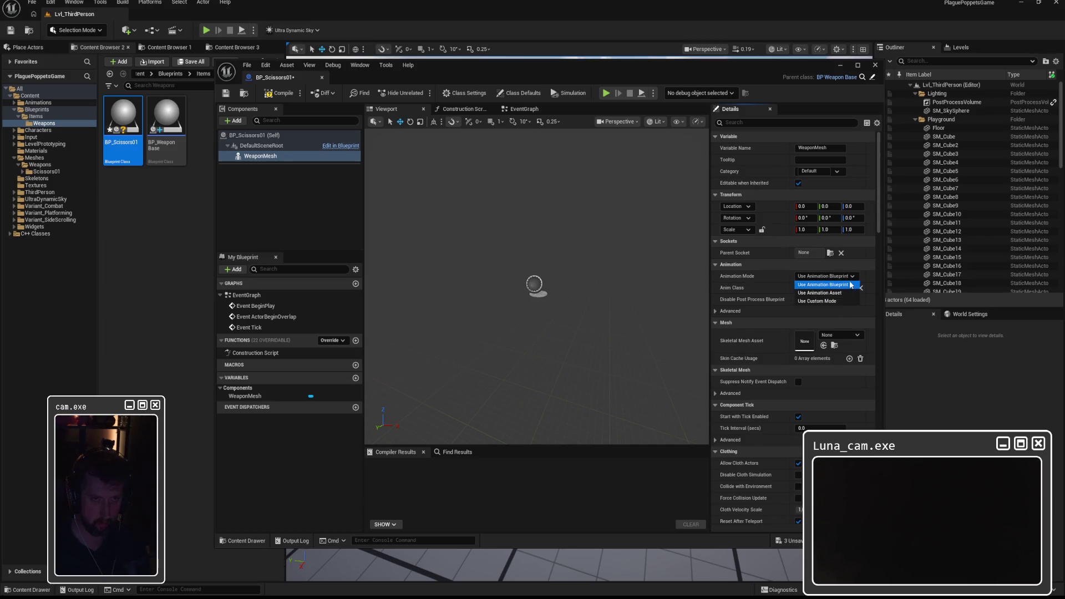
{"action": "left_click", "coordinate": [870, 274]}
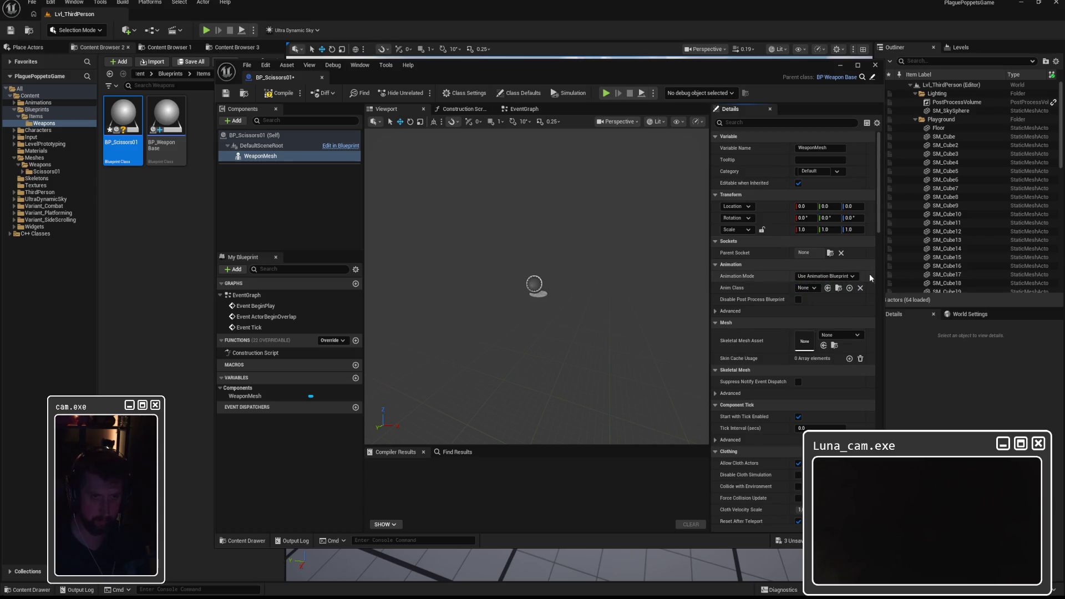
{"action": "left_click", "coordinate": [715, 311]}
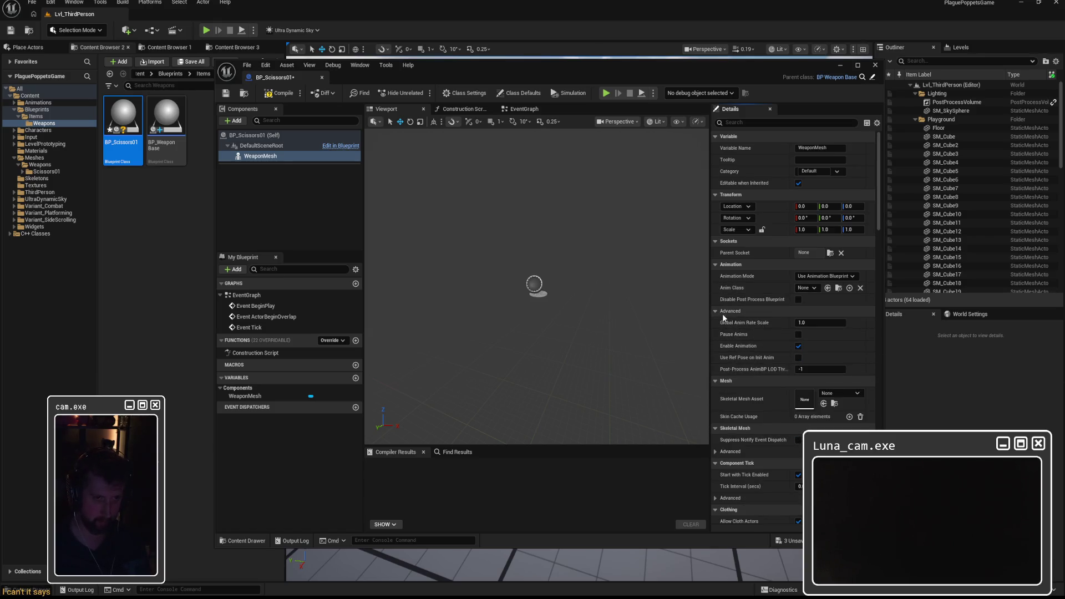
{"action": "left_click", "coordinate": [715, 312]}
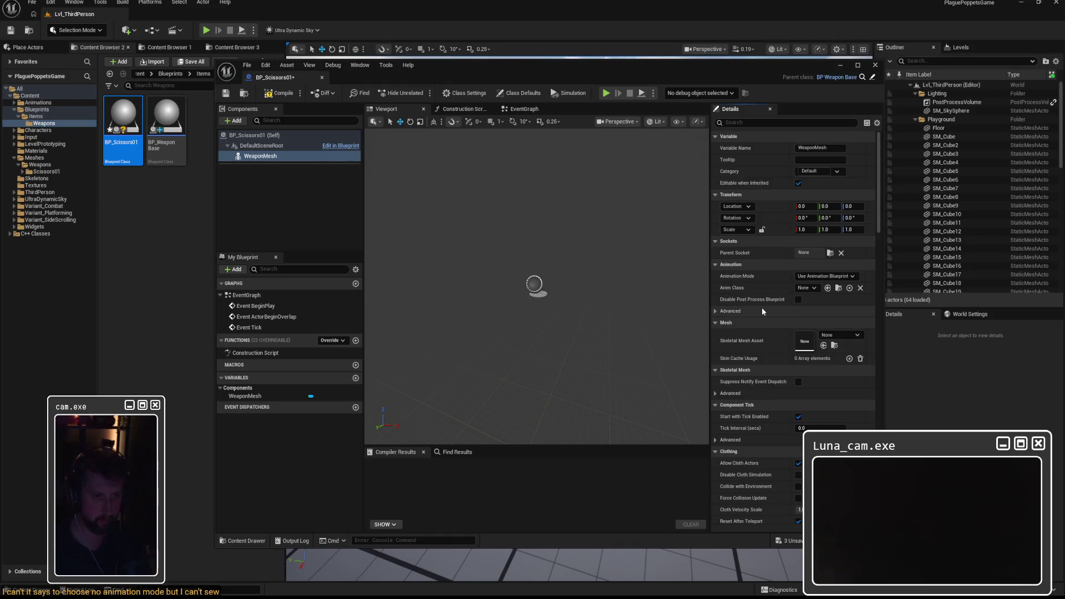
{"action": "left_click", "coordinate": [266, 146]}
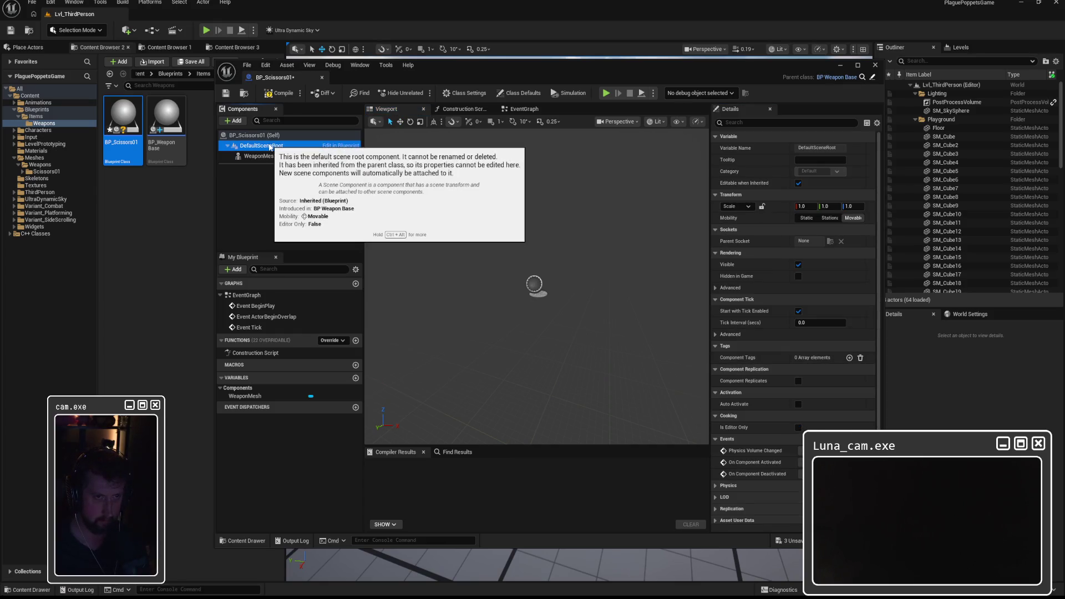
Step: In Class Defaults, set Damage to 15 and Attack Speed to 1.2, and begin typing Weapon Name 'Scissors'
{"action": "left_click", "coordinate": [253, 136]}
{"action": "left_click", "coordinate": [815, 148]}
{"action": "type", "text": "15"}
{"action": "key", "text": "Tab"}
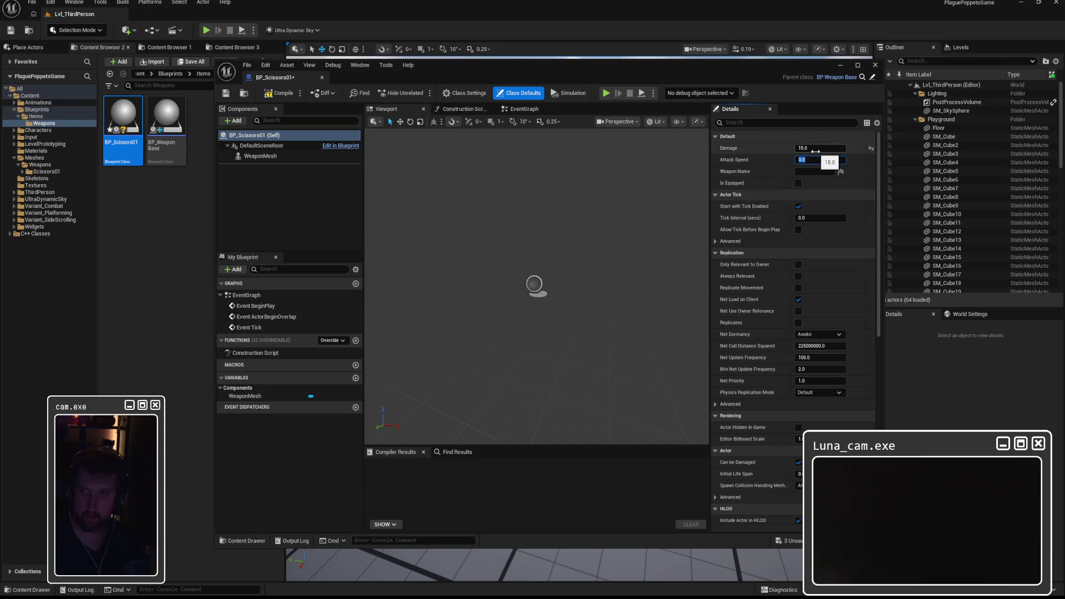
{"action": "key", "text": "Tab"}
{"action": "type", "text": "S"}
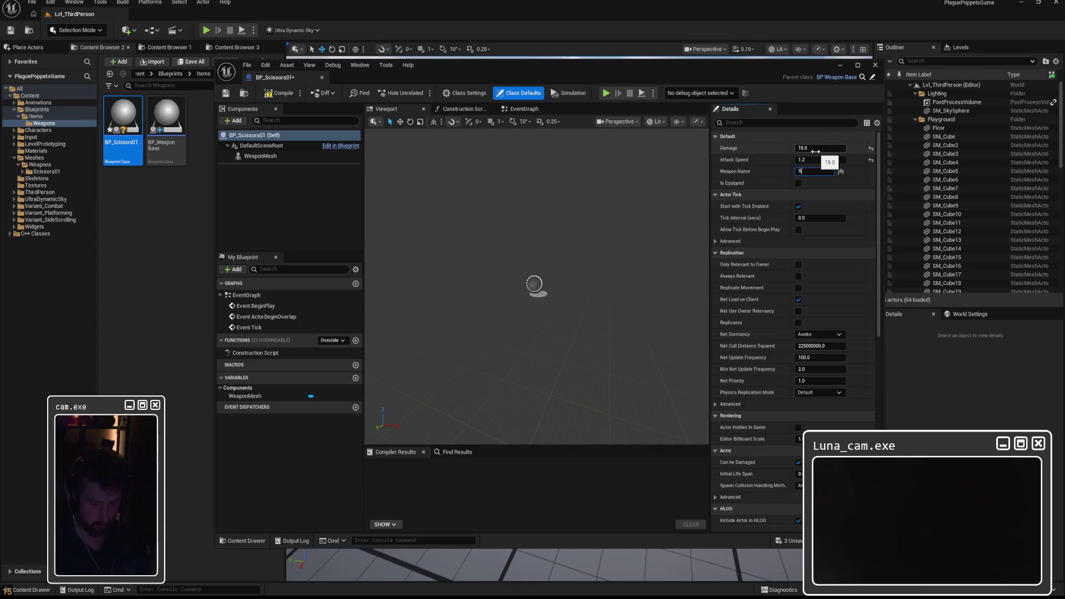
{"action": "type", "text": "cissors"}
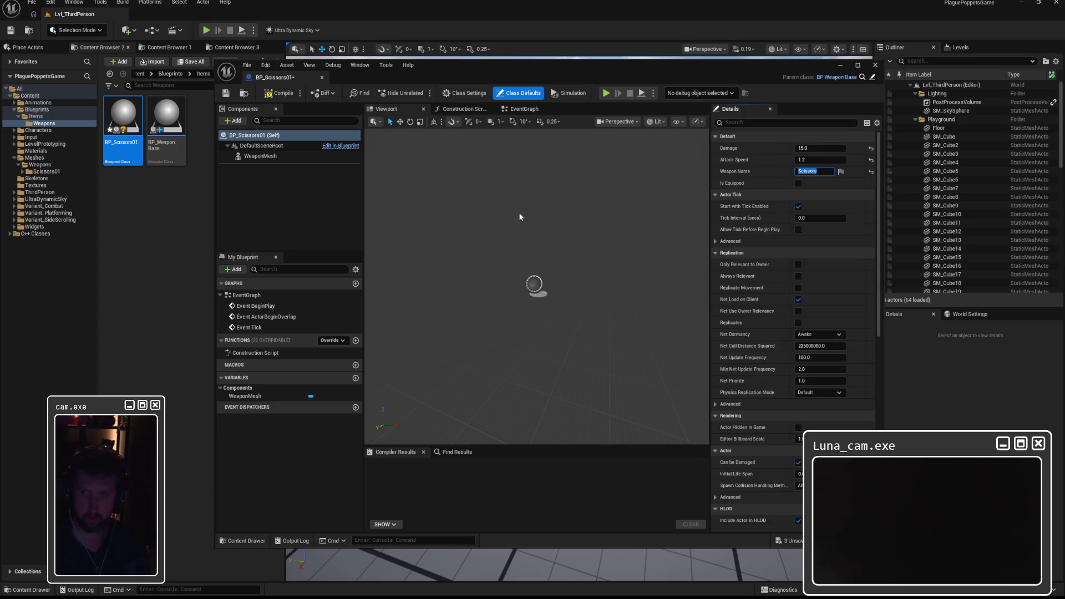
Step: Add a widget component under DefaultSceneRoot, naming it 'Inteaction'
{"action": "left_click", "coordinate": [259, 145]}
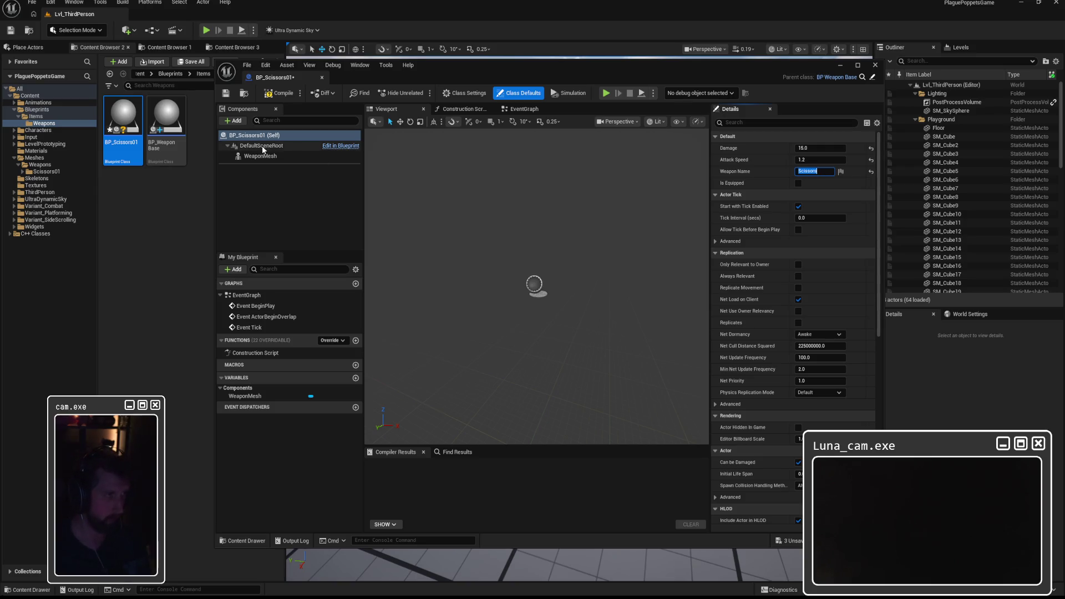
{"action": "left_click", "coordinate": [236, 121]}
{"action": "type", "text": "widget"}
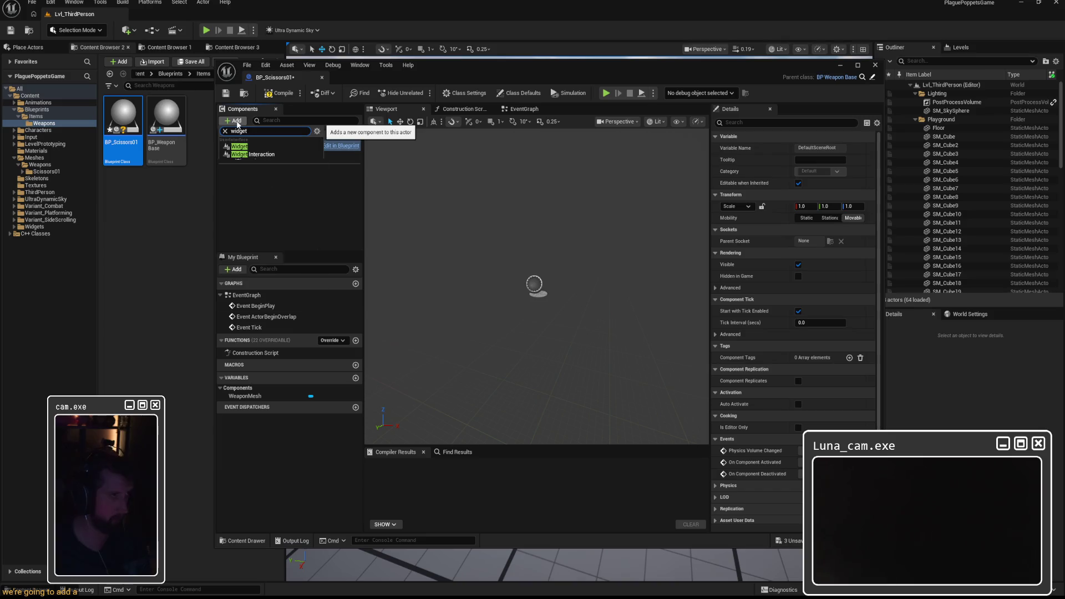
{"action": "left_click", "coordinate": [241, 148]}
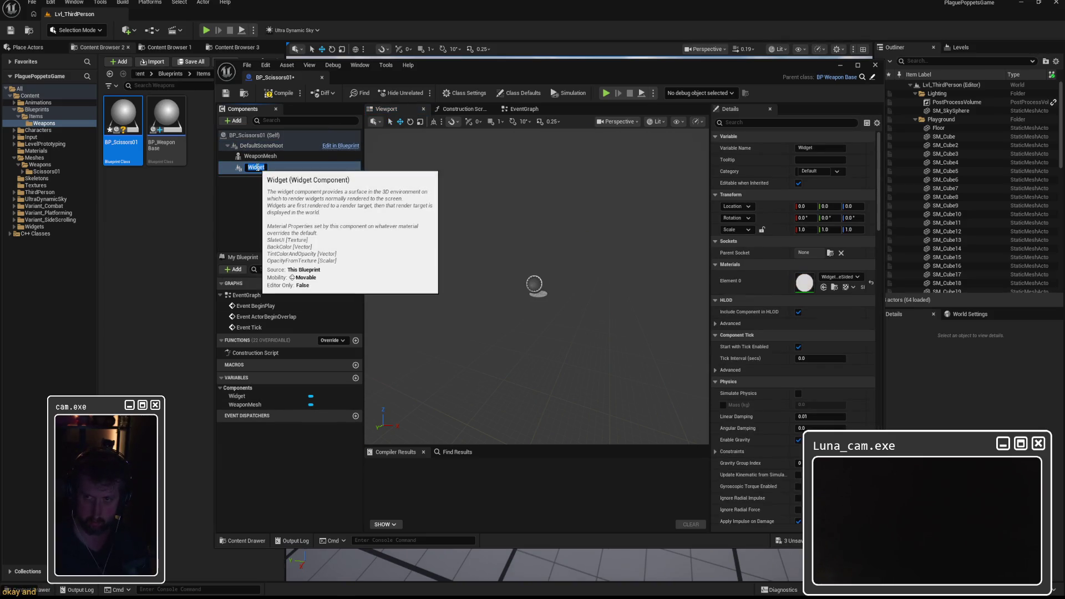
{"action": "type", "text": "Inteaction"}
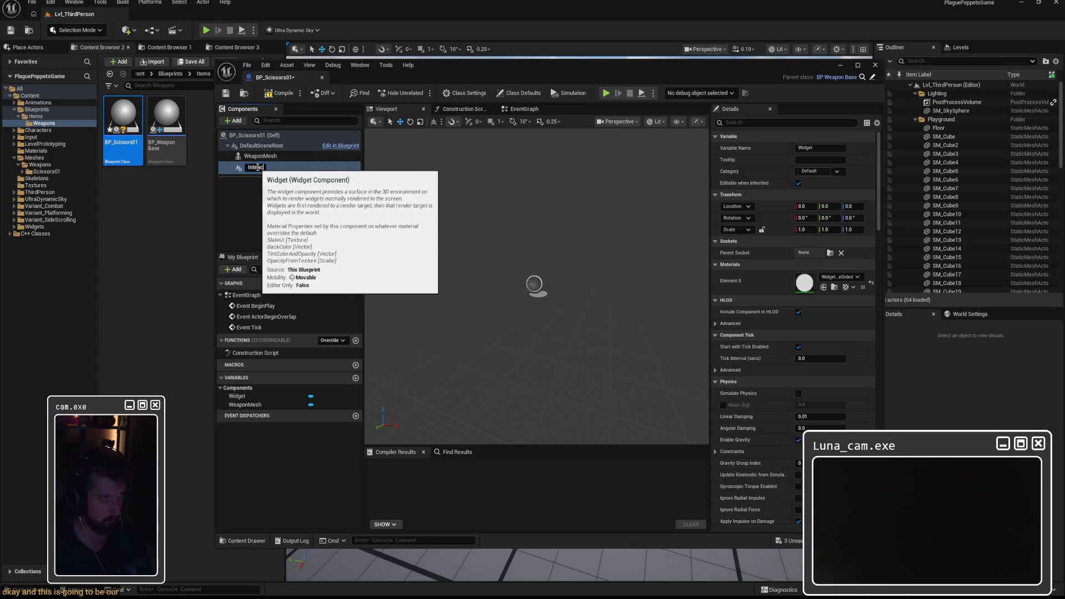
{"action": "key", "text": "Return"}
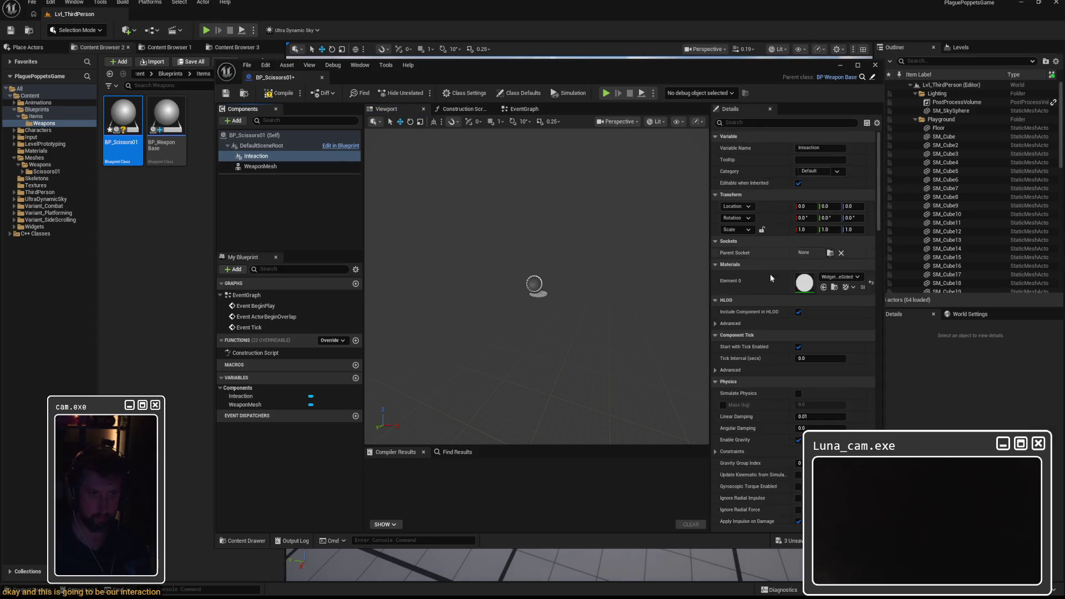
Step: Search the Element 0 material picker for 'wbp' and close it without choosing
{"action": "left_click", "coordinate": [856, 277]}
{"action": "type", "text": "wbp_i"}
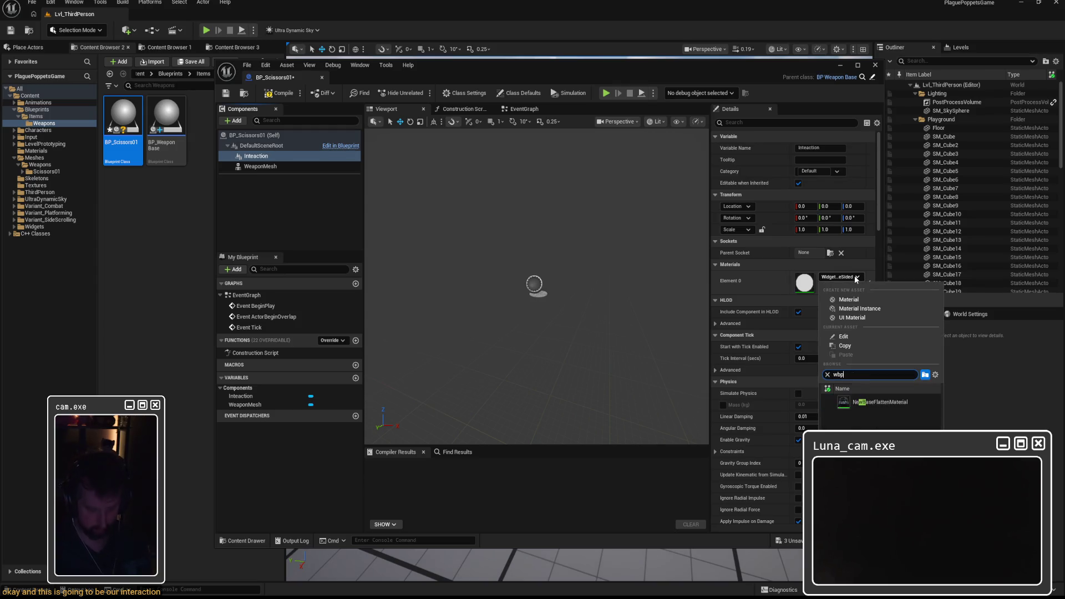
{"action": "key", "text": "BackSpace"}
{"action": "key", "text": "BackSpace"}
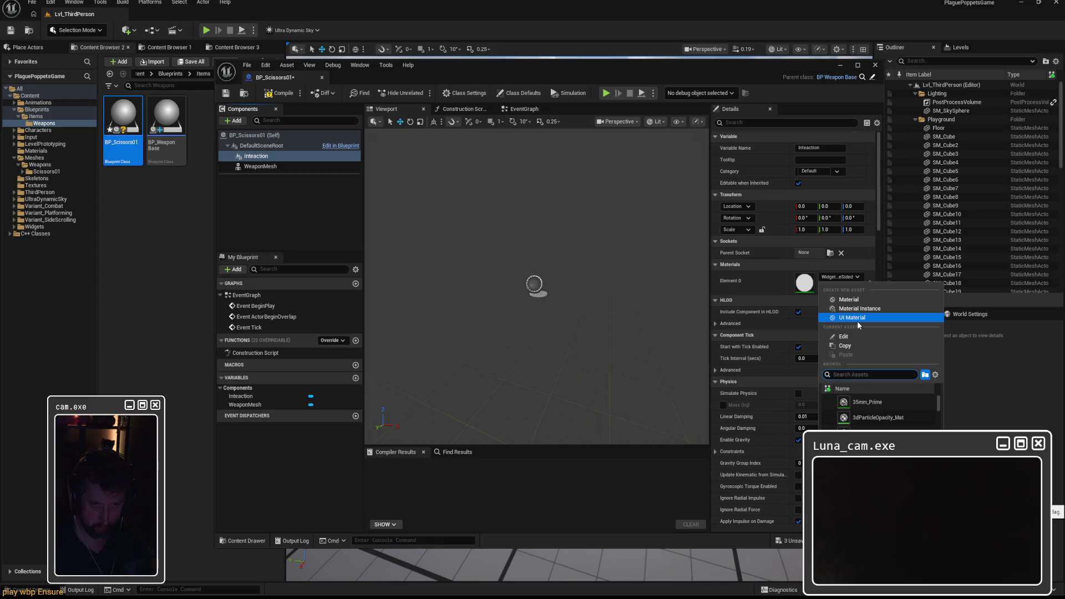
{"action": "left_click", "coordinate": [881, 209]}
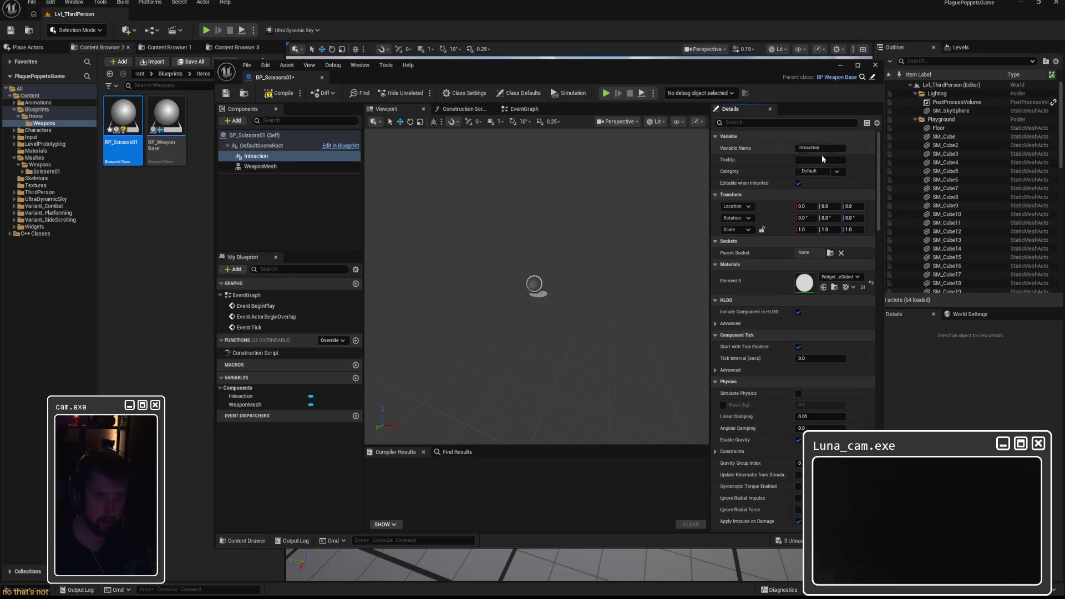
Step: Rename the component to correct the typo, making it 'Interaction'
{"action": "scroll", "coordinate": [747, 272], "scroll_direction": "down", "scroll_amount": 10}
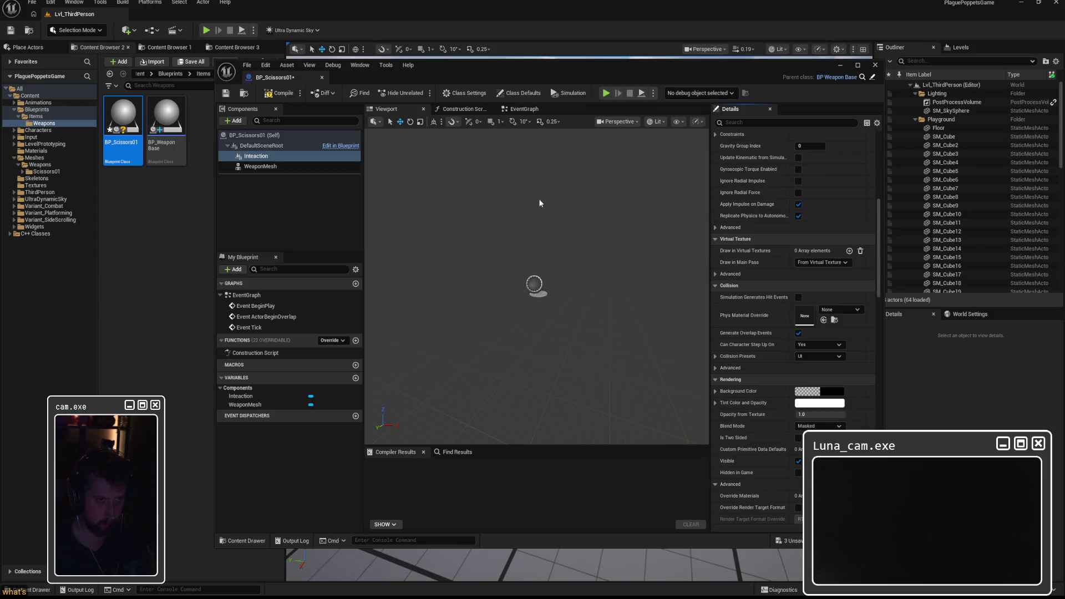
{"action": "left_click", "coordinate": [260, 157]}
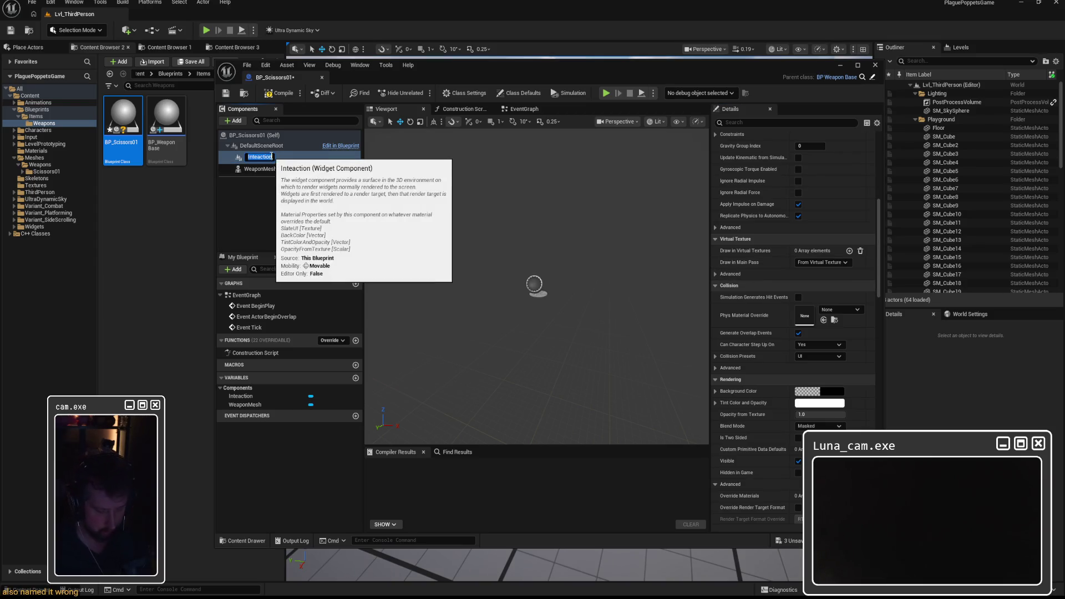
{"action": "type", "text": "Interaction"}
{"action": "key", "text": "Return"}
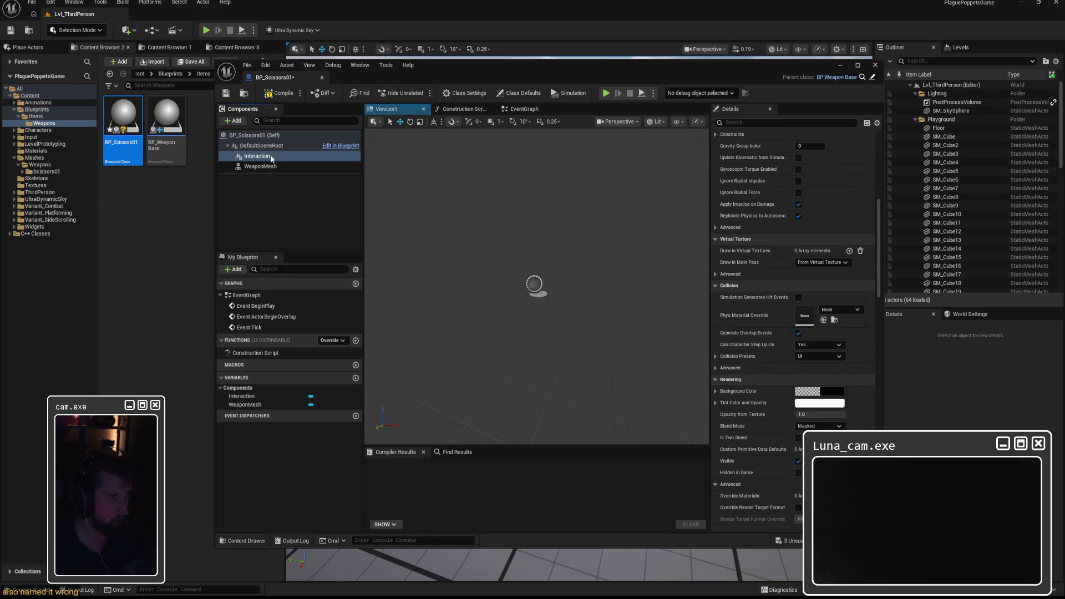
Step: Browse the Details settings, then bring up the Interaction component's context menu
{"action": "left_click", "coordinate": [235, 121]}
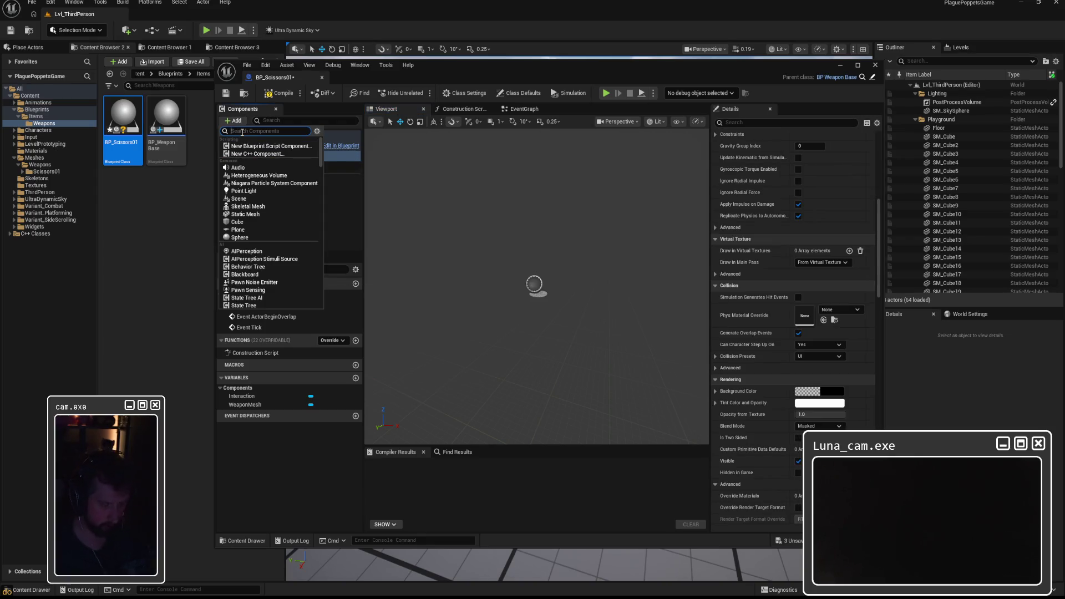
{"action": "left_click", "coordinate": [876, 213]}
{"action": "left_click_drag", "start_coordinate": [875, 213], "coordinate": [877, 134]}
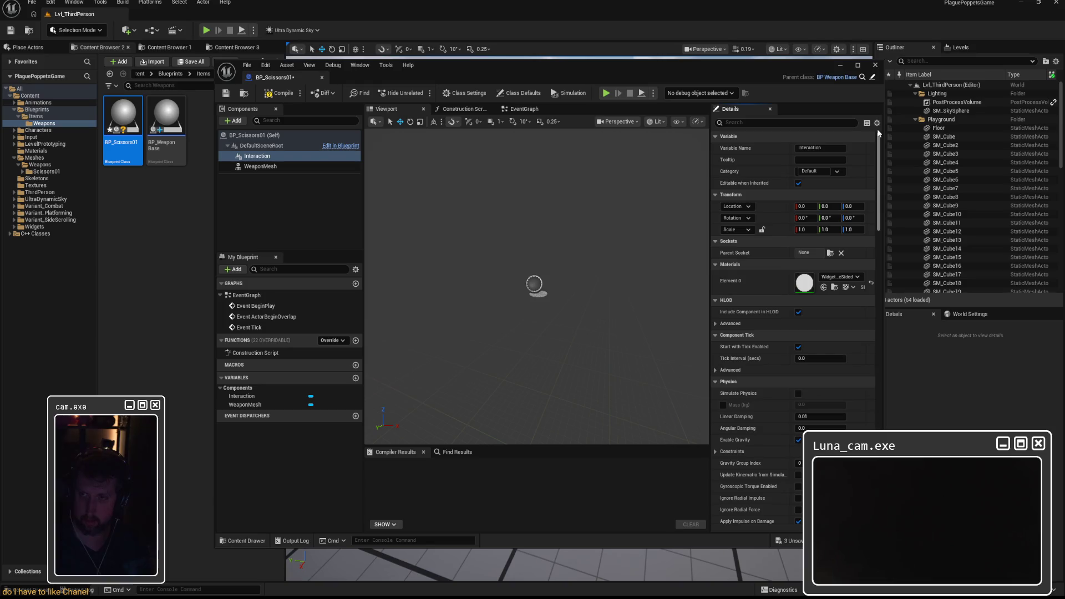
{"action": "left_click_drag", "start_coordinate": [878, 133], "coordinate": [883, 365]}
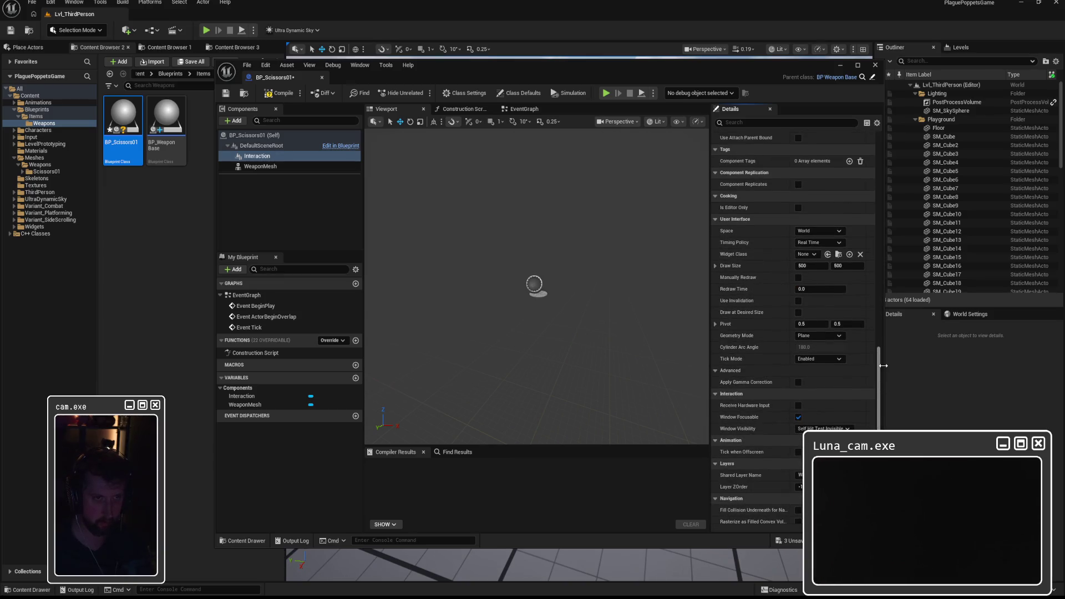
{"action": "scroll", "coordinate": [860, 158], "scroll_direction": "up", "scroll_amount": 15}
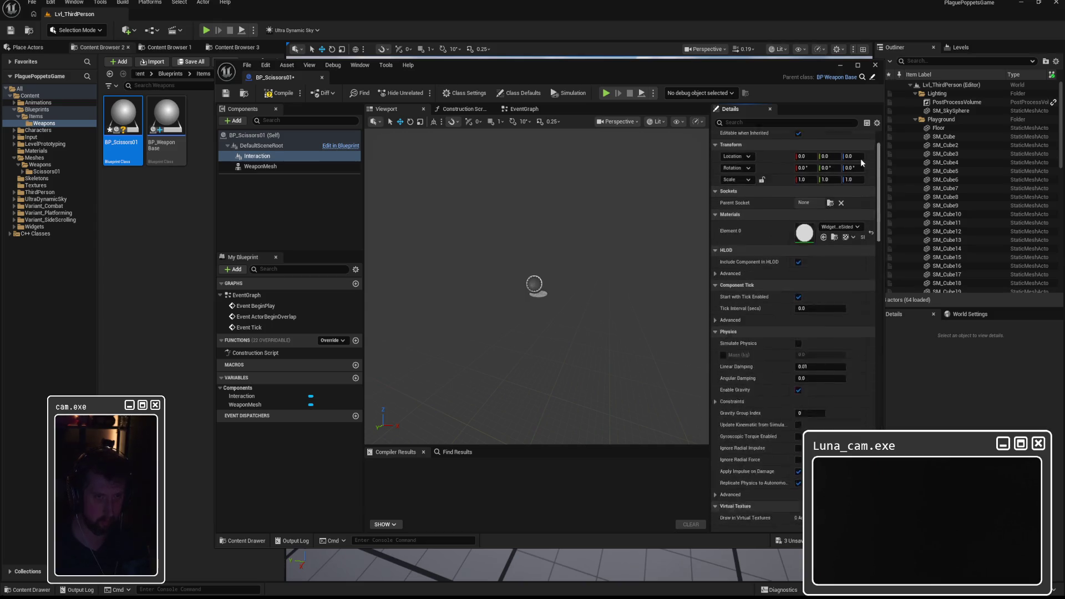
{"action": "left_click", "coordinate": [283, 188]}
{"action": "right_click", "coordinate": [271, 156]}
Step: Delete the Interaction component and try dragging WBP_InteractionIcon from Widgets > Interaction onto the blueprint
{"action": "left_click", "coordinate": [294, 221]}
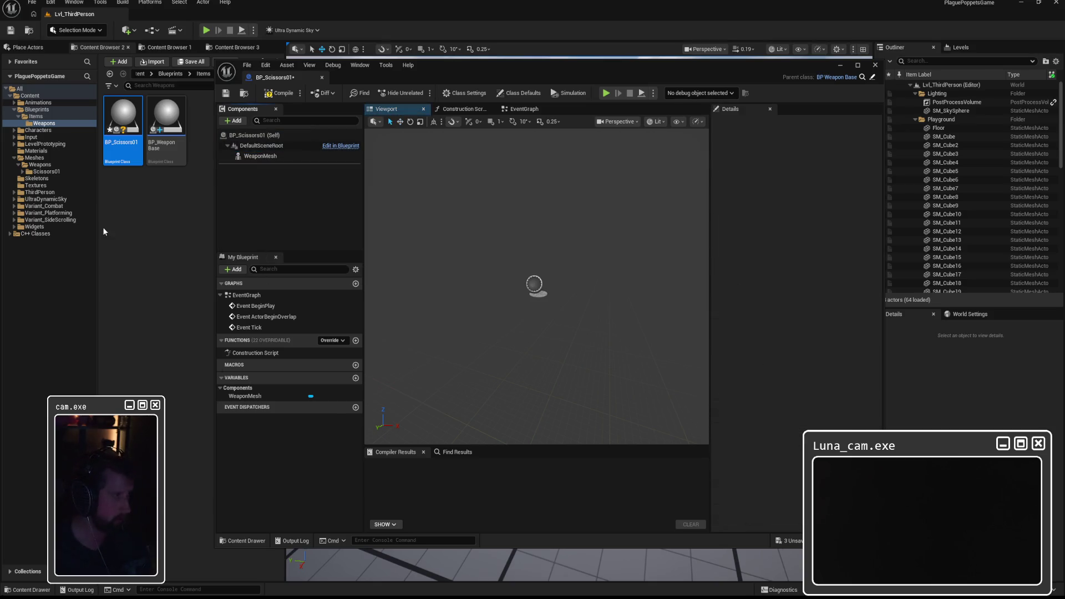
{"action": "left_click", "coordinate": [34, 226]}
{"action": "double_click", "coordinate": [123, 130]}
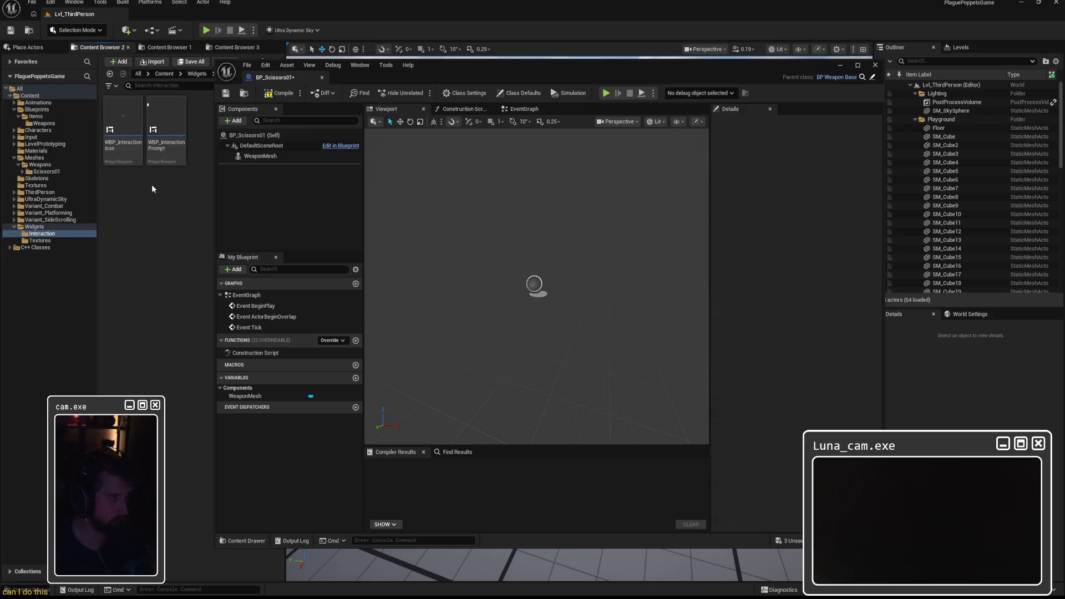
{"action": "mouse_move", "coordinate": [134, 157]}
{"action": "left_mouse_down"}
{"action": "mouse_move", "coordinate": [264, 170]}
{"action": "mouse_move", "coordinate": [280, 181]}
{"action": "mouse_move", "coordinate": [257, 145]}
{"action": "mouse_move", "coordinate": [283, 191]}
{"action": "mouse_move", "coordinate": [252, 187]}
{"action": "left_mouse_up"}
Step: Add a new Widget component from the component list
{"action": "left_click", "coordinate": [238, 122]}
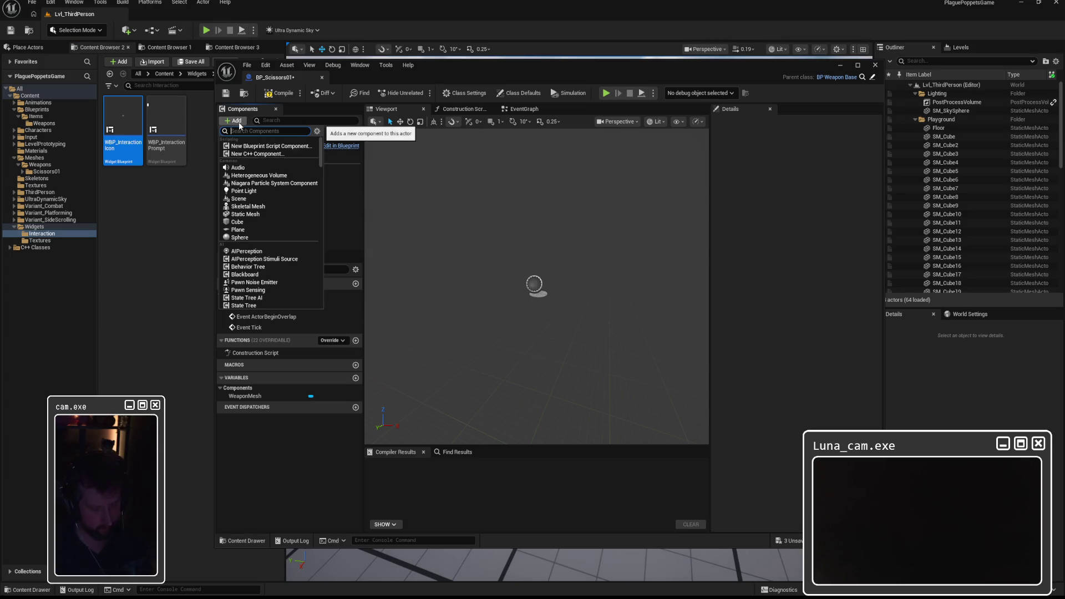
{"action": "type", "text": "wbp"}
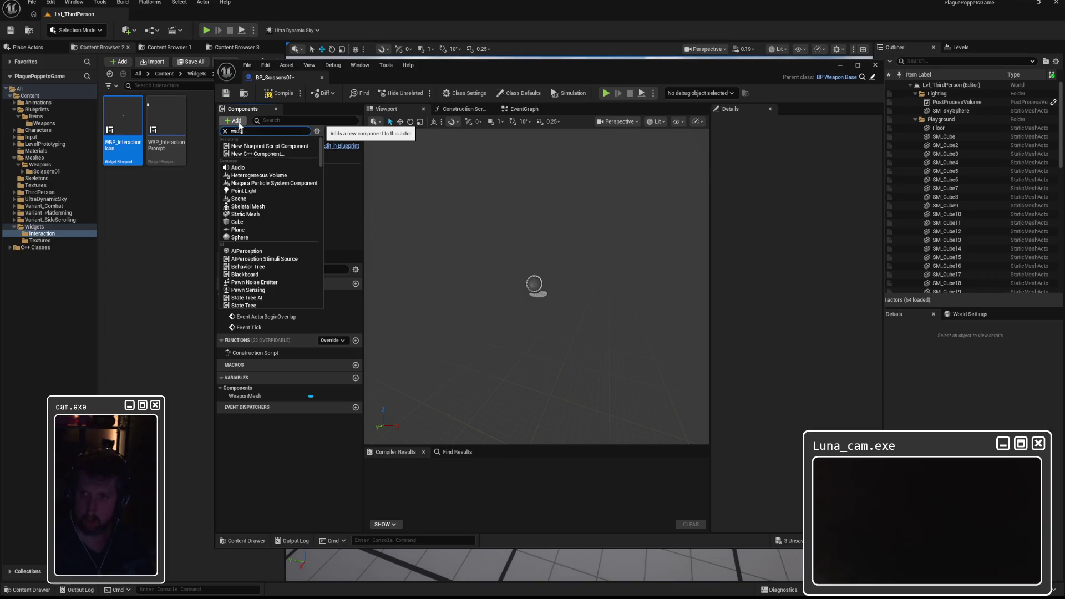
{"action": "type", "text": "widget"}
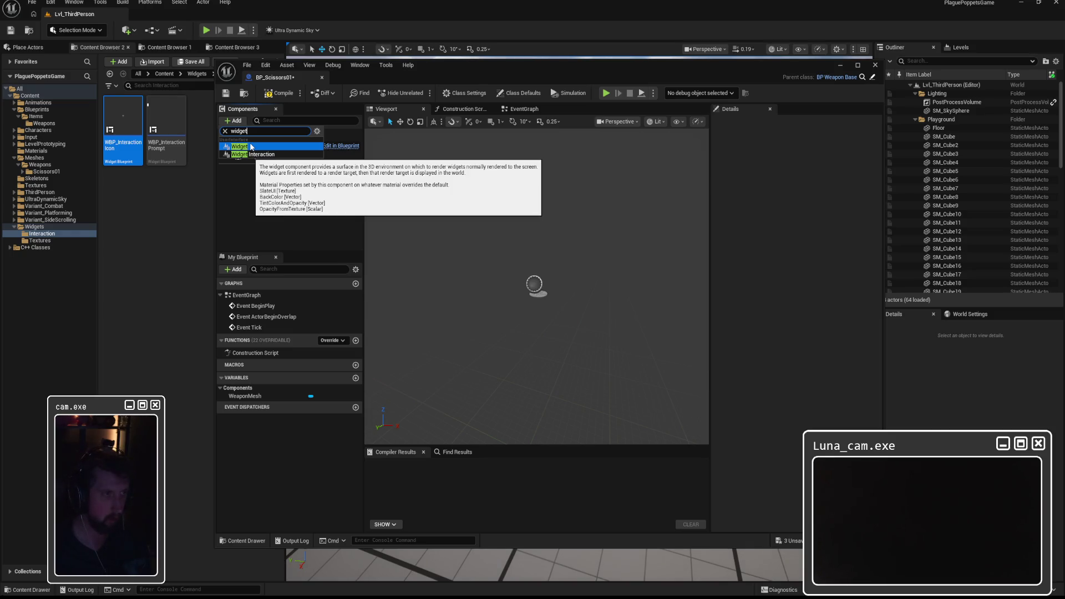
{"action": "left_click", "coordinate": [251, 147]}
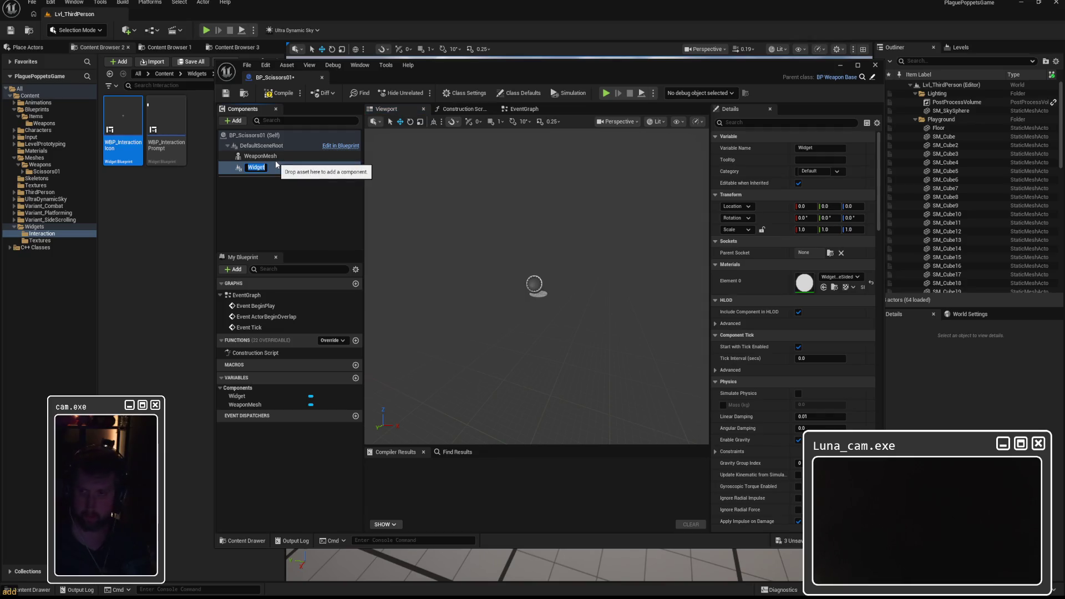
Step: Keep the name Widget, set its Widget Class to WBP_InteractionIcon, and compile
{"action": "key", "text": "Return"}
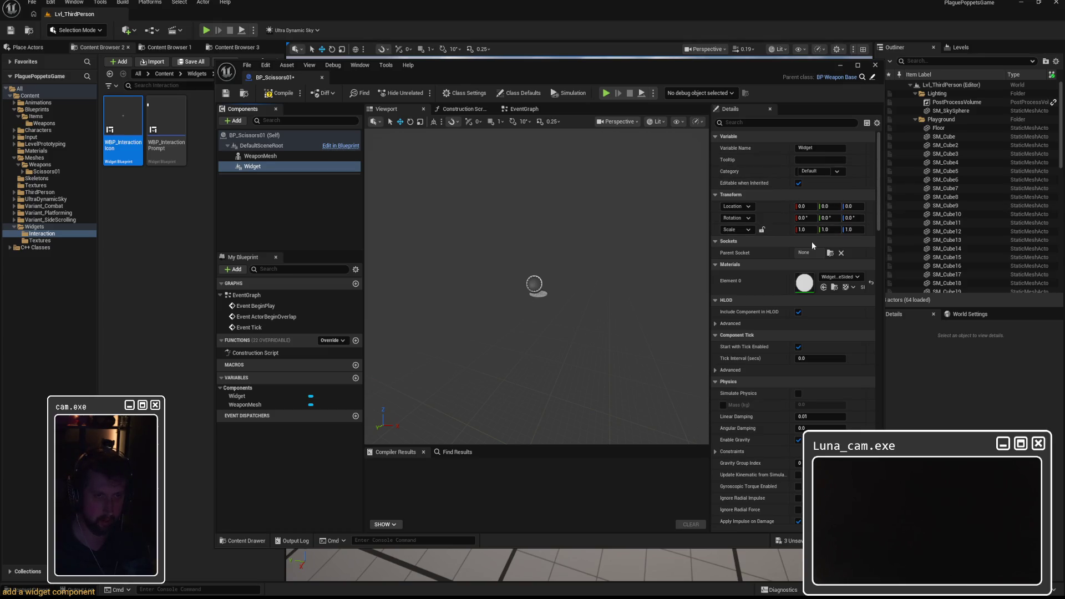
{"action": "left_click", "coordinate": [764, 124]}
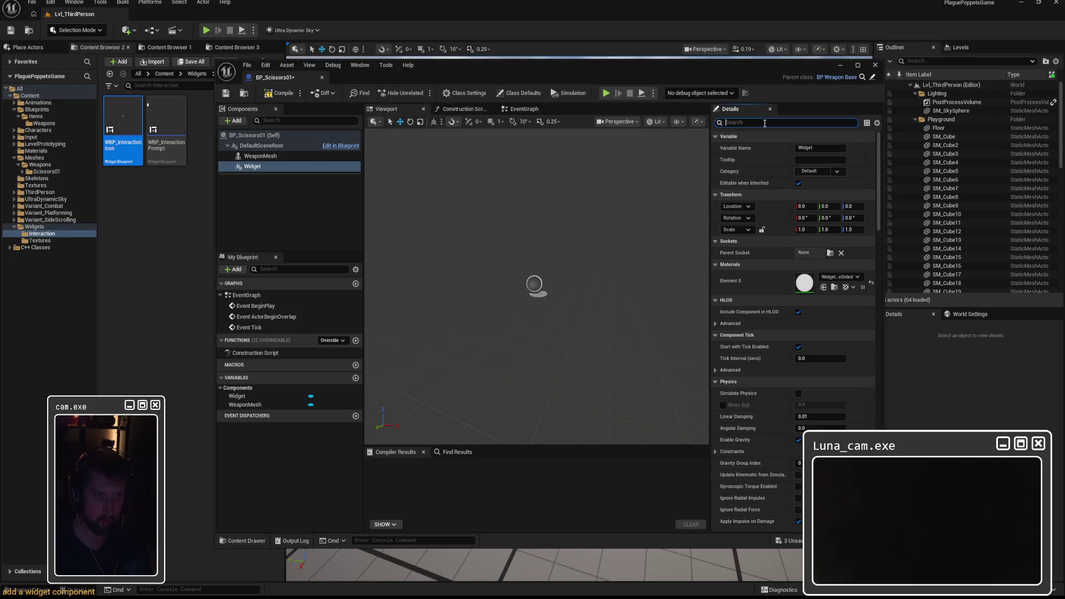
{"action": "type", "text": "class"}
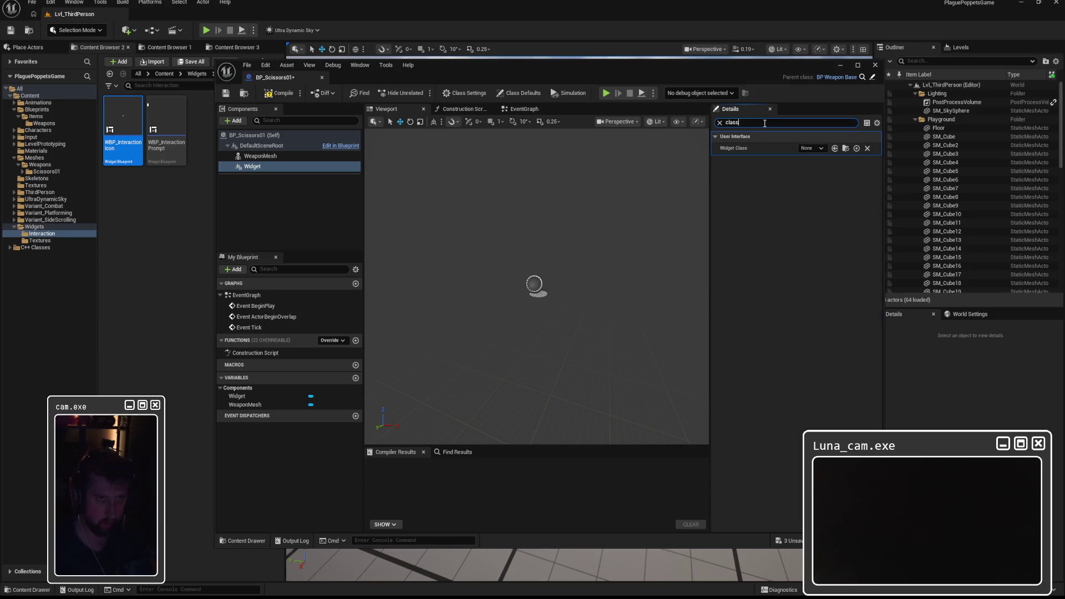
{"action": "left_click", "coordinate": [815, 149]}
{"action": "type", "text": "wbp_inter"}
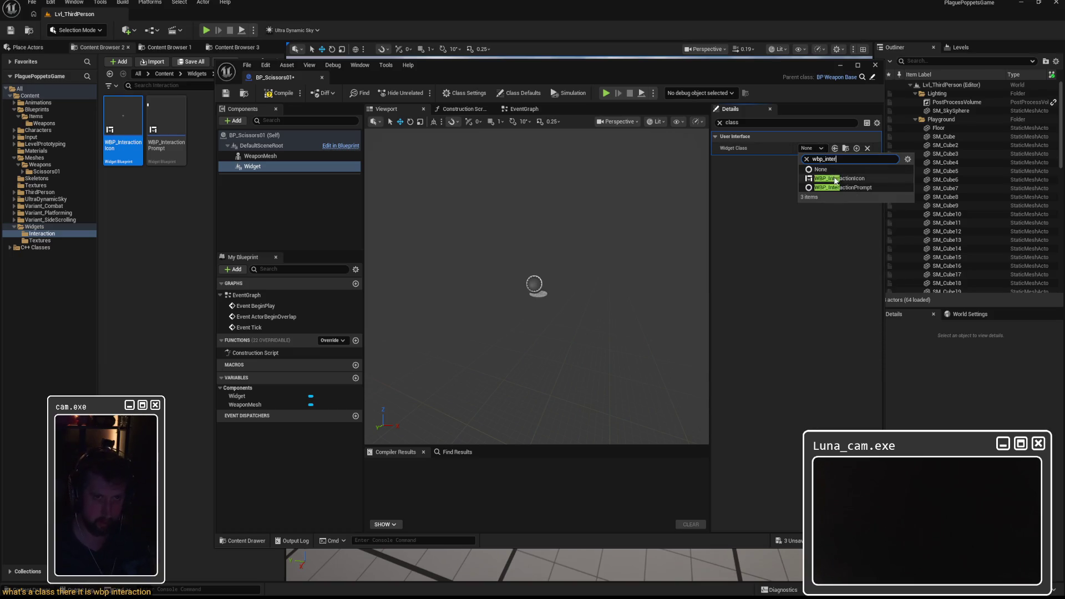
{"action": "left_click", "coordinate": [837, 178]}
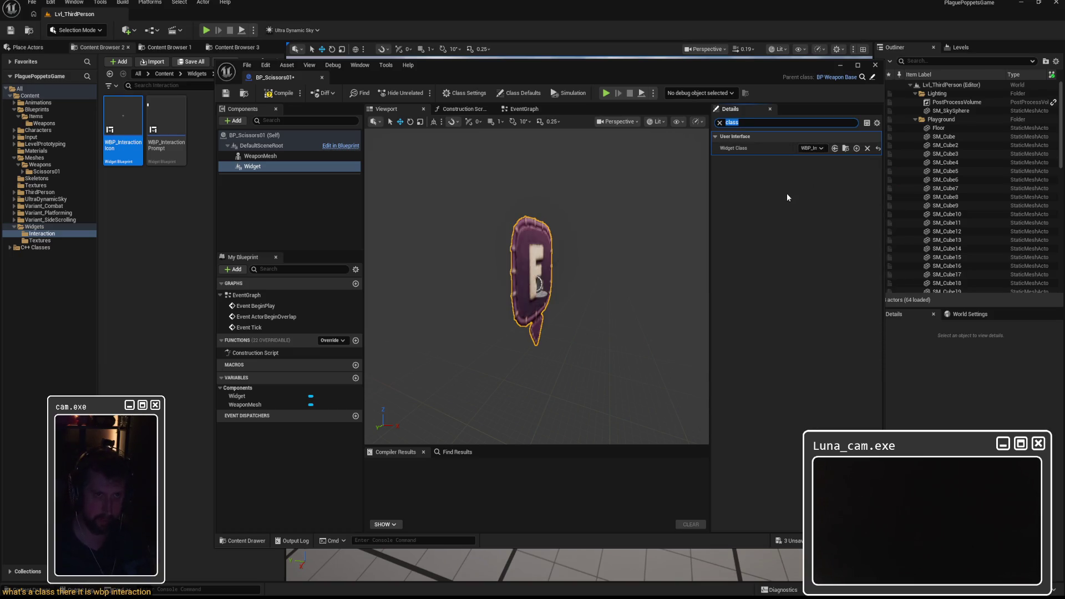
{"action": "left_click", "coordinate": [283, 94]}
Step: Frame the widget in the viewport and start changing its Draw Size to 256
{"action": "key", "text": "f"}
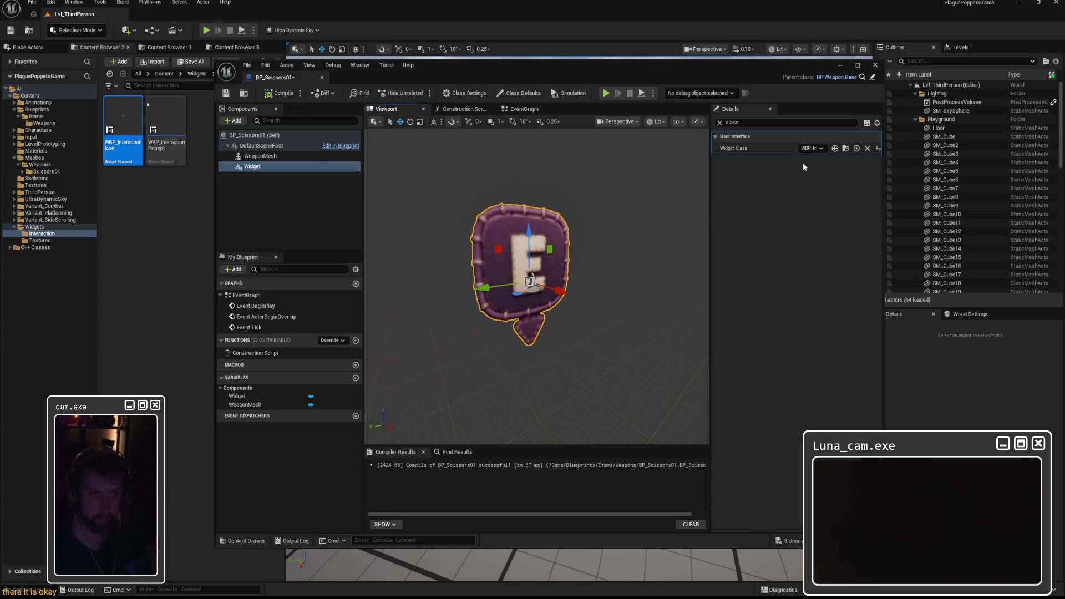
{"action": "left_click", "coordinate": [719, 122]}
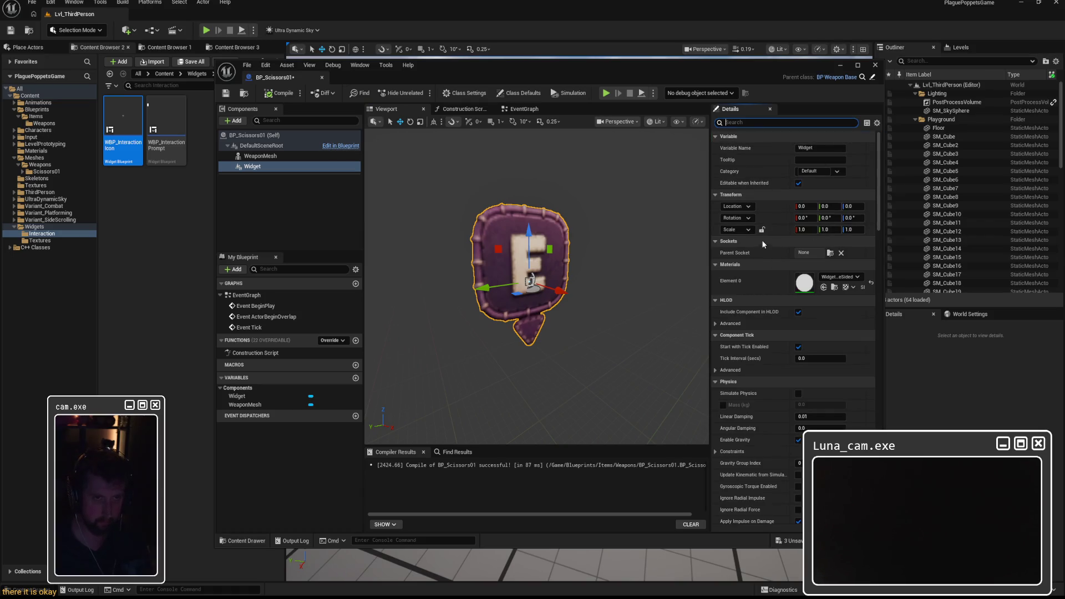
{"action": "scroll", "coordinate": [759, 294], "scroll_direction": "down", "scroll_amount": 15}
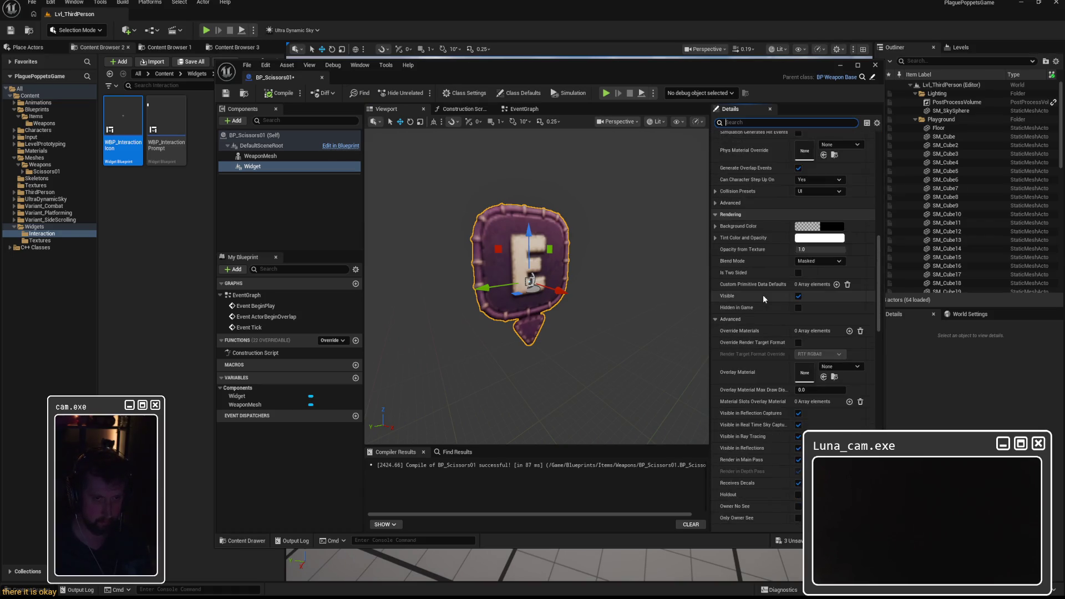
{"action": "scroll", "coordinate": [763, 299], "scroll_direction": "down", "scroll_amount": 15}
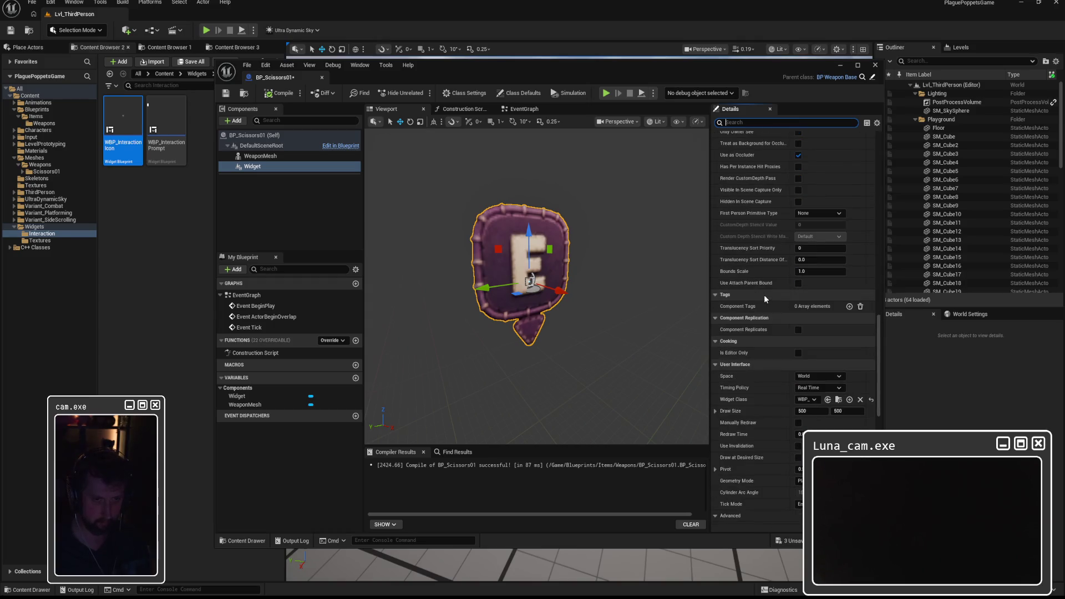
{"action": "scroll", "coordinate": [763, 295], "scroll_direction": "down", "scroll_amount": 3}
{"action": "left_click", "coordinate": [819, 328]}
{"action": "type", "text": "256"}
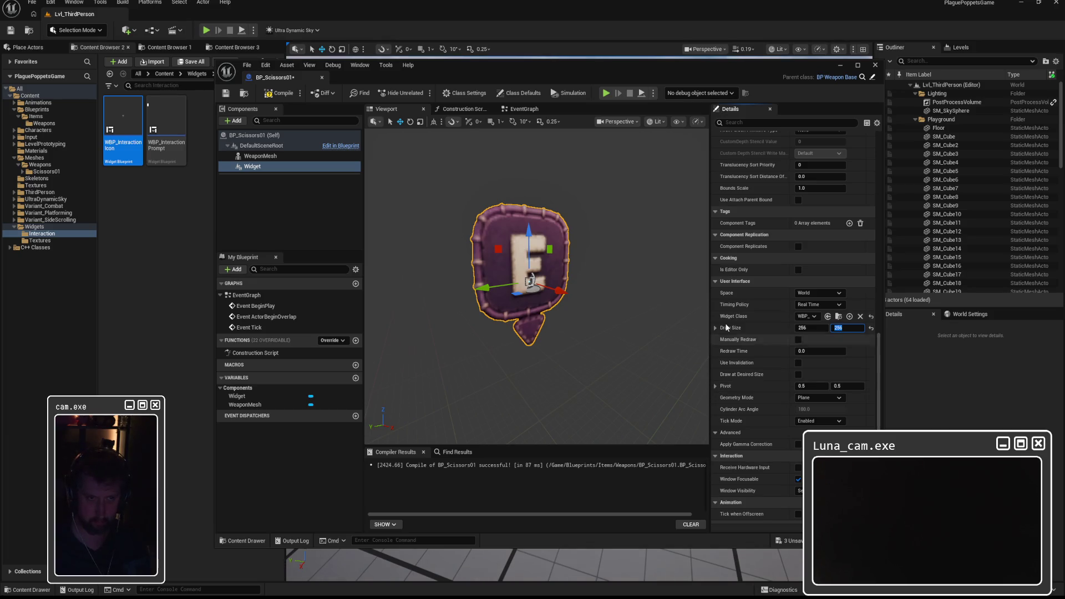
Step: Switch the widget's Space to Screen
{"action": "left_click", "coordinate": [820, 293]}
{"action": "left_click", "coordinate": [815, 311]}
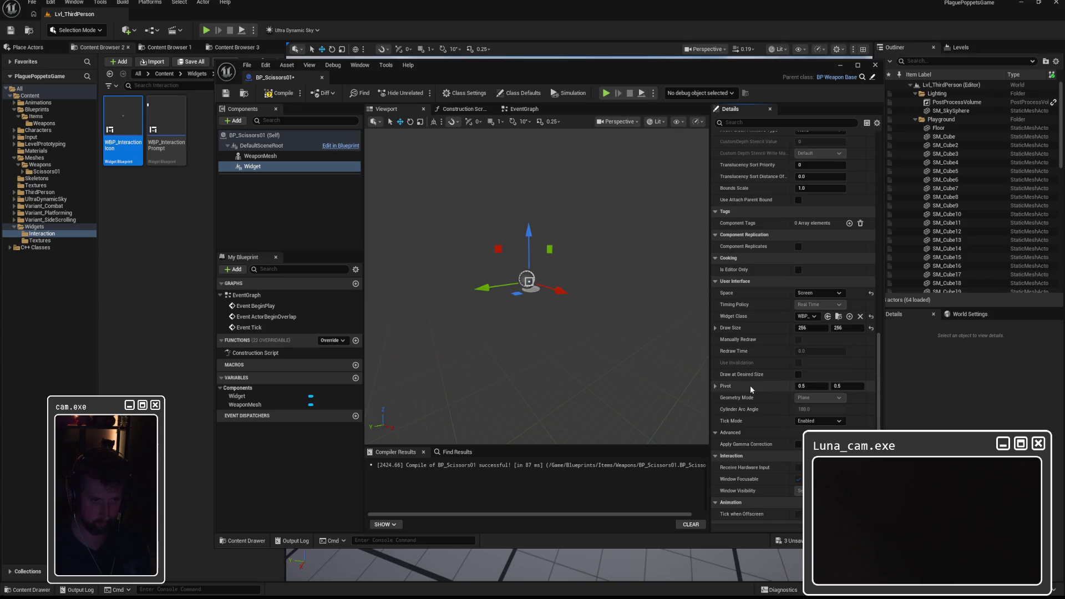
{"action": "left_click", "coordinate": [716, 433]}
{"action": "left_click", "coordinate": [716, 432]}
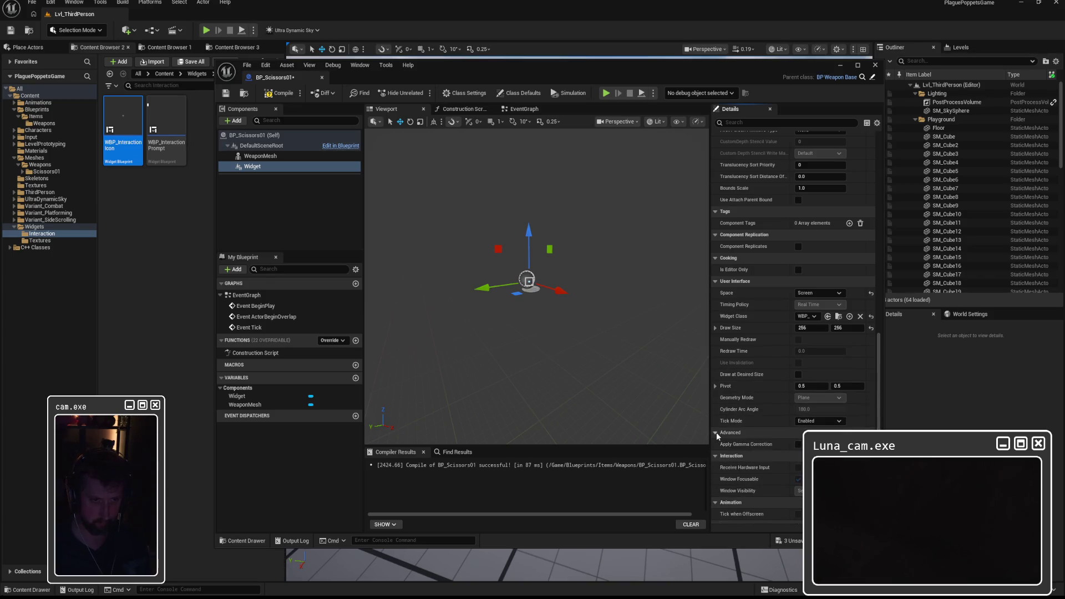
Step: Enable Hidden in Game on the widget, then compile and save BP_Scissors01
{"action": "left_click", "coordinate": [761, 122]}
{"action": "type", "text": "hid"}
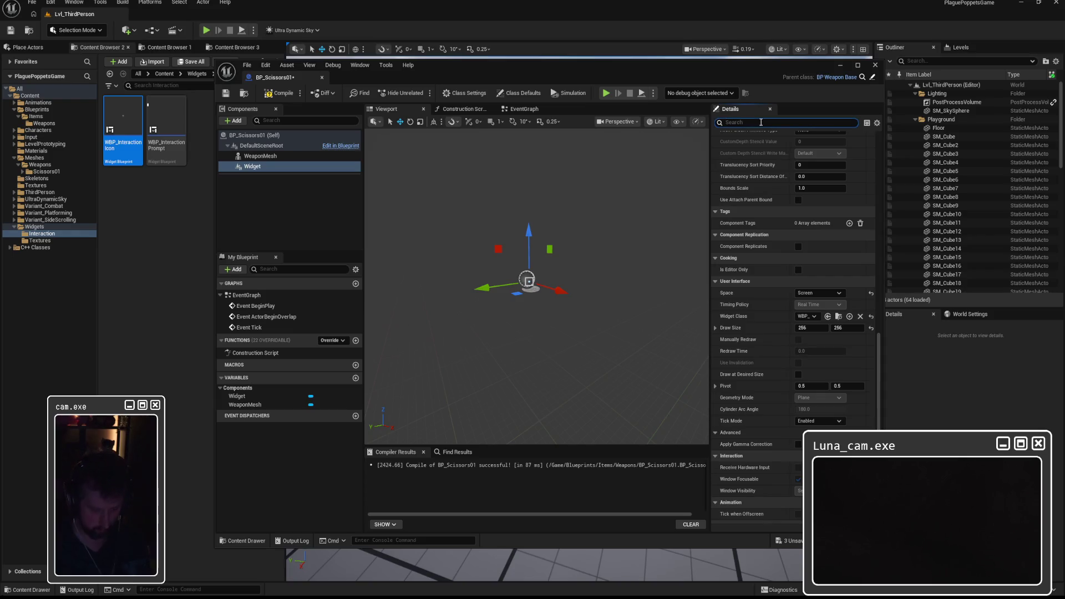
{"action": "type", "text": "den"}
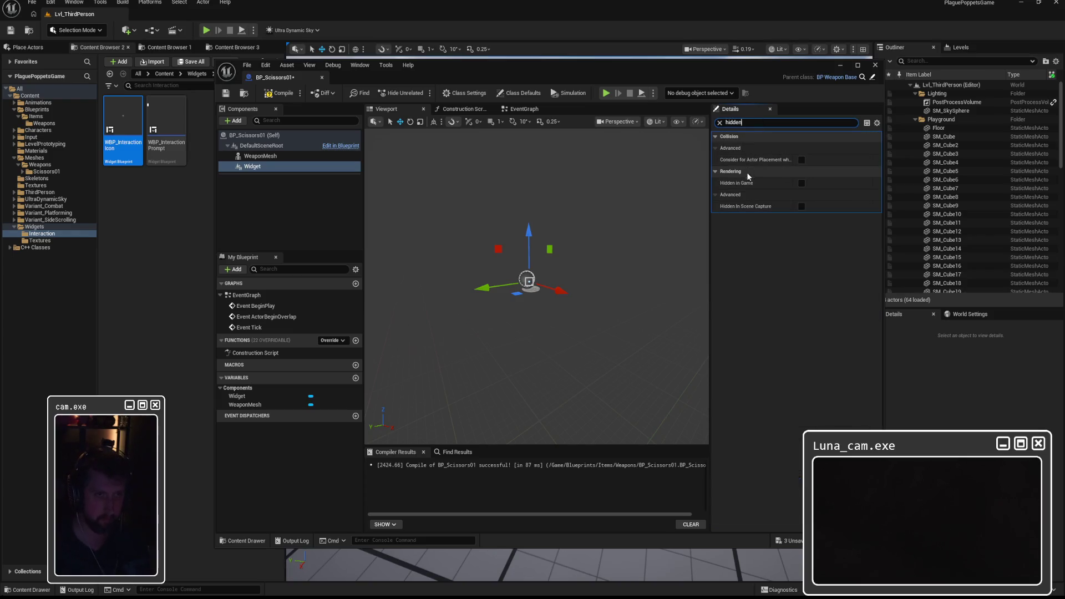
{"action": "left_click", "coordinate": [801, 184]}
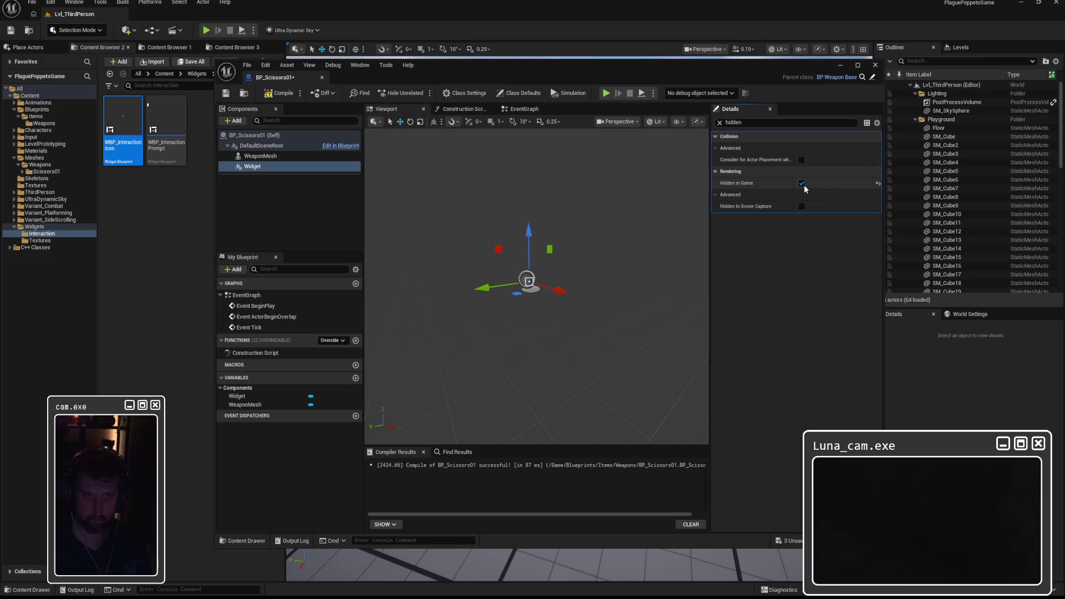
{"action": "left_click", "coordinate": [720, 123]}
{"action": "left_click", "coordinate": [280, 92]}
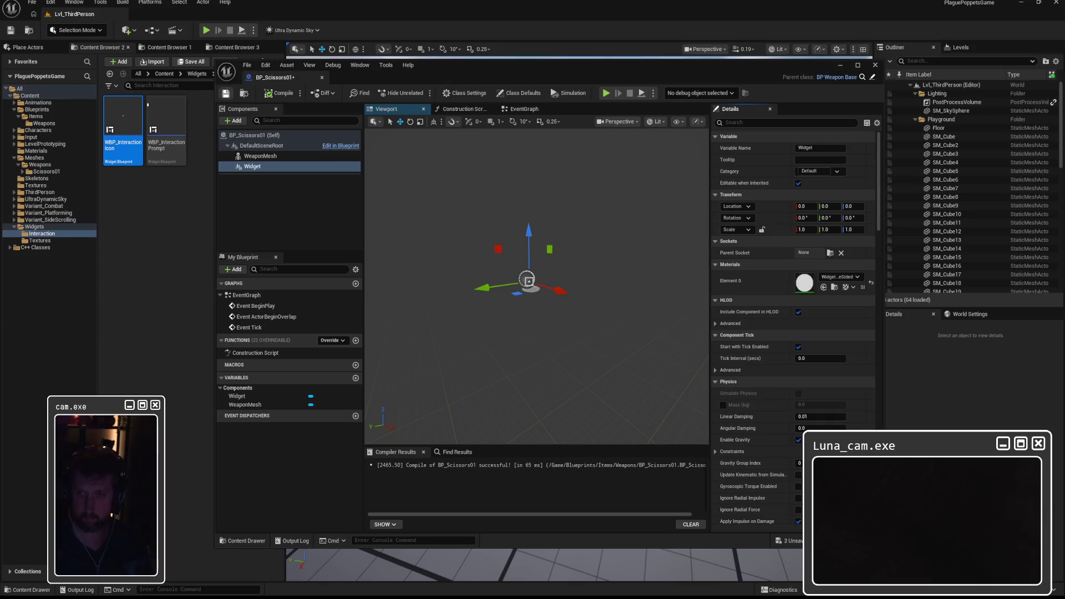
{"action": "left_click", "coordinate": [225, 93]}
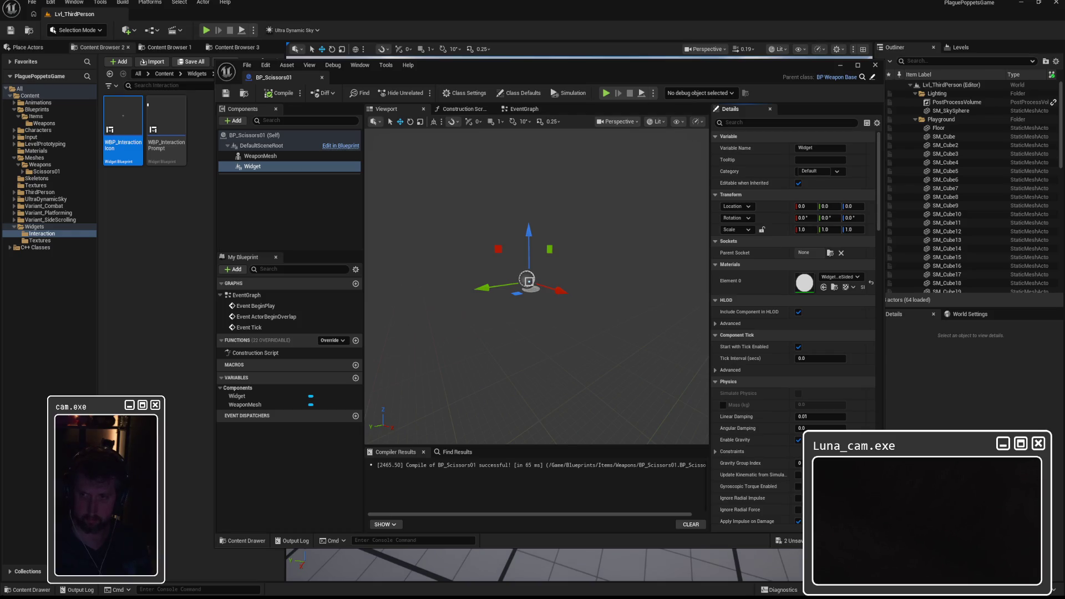
Step: Select WeaponMesh and search its Skeletal Mesh Asset list for 'scis'
{"action": "left_click", "coordinate": [259, 157]}
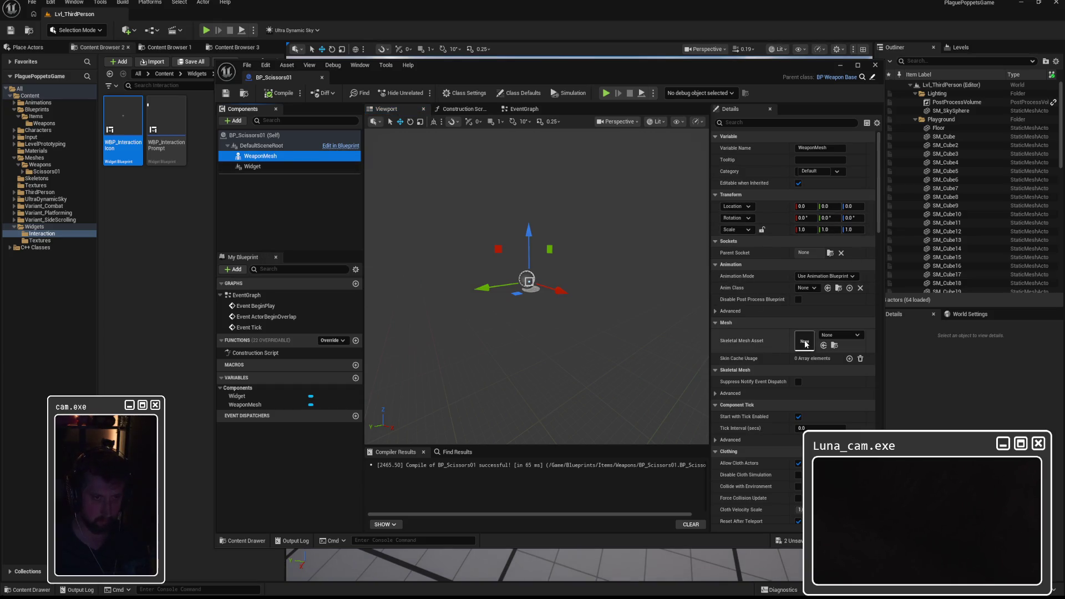
{"action": "left_click", "coordinate": [855, 337]}
{"action": "type", "text": "scis"}
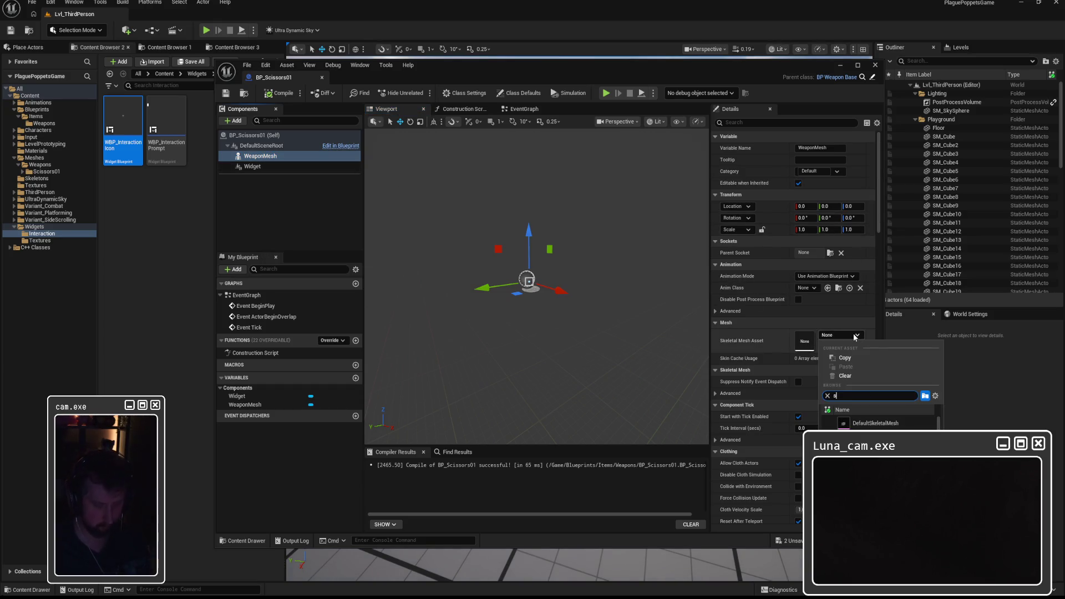